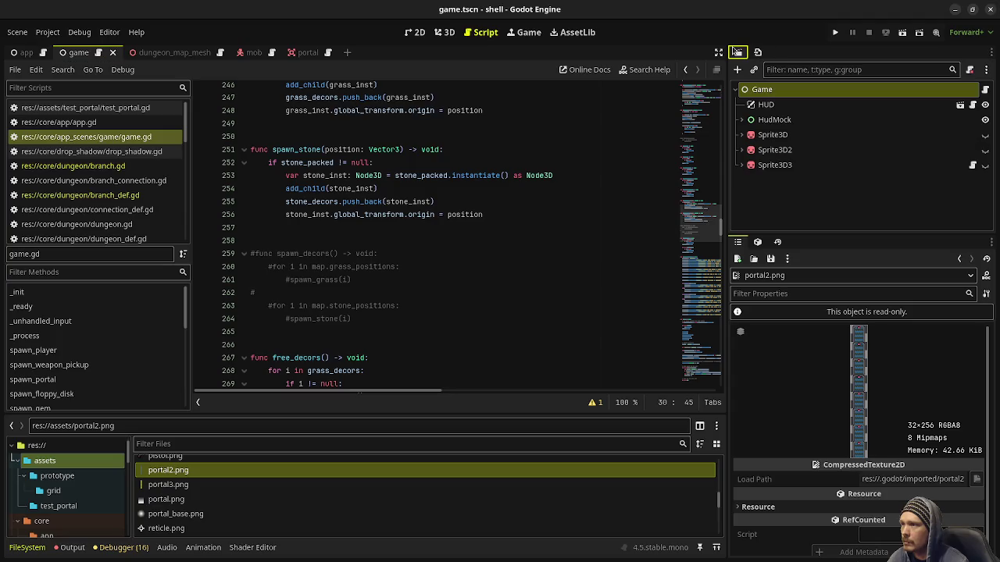
Assign portal3.png to the Game node's Temple Portal Texture and run the project with F5.
click(766, 104)
click(778, 91)
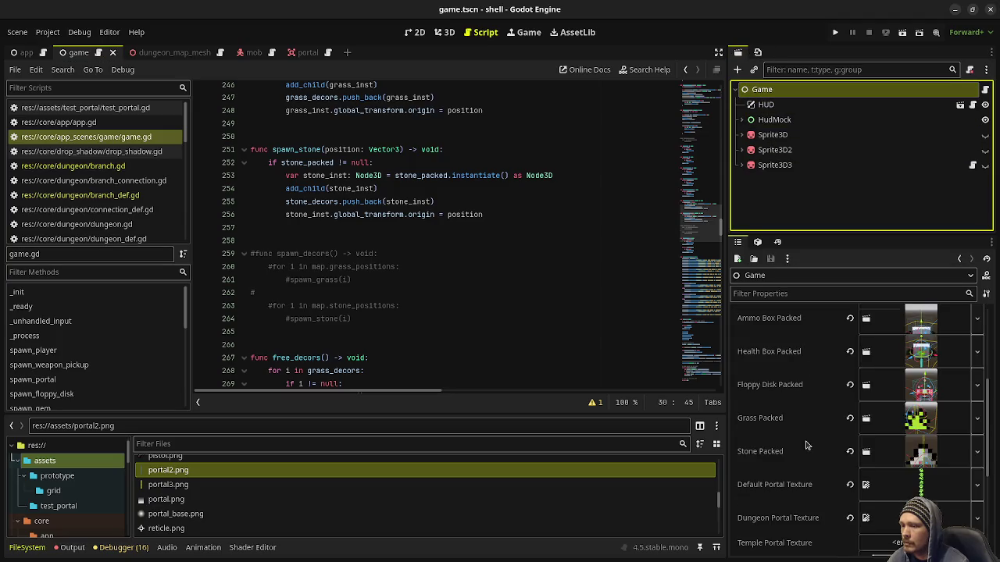
mouse_move(172, 486)
mouse_down()
mouse_move(492, 472)
mouse_move(871, 392)
mouse_up()
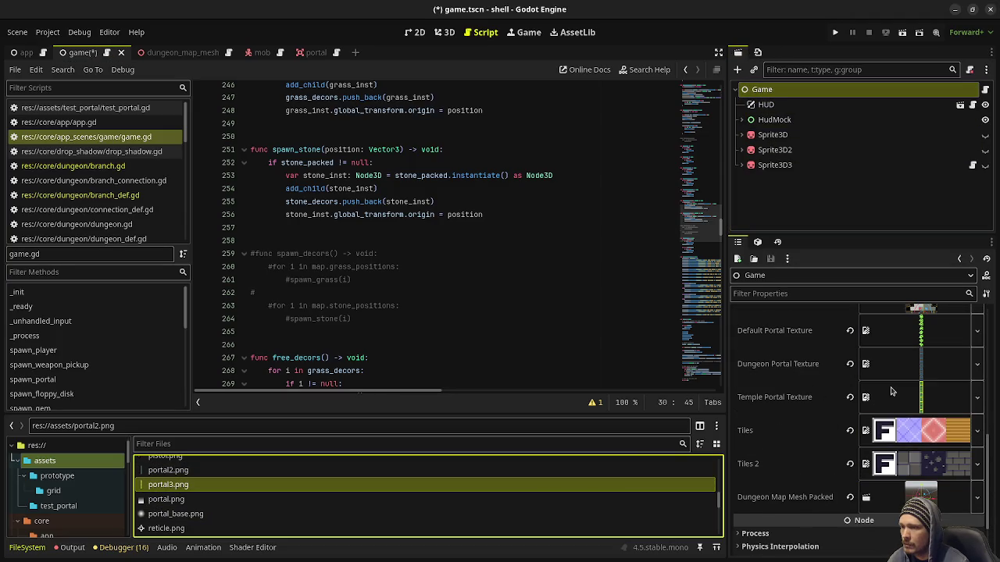
key(F5)
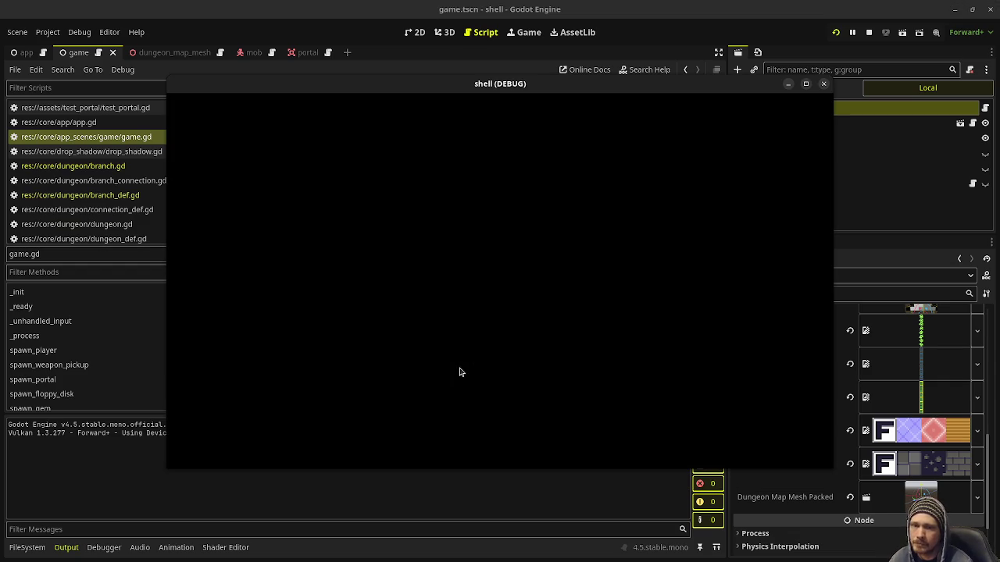
Walk down the Depth 1 corridor collecting purple gems and shooting the skeleton.
key(w)
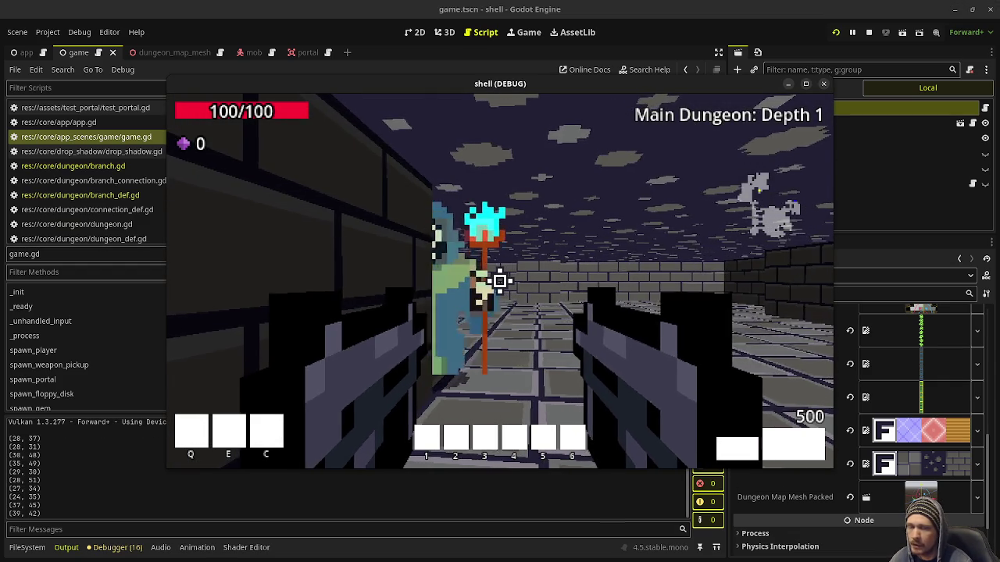
click(500, 281)
key(w)
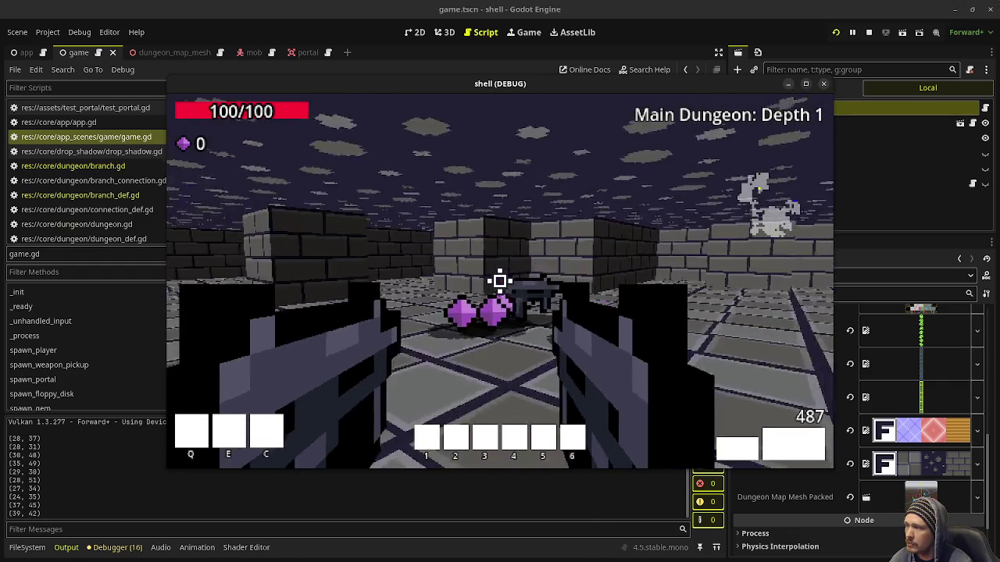
key(w)
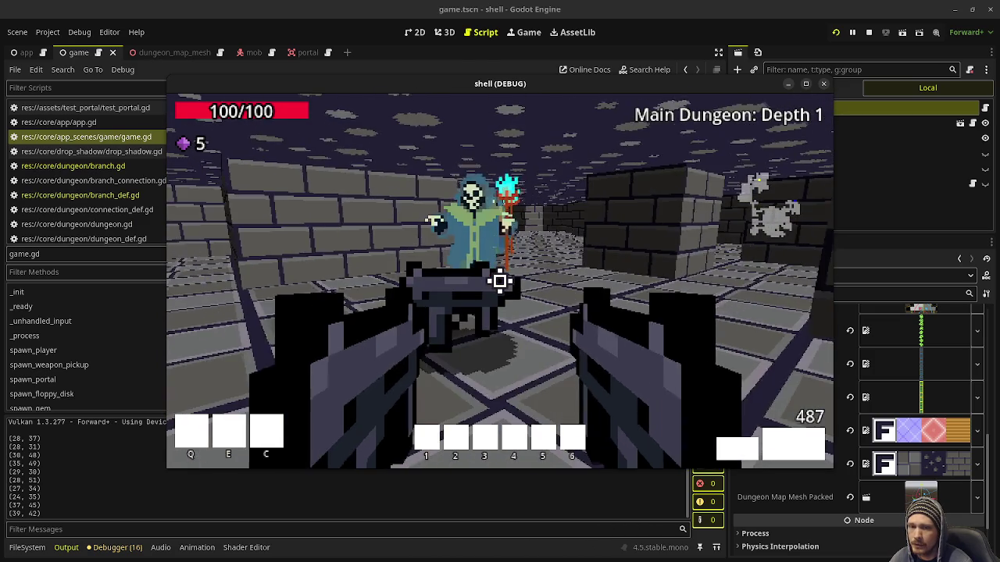
key(w)
drag(500, 281, 500, 281)
Gather more gems and ammo, then move the game window aside and open portal.tscn.
key(w)
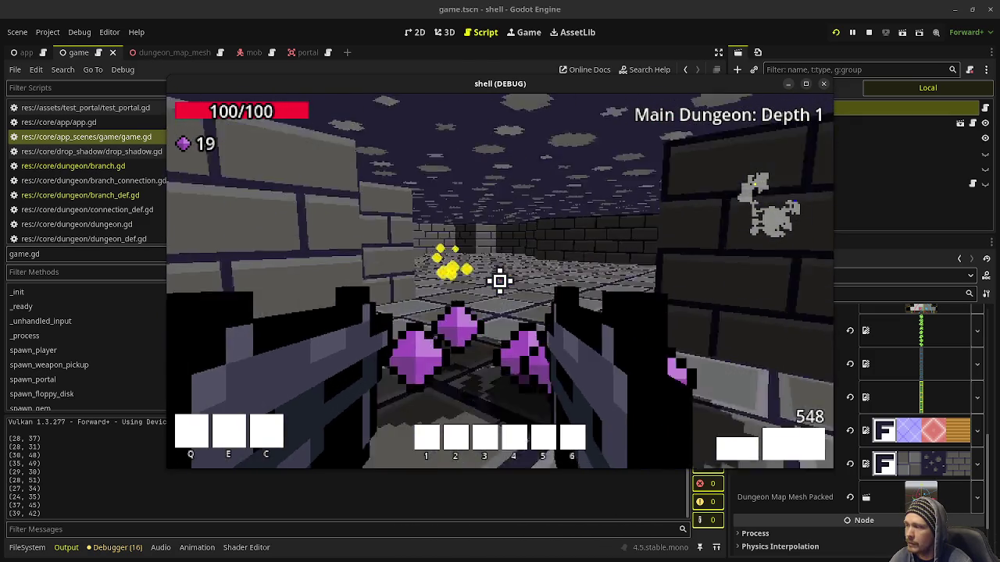
key(w)
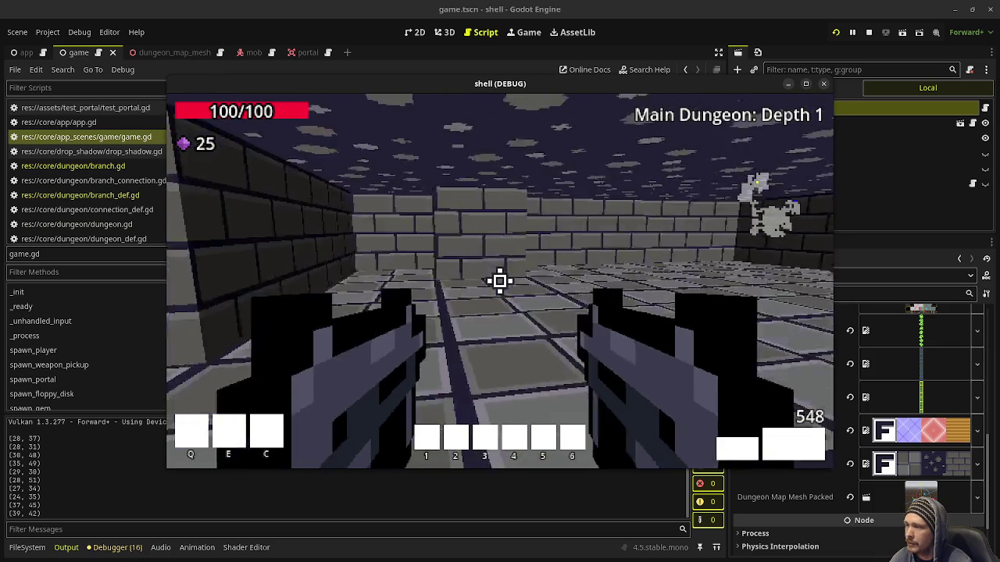
key(w)
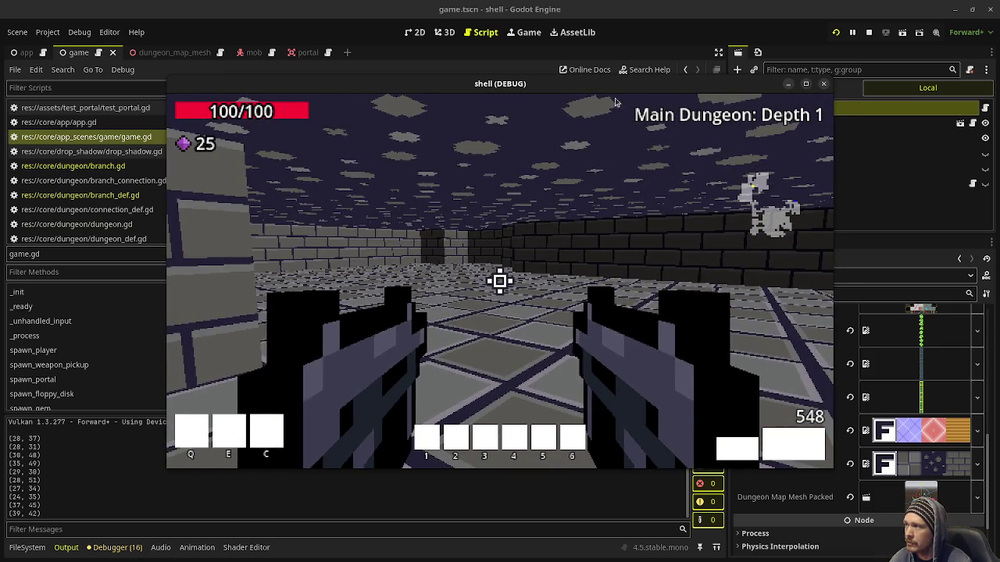
drag(553, 89, 402, 104)
click(311, 52)
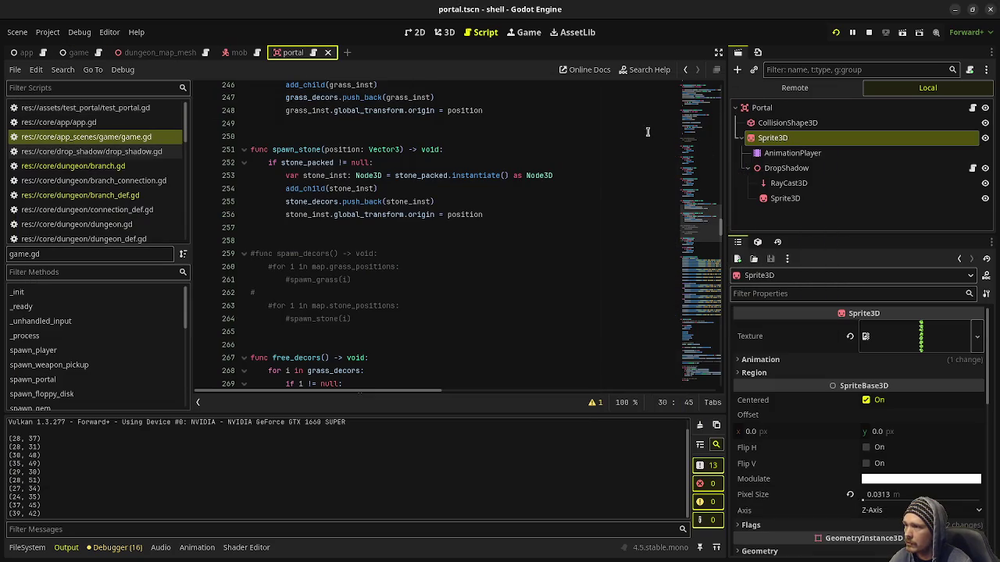
Reveal the portal Sprite3D's Animation settings (1 Hframe, 8 Vframes) and view it in 3D.
click(762, 359)
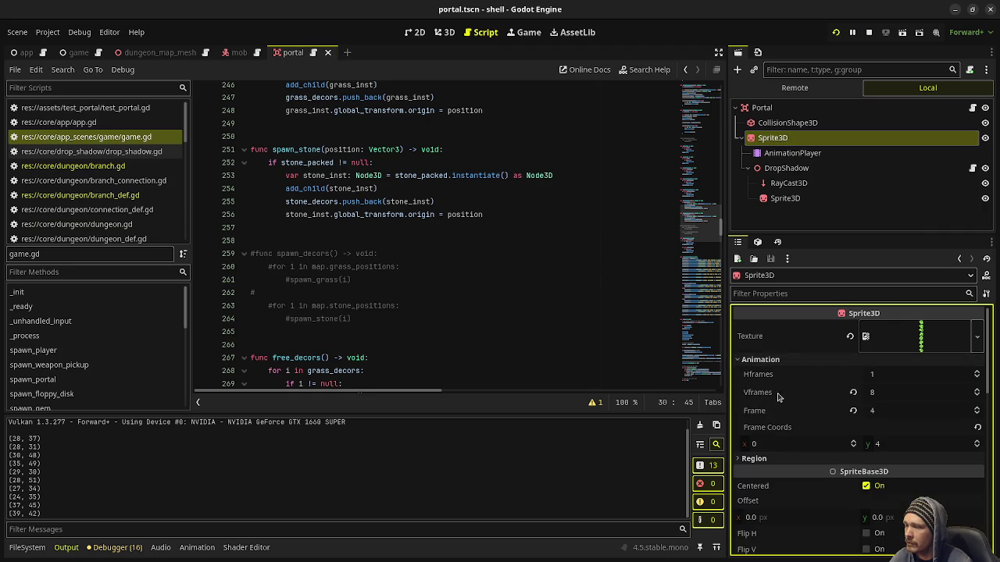
mouse_move(777, 398)
click(445, 33)
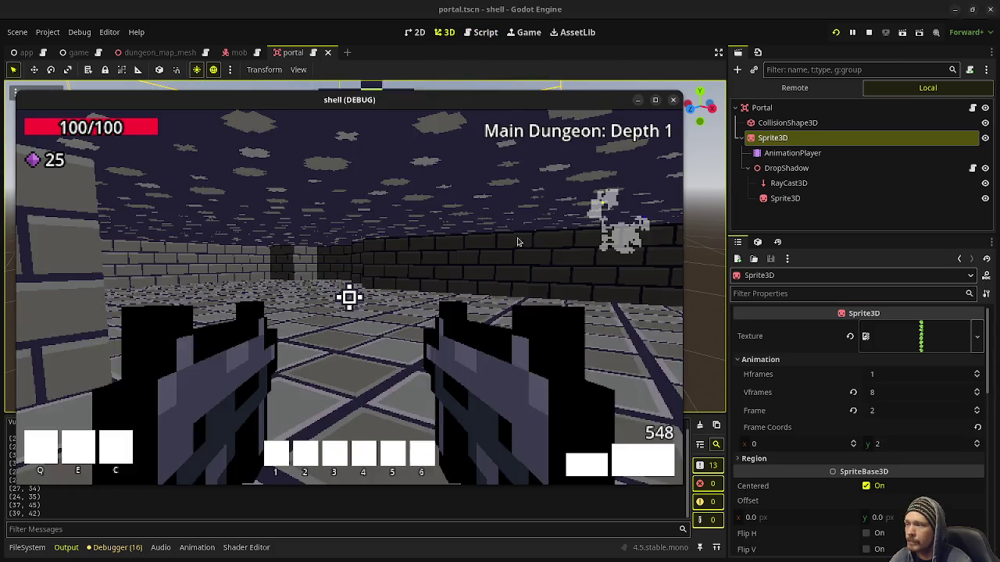
Step into the green portal and walk the corridors toward the next portal, collecting gems.
key(w)
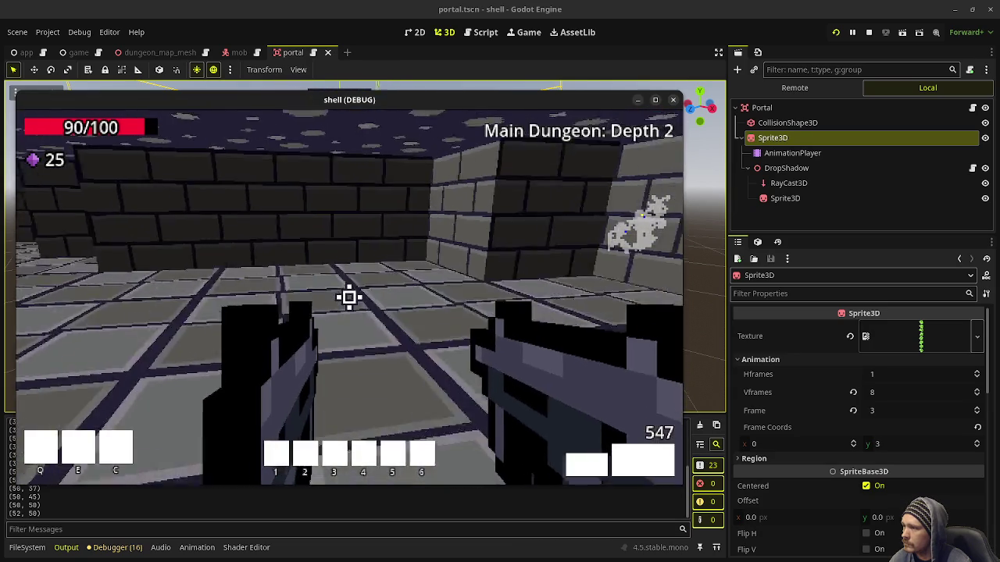
key(w)
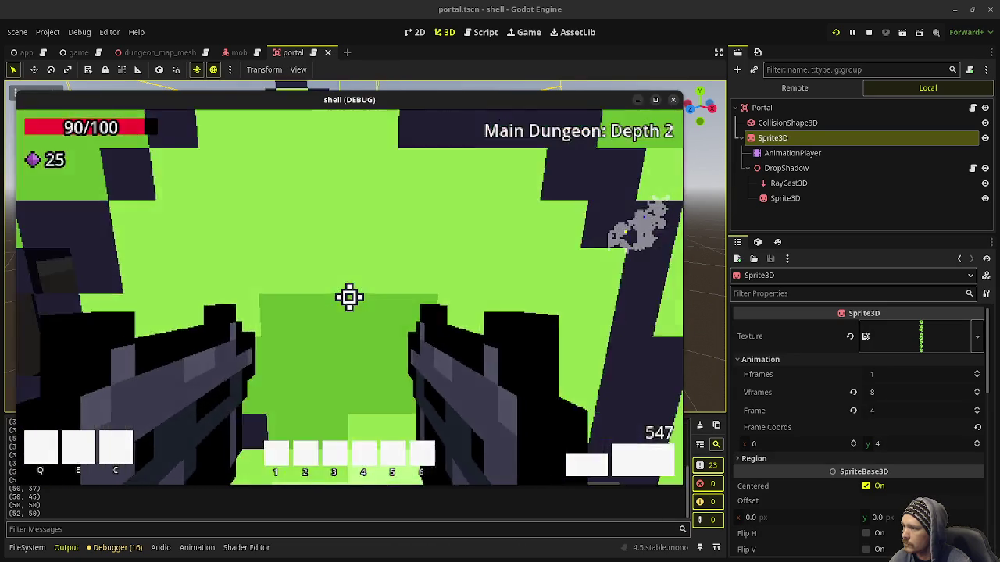
key(w)
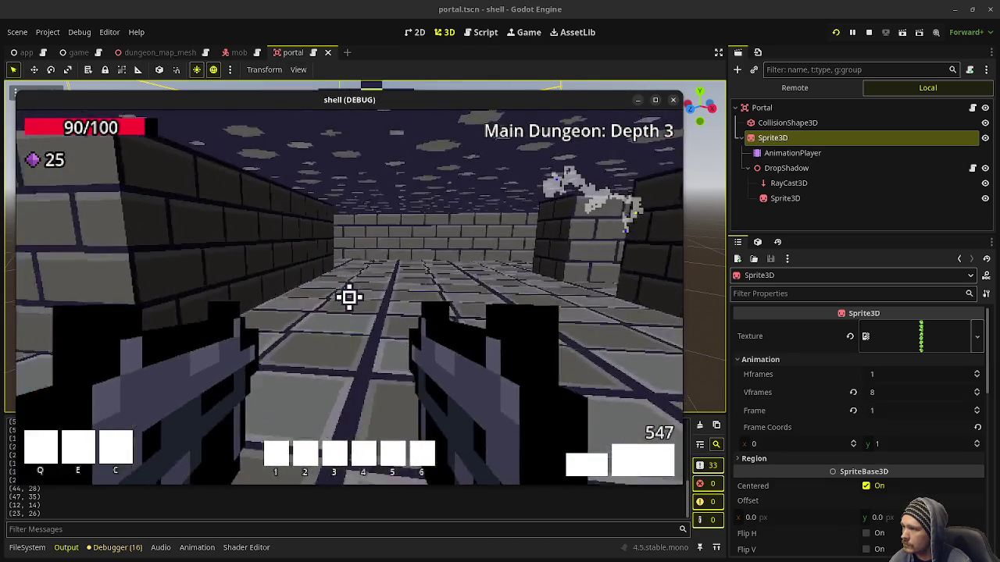
key(w)
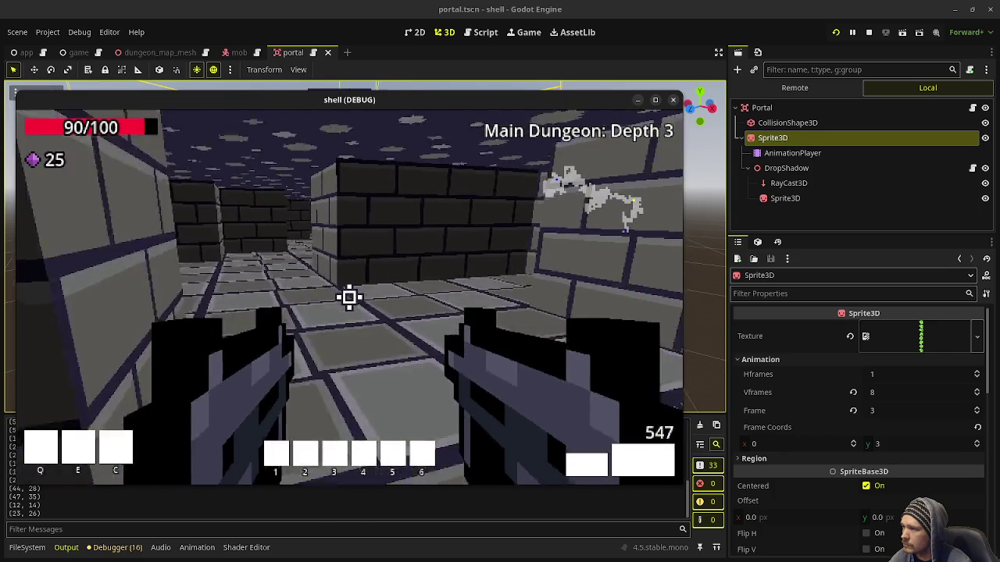
key(w)
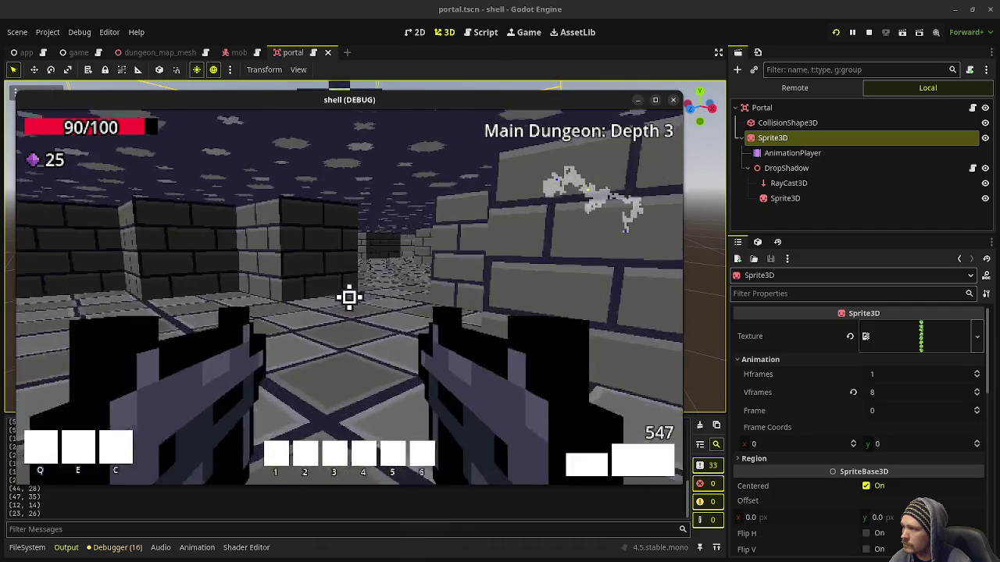
key(w)
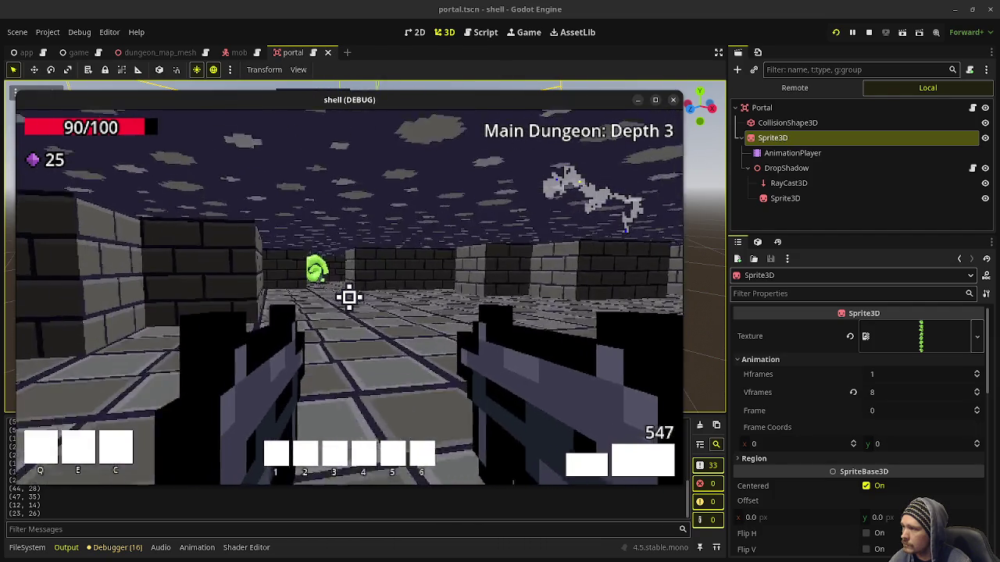
key(w)
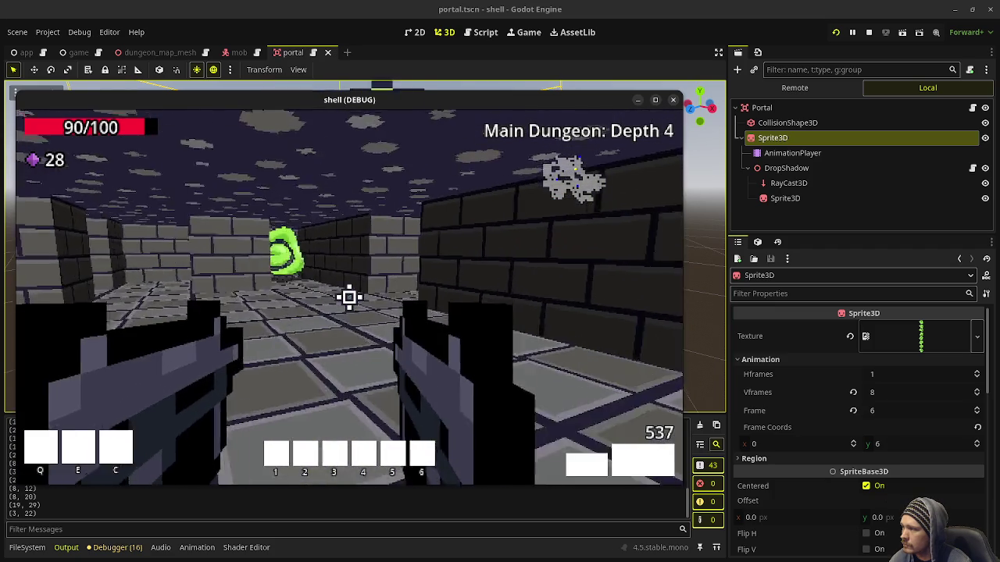
key(w)
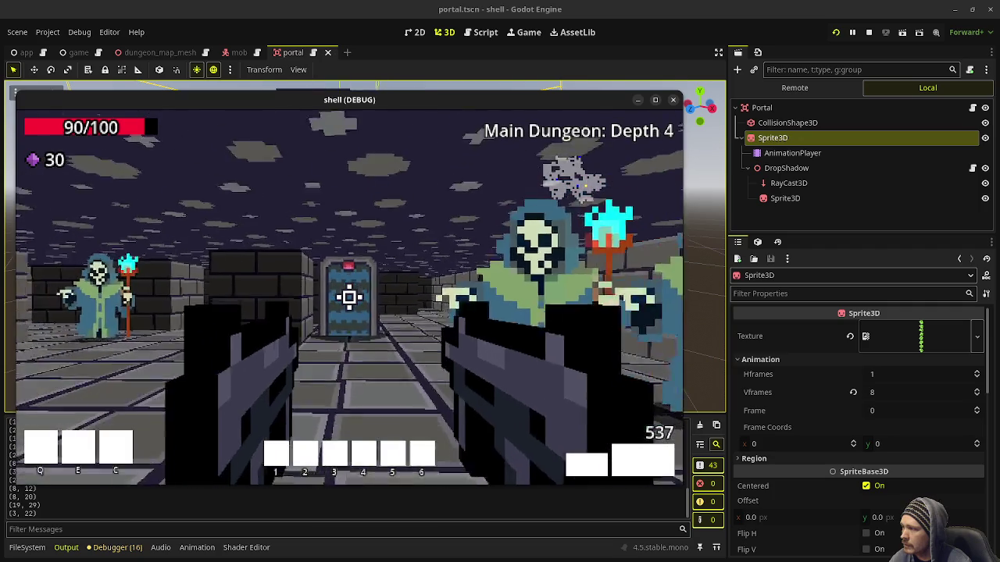
Shoot the enemy mages, collect gems, health and ammo, then stop the game with F8.
click(349, 297)
click(349, 297)
key(w)
key(w)
click(349, 297)
click(349, 297)
key(w)
click(349, 296)
key(w)
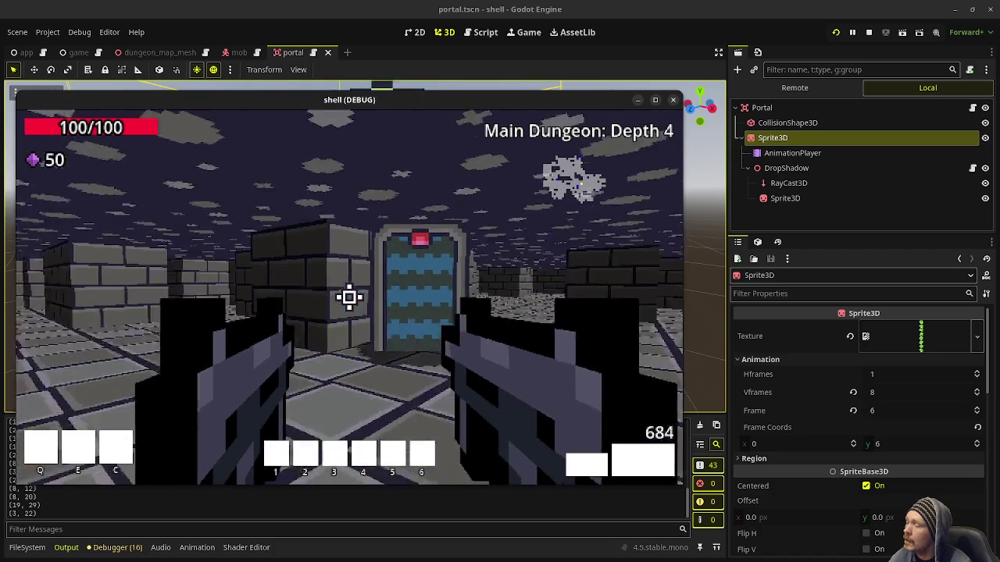
key(w)
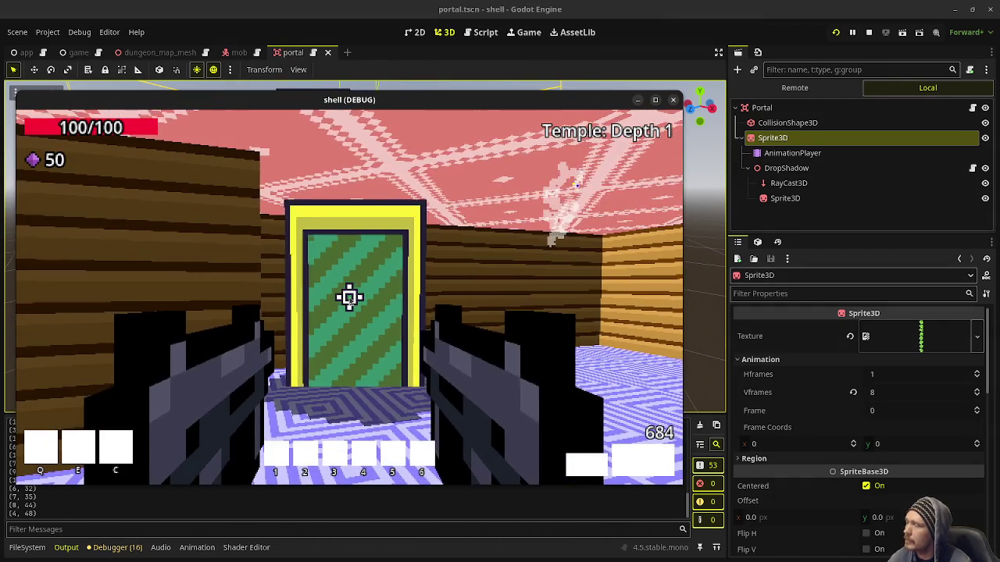
key(F8)
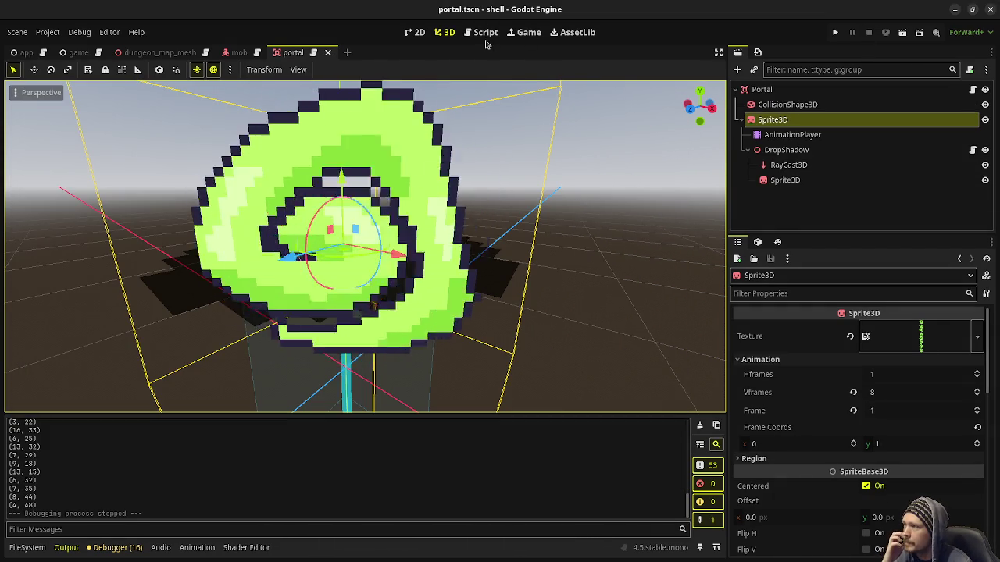
In game.gd, replace the current_branch_id reference on line 353 with .to_branch_id.
click(481, 32)
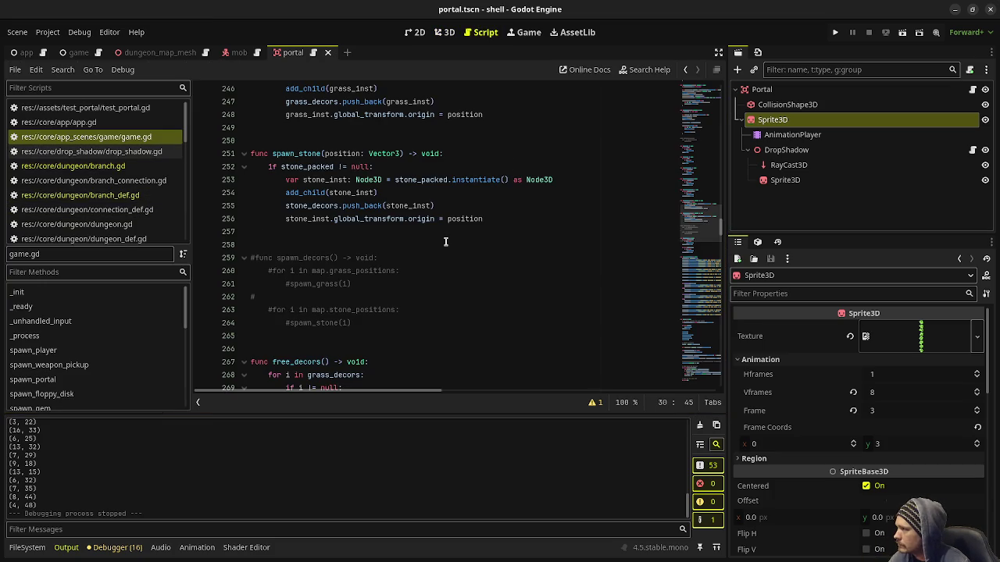
scroll(433, 241, down, 6)
scroll(432, 242, down, 20)
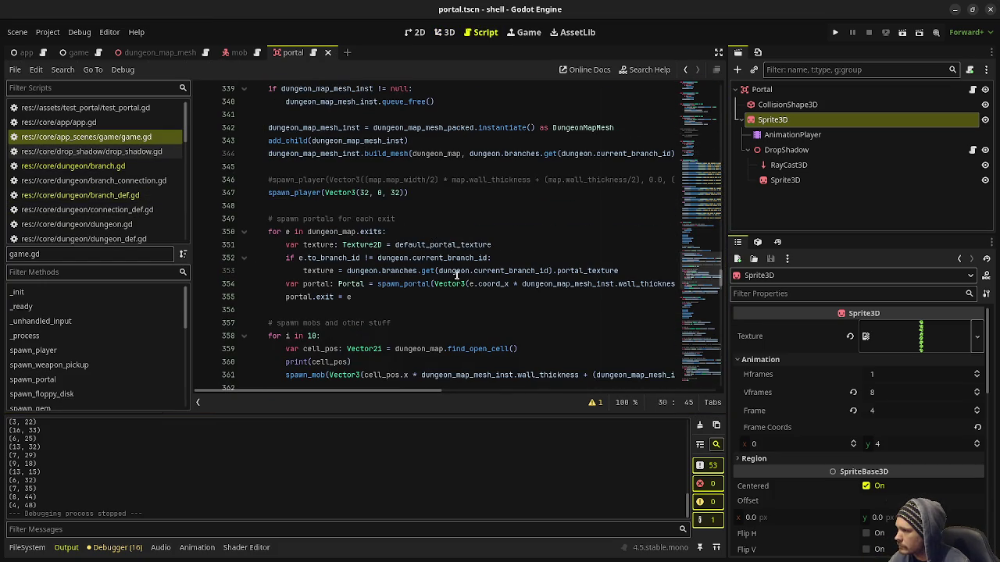
double_click(490, 270)
key(BackSpace)
key(BackSpace)
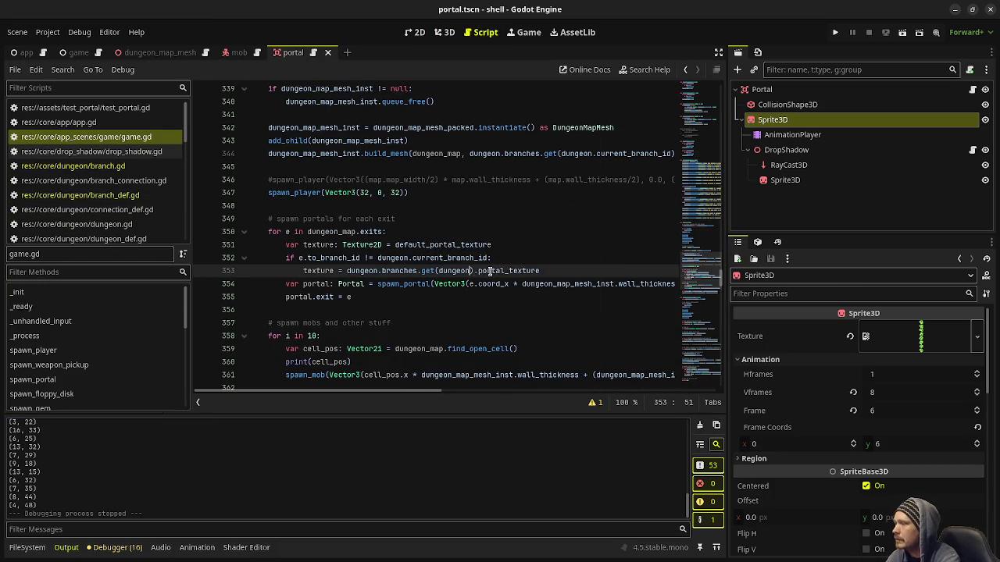
text(.to_branch_id)
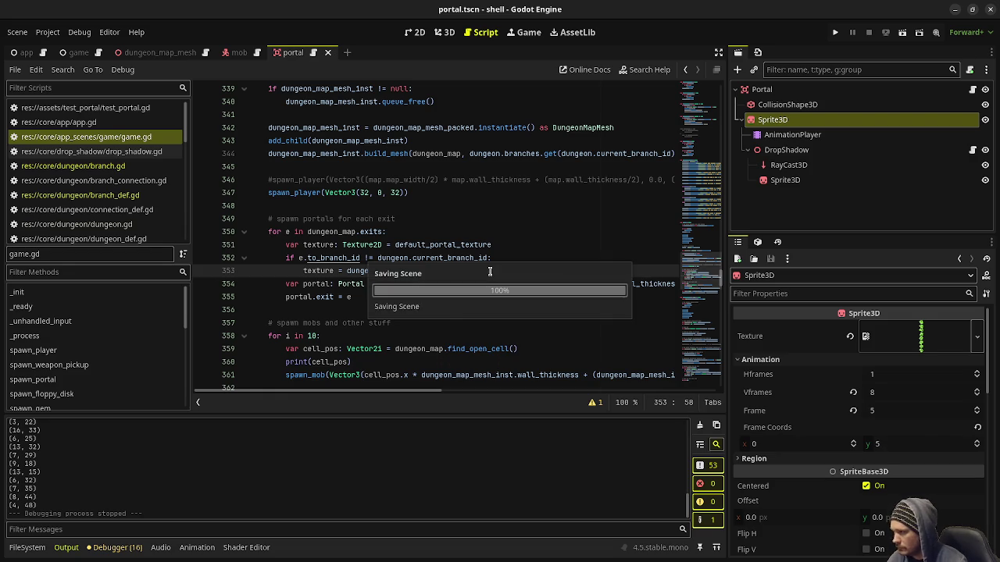
drag(439, 270, 502, 270)
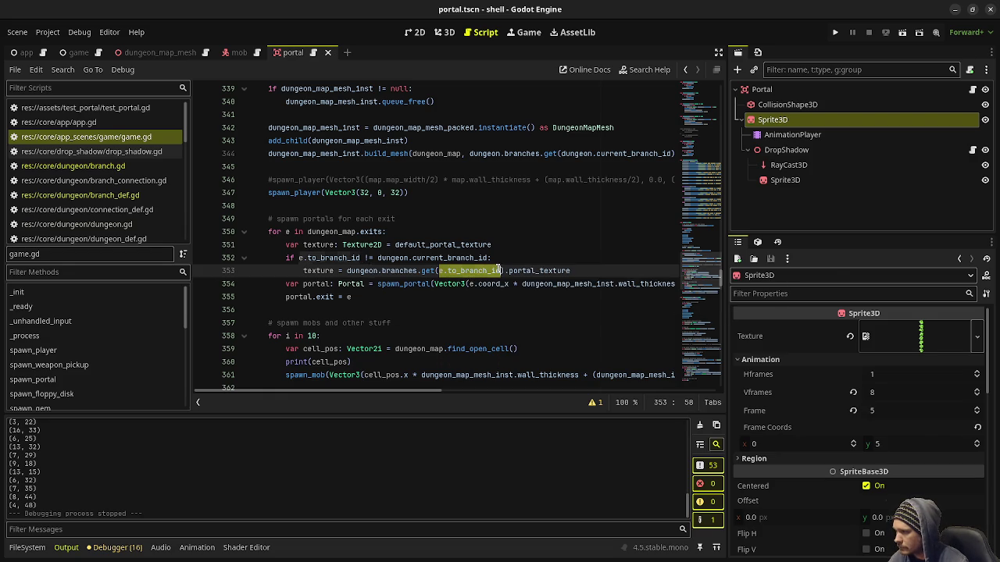
Select the branch lookup on line 415, save with Ctrl+S, and run the project.
scroll(476, 302, down, 1)
scroll(476, 302, down, 15)
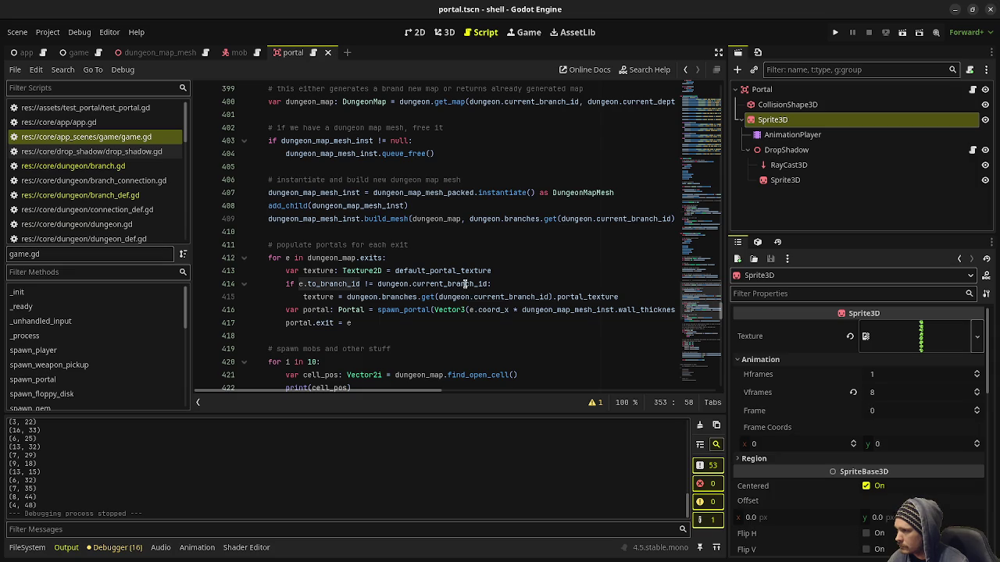
drag(439, 297, 489, 296)
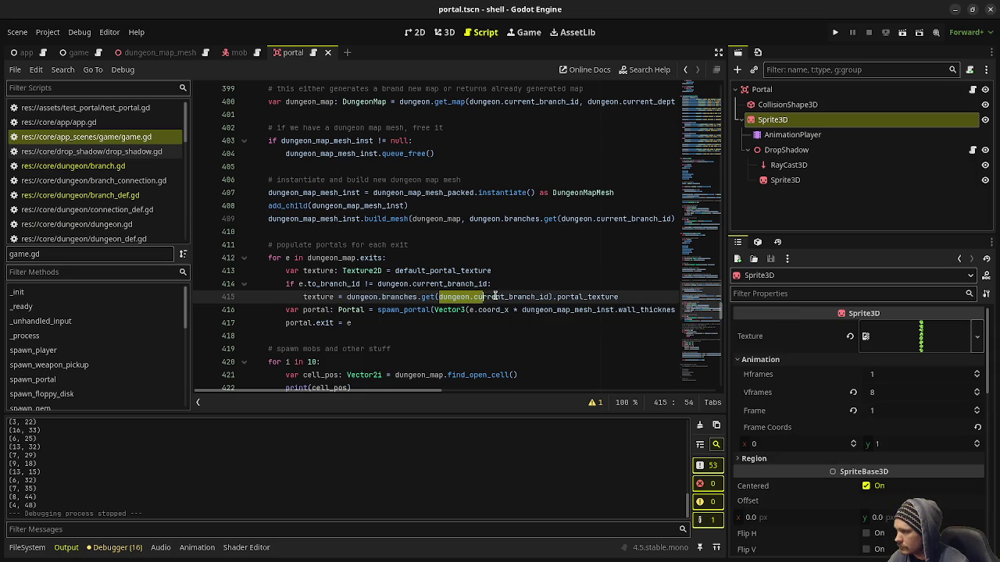
key(ctrl+s)
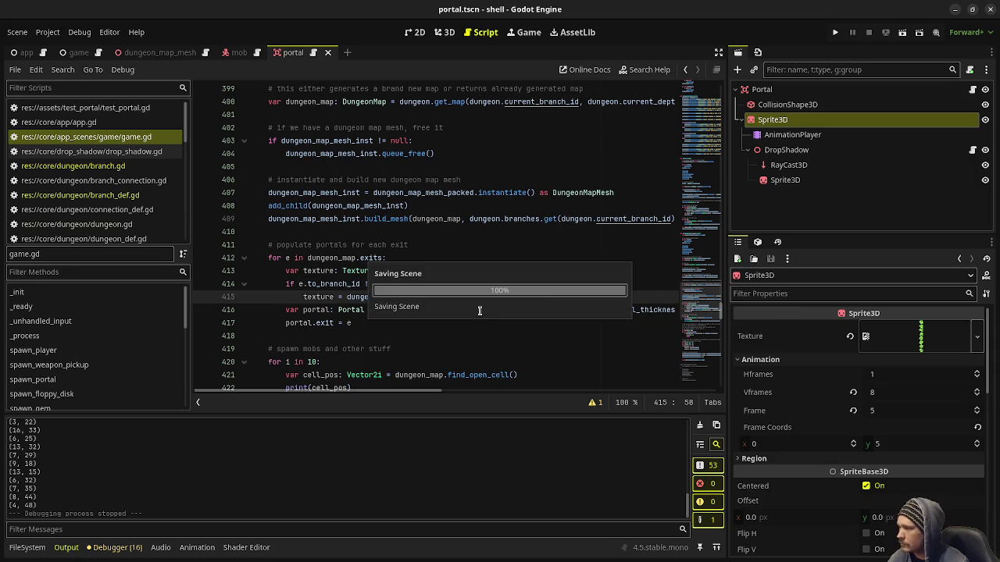
key(F5)
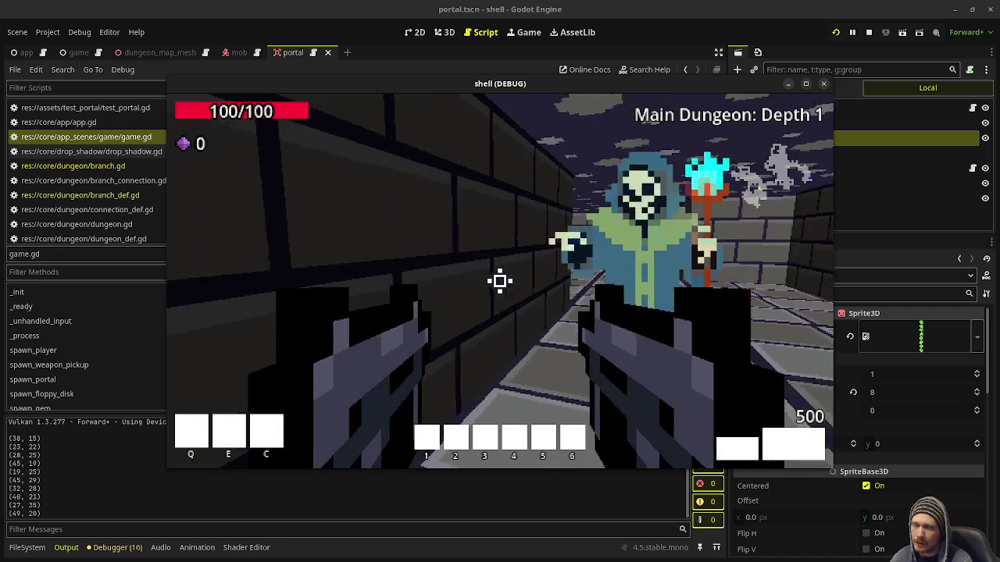
Shoot the first skeleton and collect the purple gems in the opening corridor.
click(500, 281)
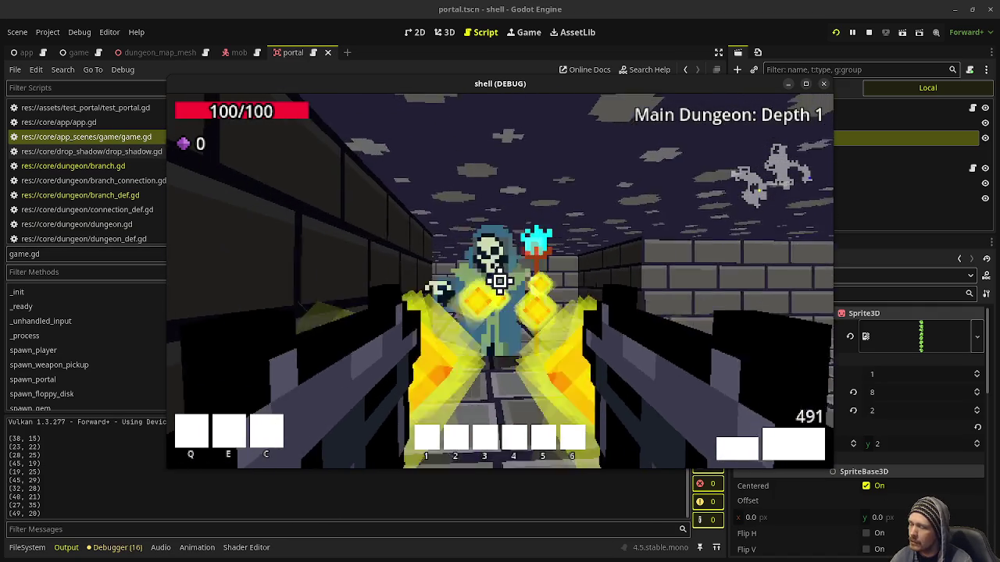
key(w)
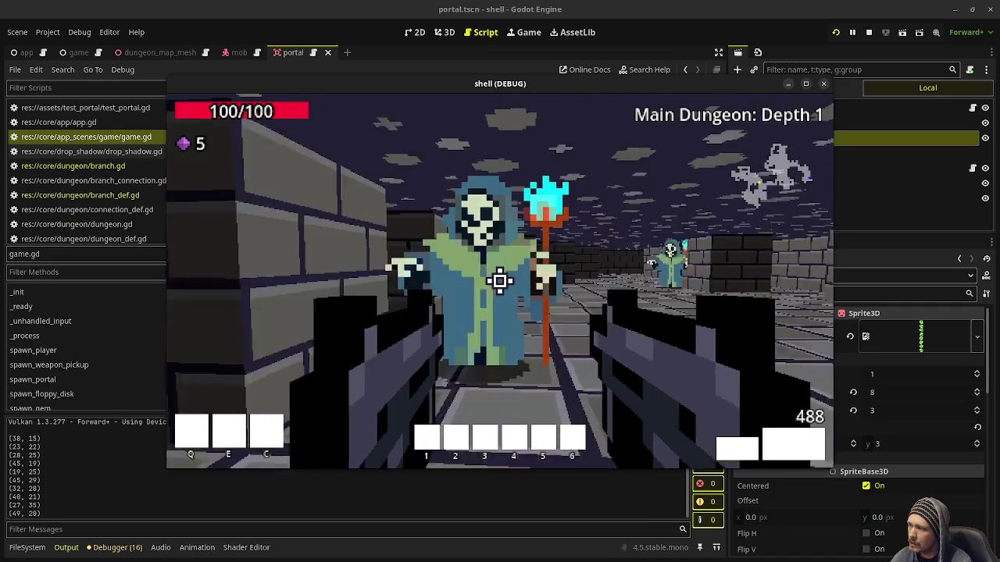
key(w)
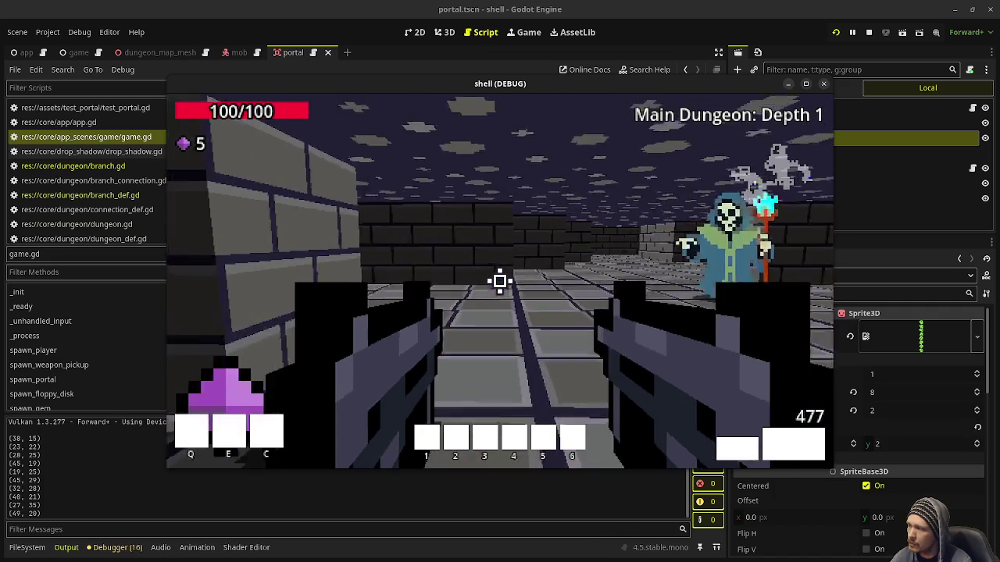
click(500, 282)
click(500, 281)
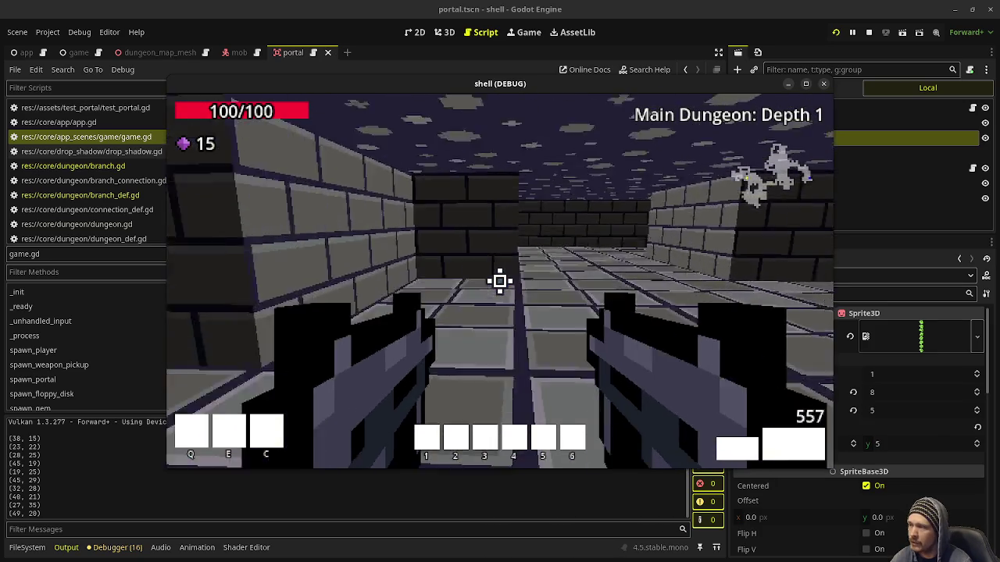
key(w)
key(w)
key(w)
key(w)
key(w)
key(w)
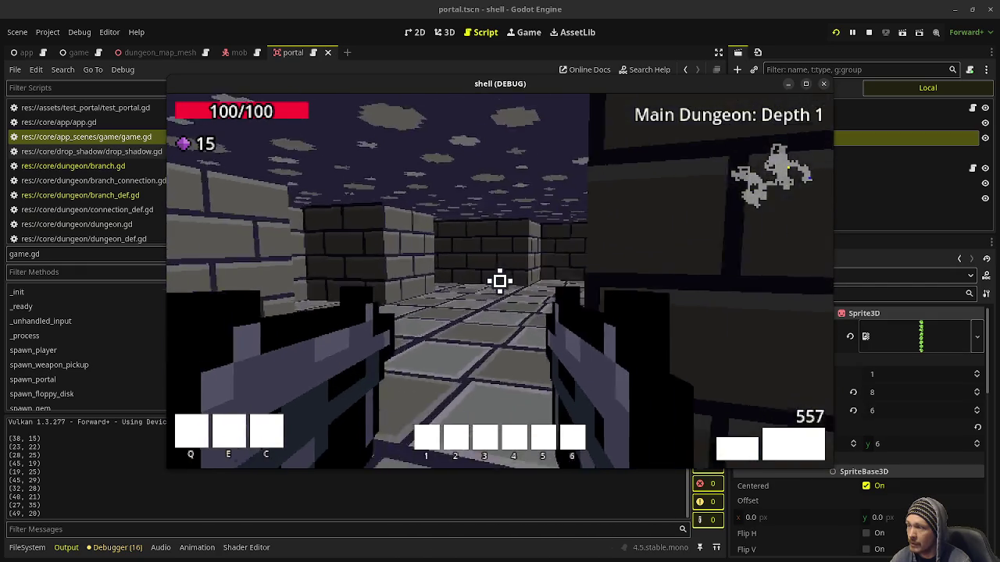
Kill the skeleton mage, pick up its dropped gems, and explore the corridors.
key(w)
key(w)
key(w)
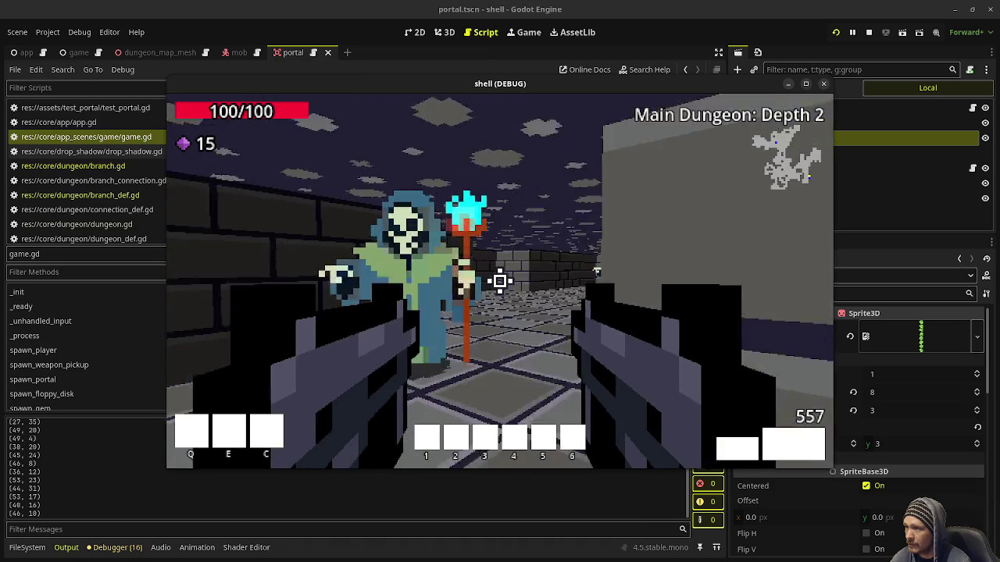
click(500, 281)
click(500, 281)
key(w)
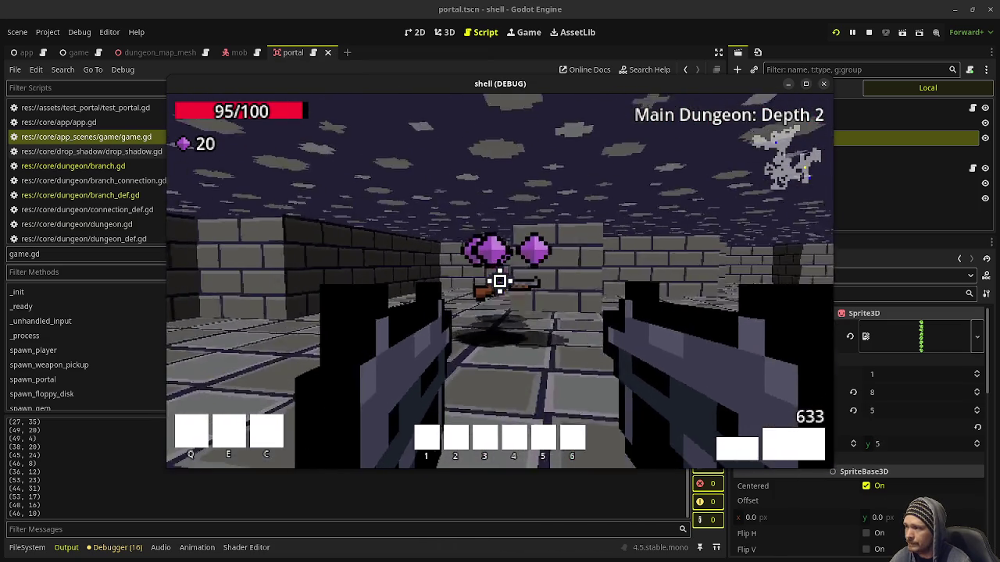
key(w)
key(w)
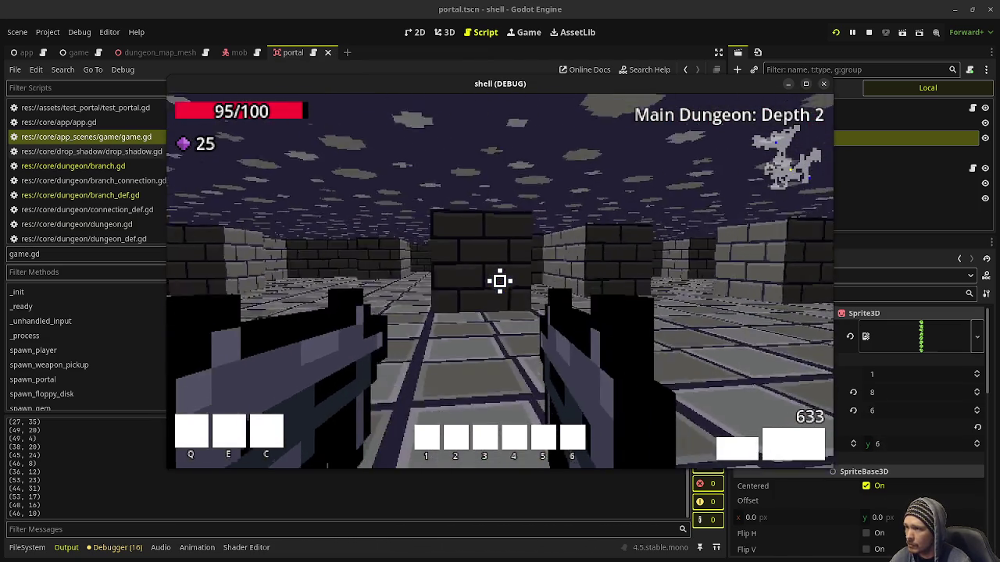
key(w)
key(w)
key(w)
key(w)
key(w)
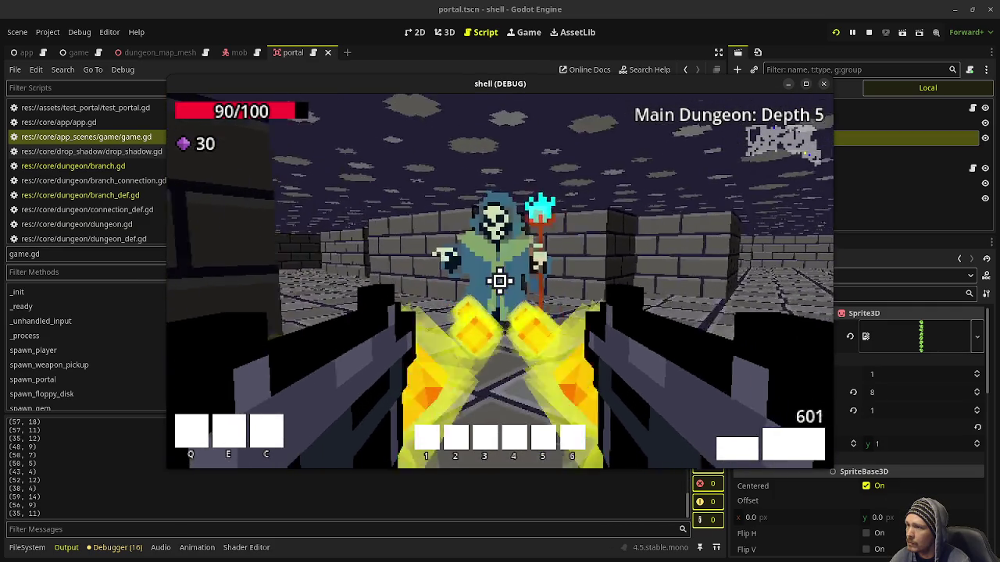
Shoot the skeleton in the next room and walk into the green portal to go deeper.
key(w)
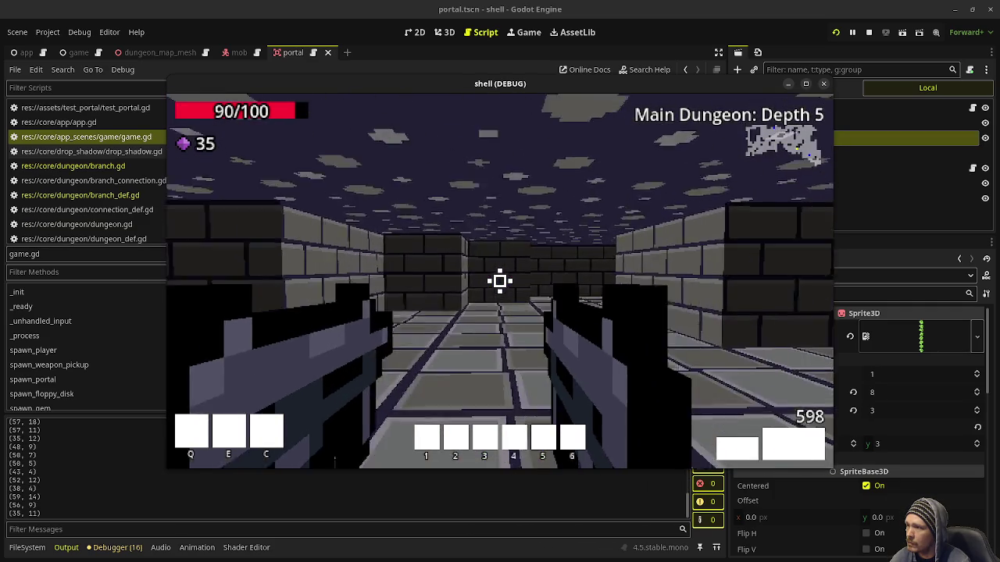
click(500, 281)
key(w)
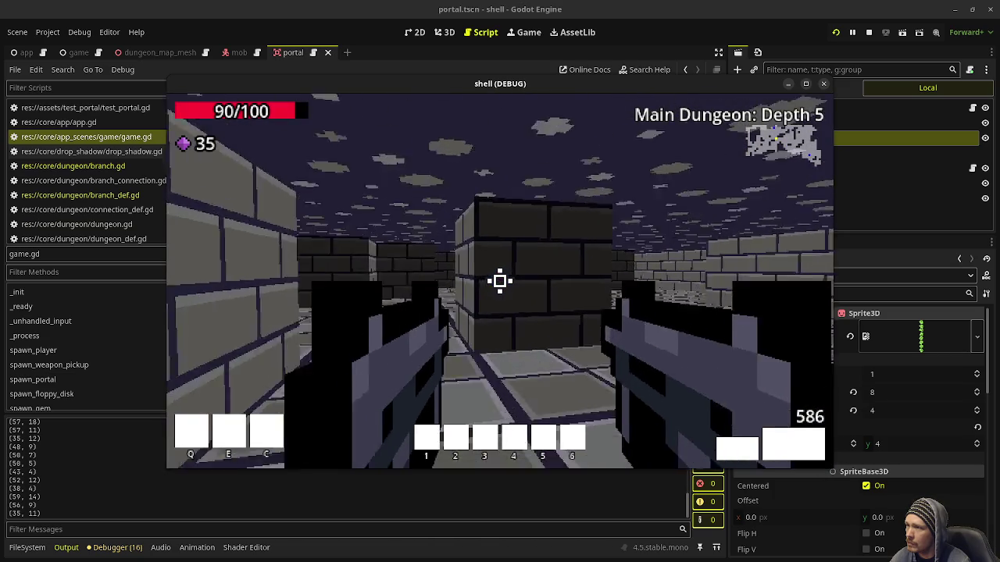
key(w)
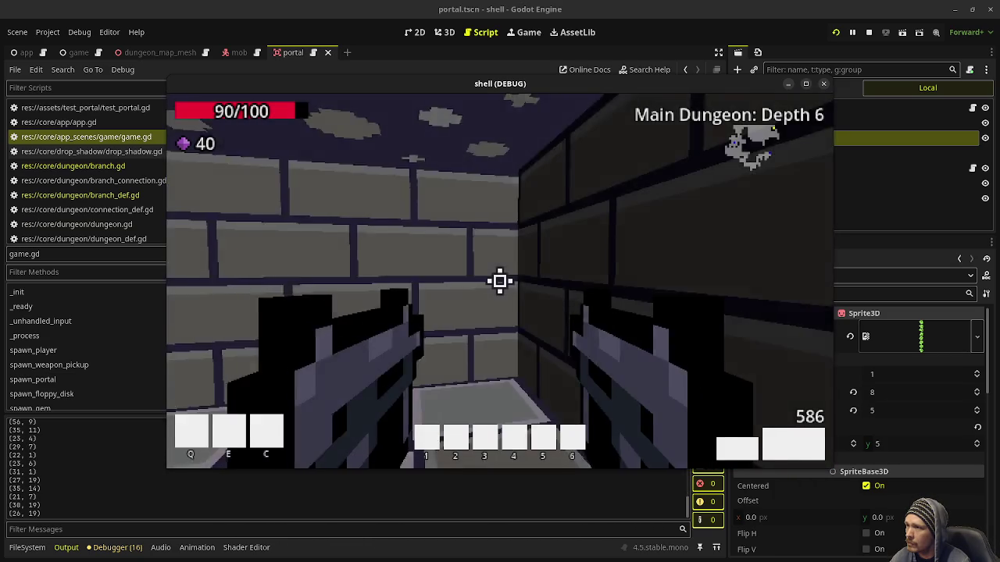
Clear the corridor skeletons, grab the gem and ammo, and approach the yellow-framed portal.
key(w)
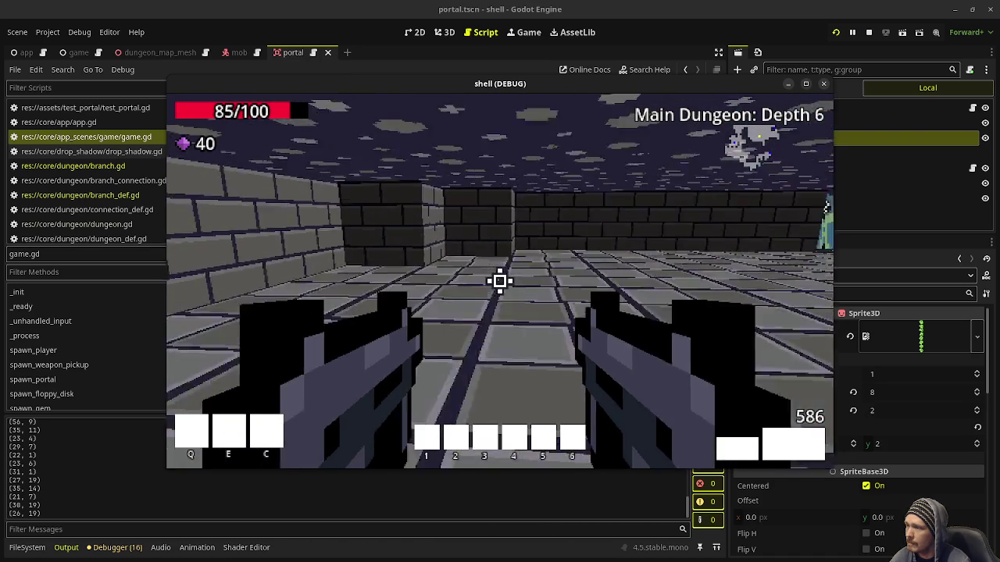
click(500, 281)
click(500, 282)
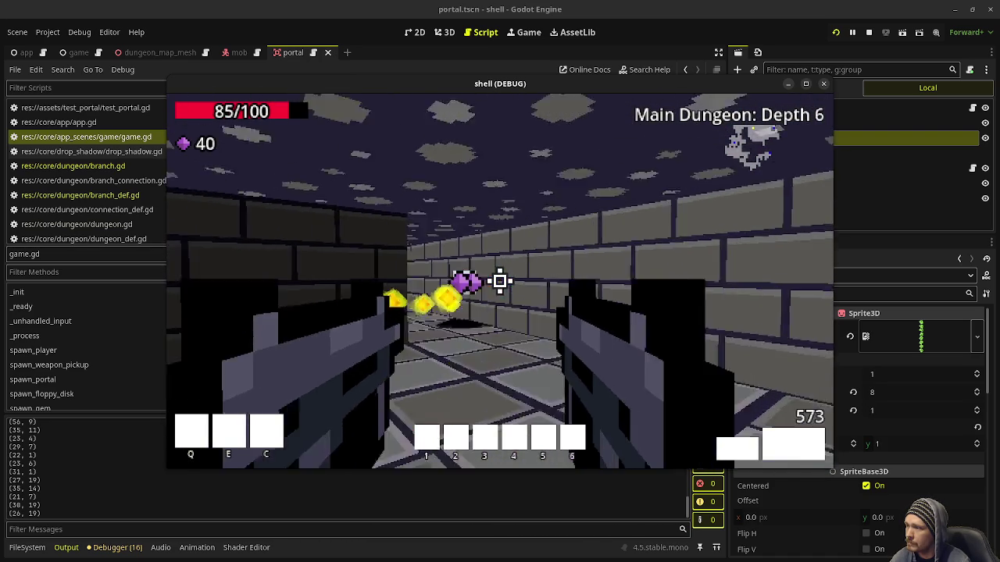
key(w)
click(500, 281)
key(w)
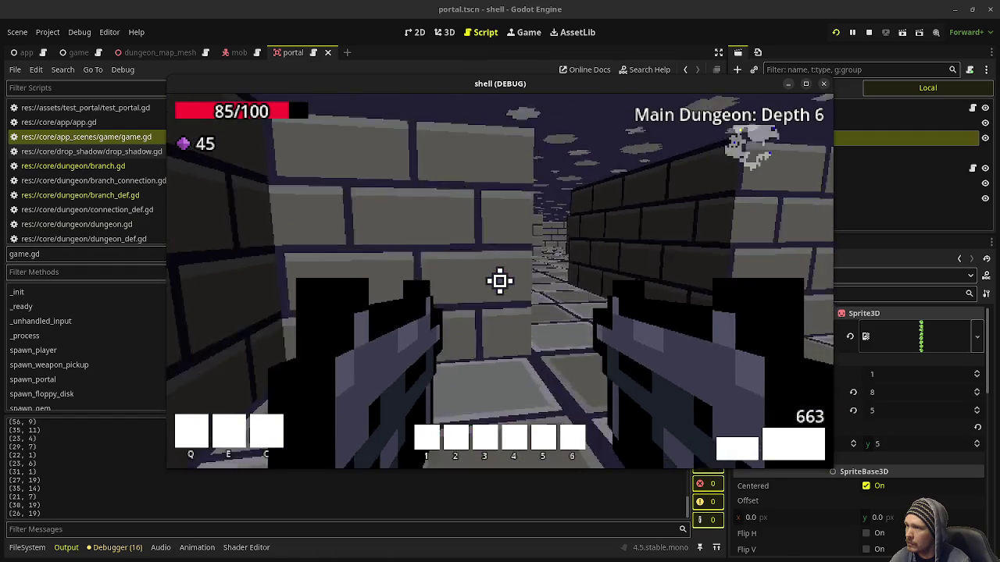
key(w)
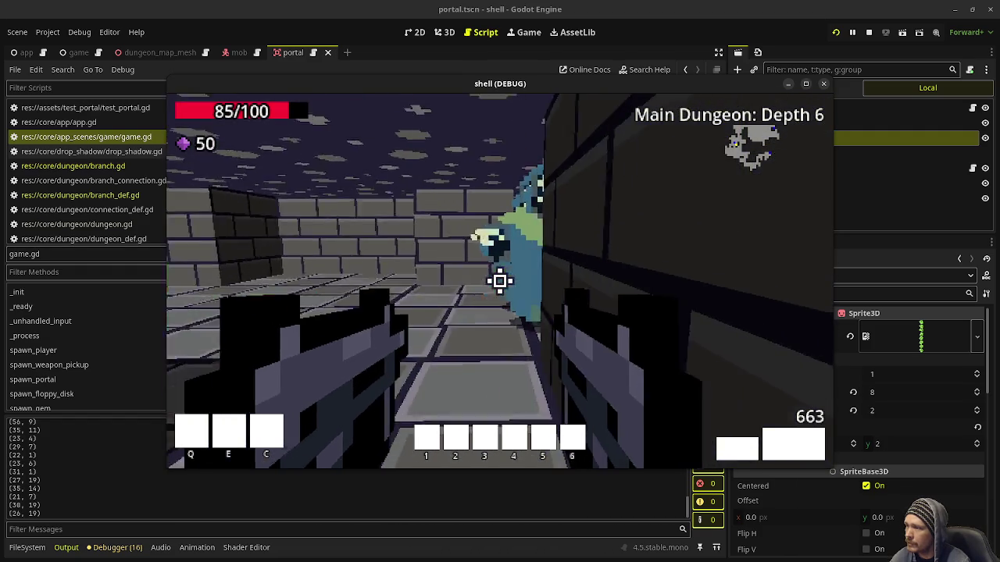
Shoot the blue enemy, collect its gems, and enter the portal to the Temple branch.
click(500, 281)
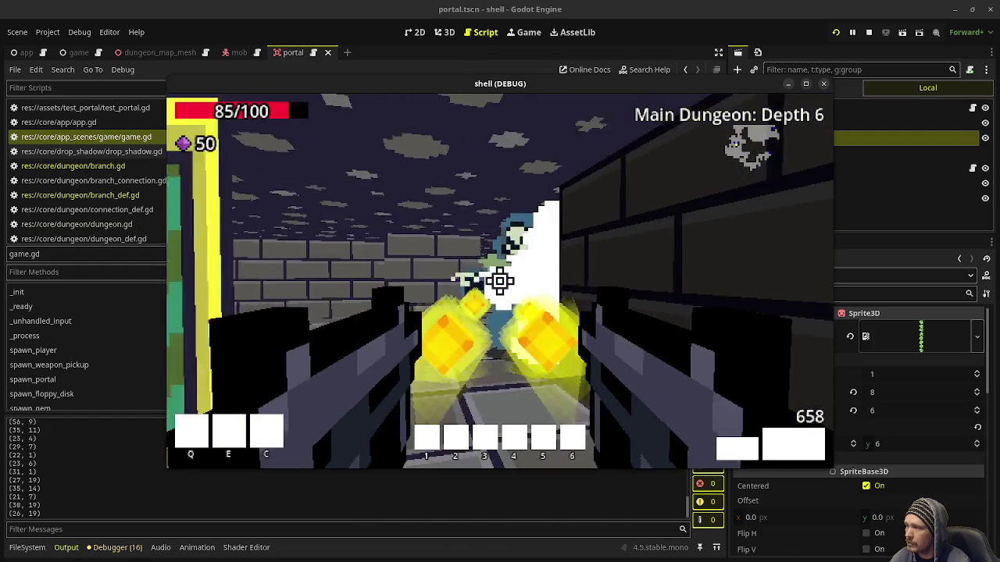
key(w)
key(w)
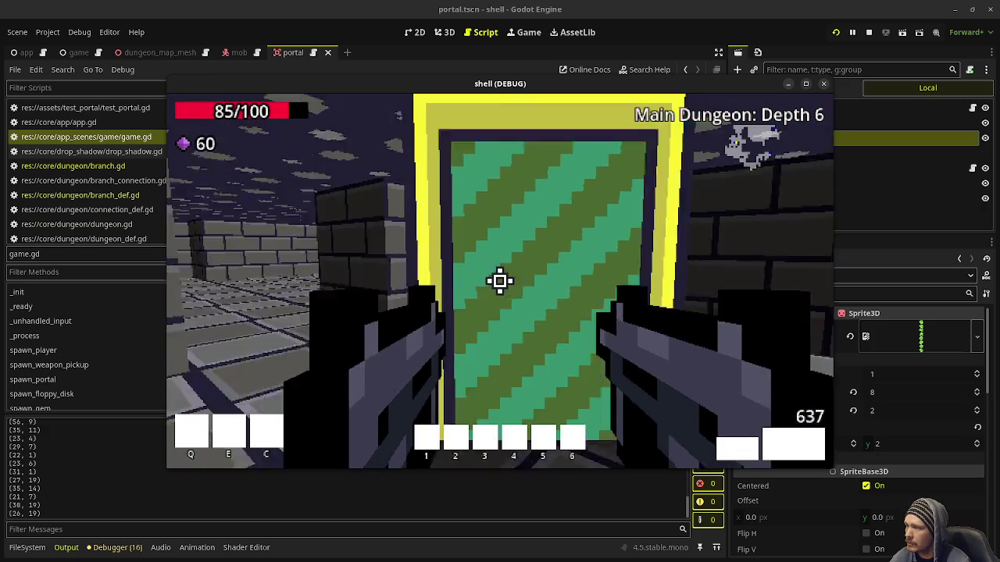
key(w)
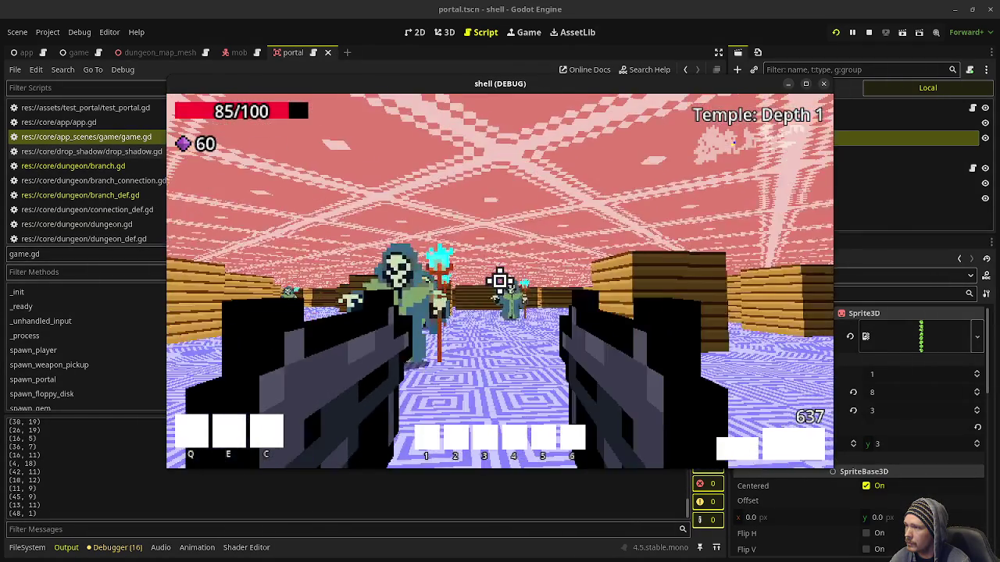
click(500, 281)
Return through the blue portal to Main Dungeon and explore the brick corridors to the green portal.
key(w)
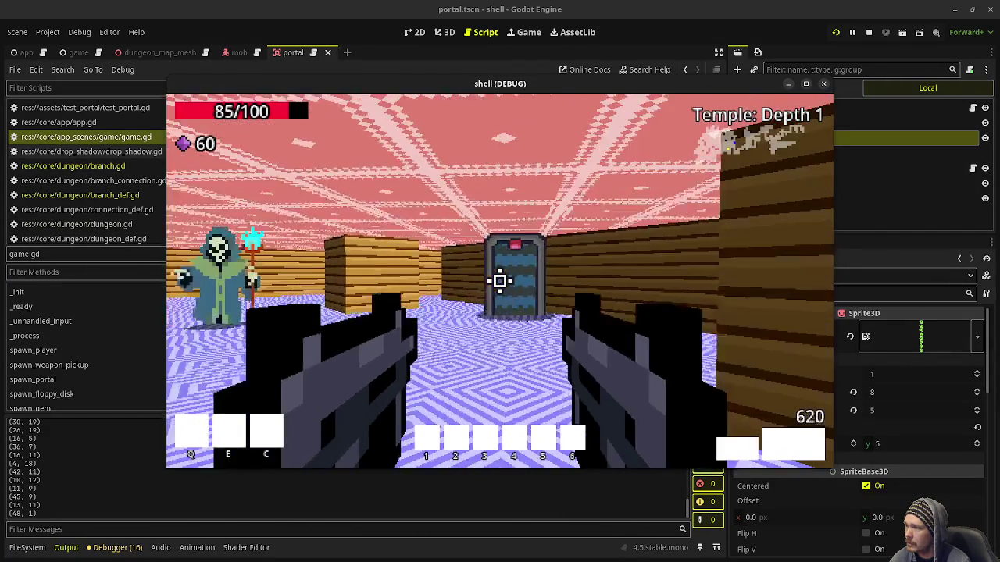
key(w)
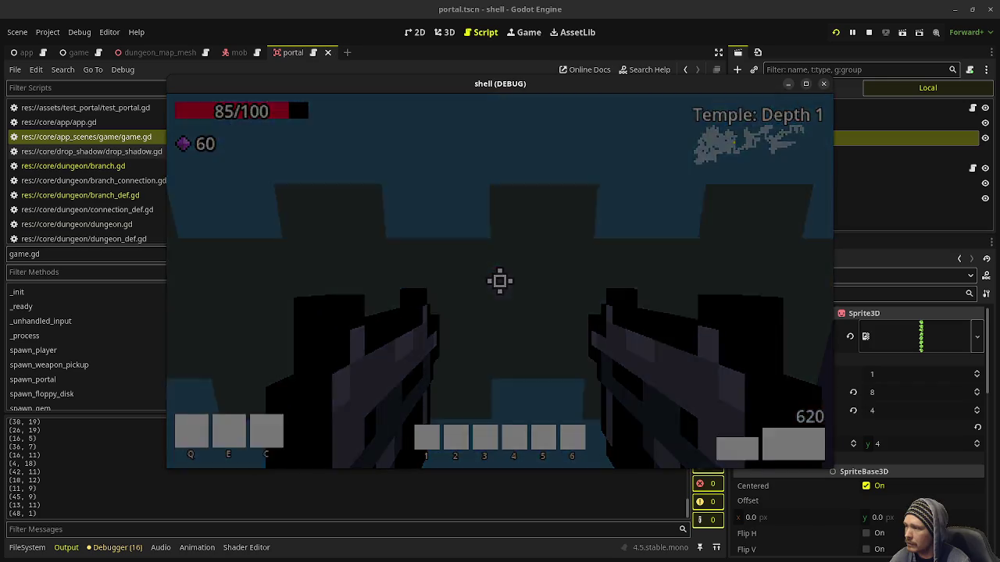
key(w)
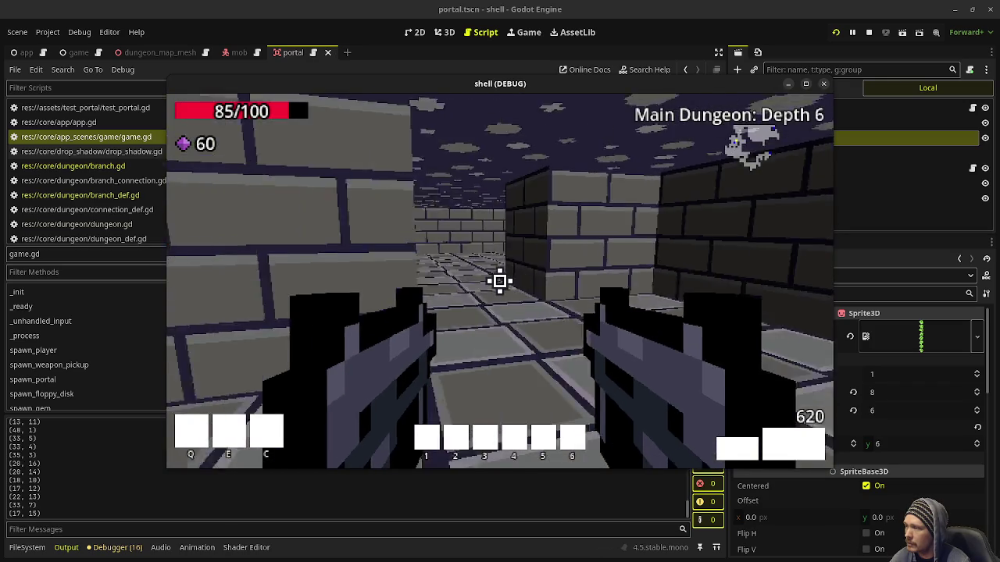
key(w)
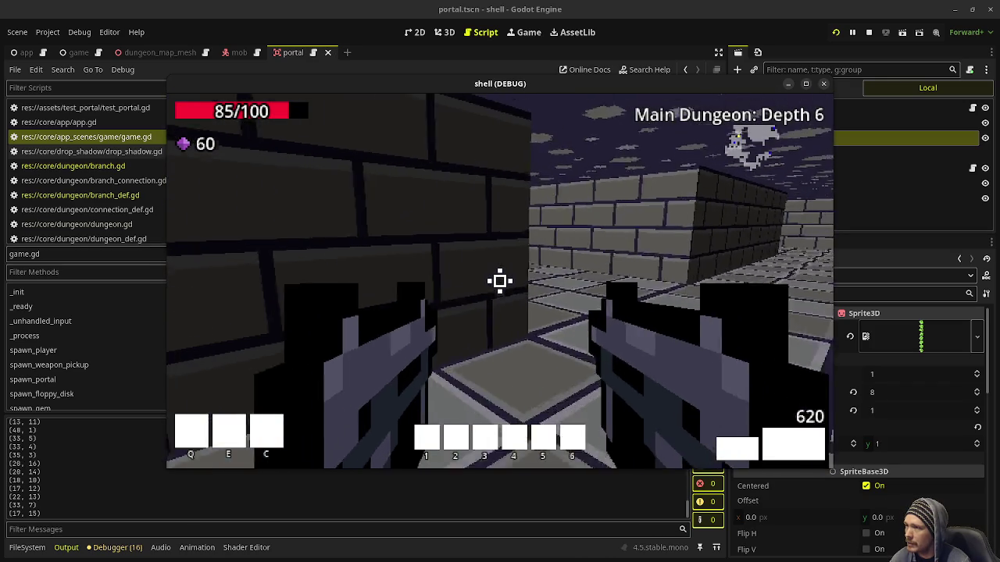
key(w)
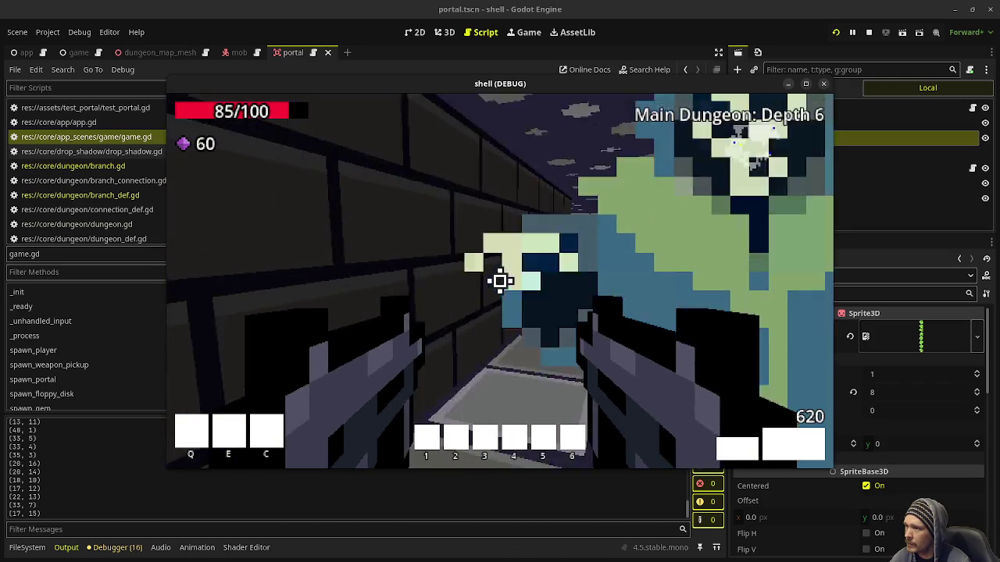
key(w)
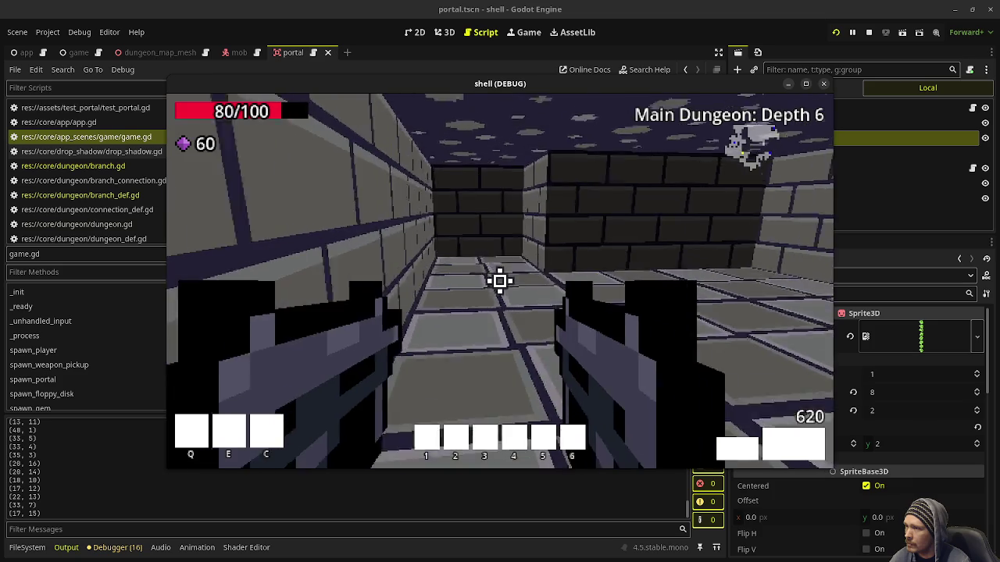
key(w)
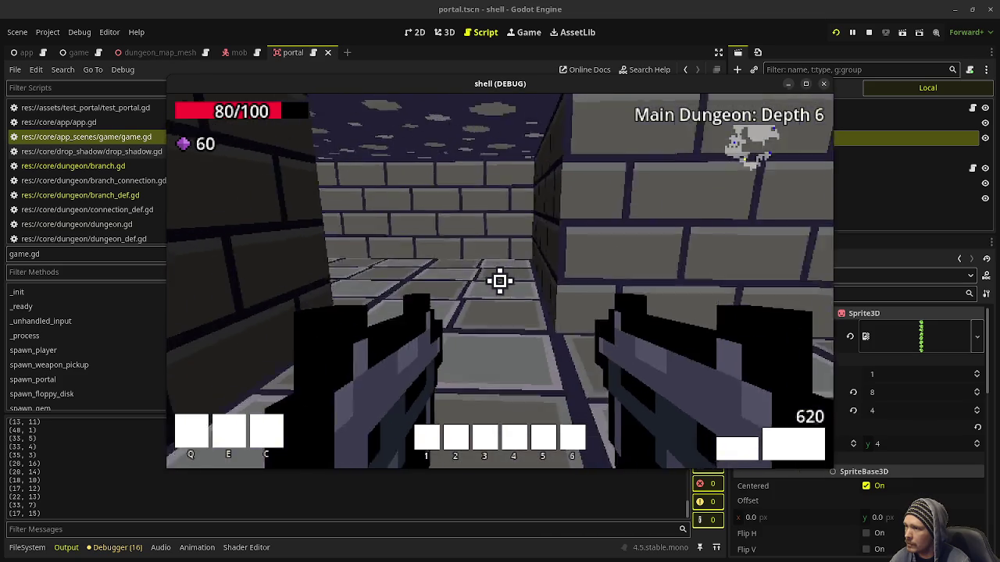
key(w)
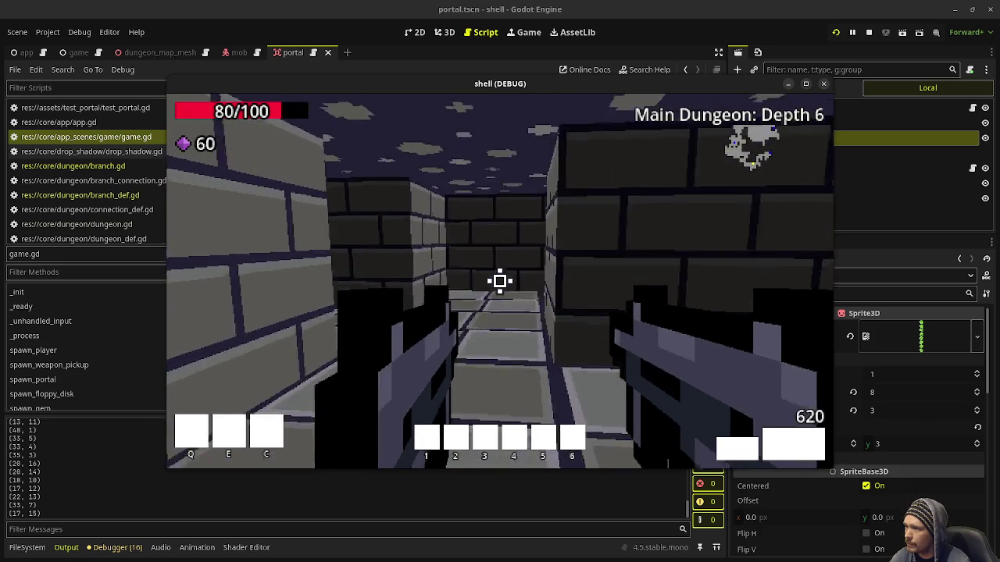
key(w)
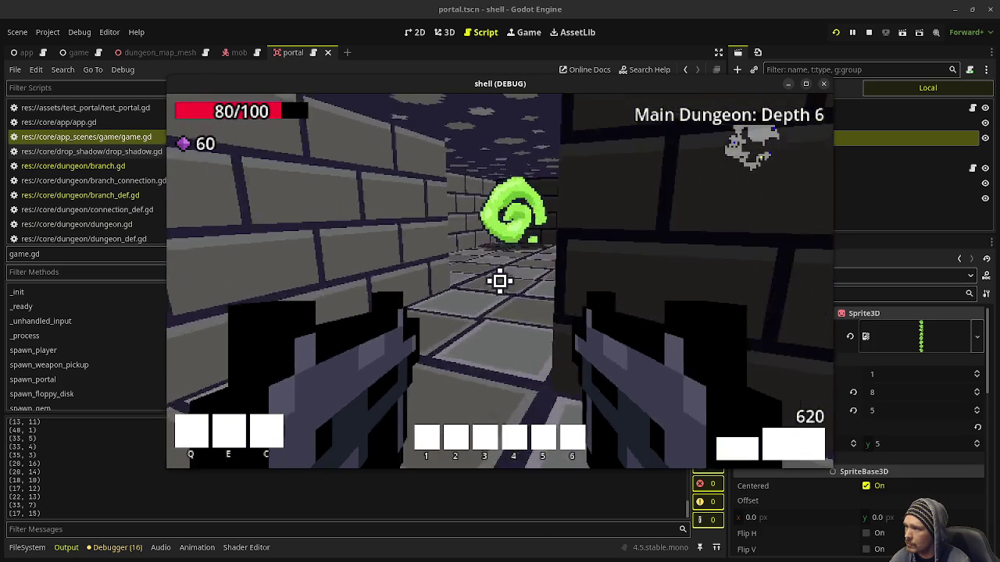
key(w)
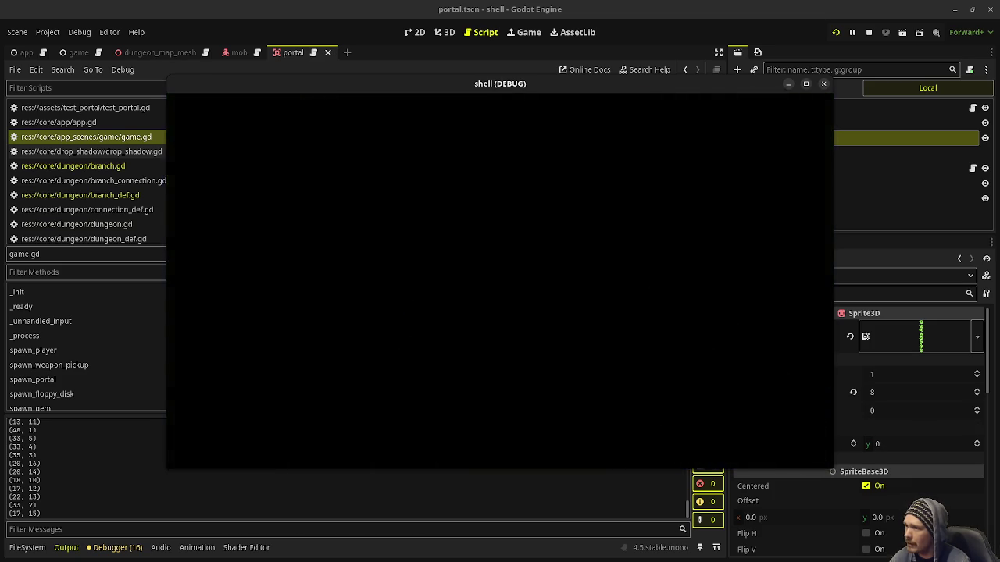
Shoot the two corridor enemies and pick up their gem and health.
key(d)
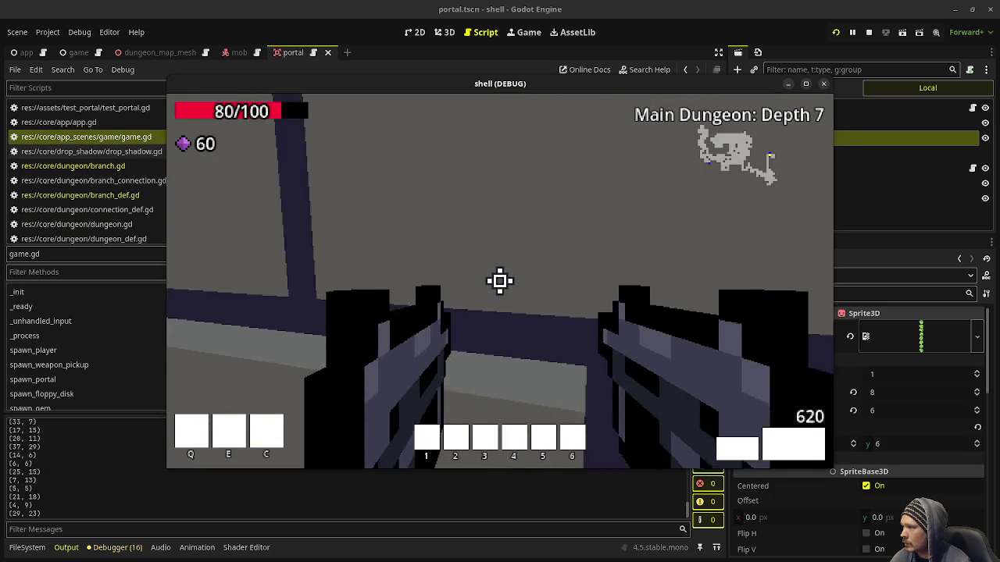
key(w)
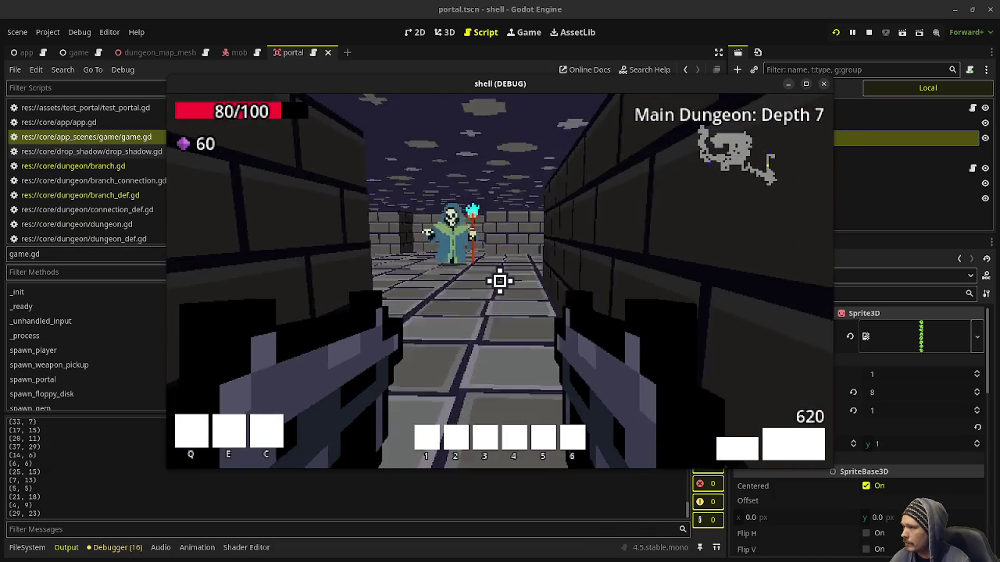
click(500, 280)
key(w)
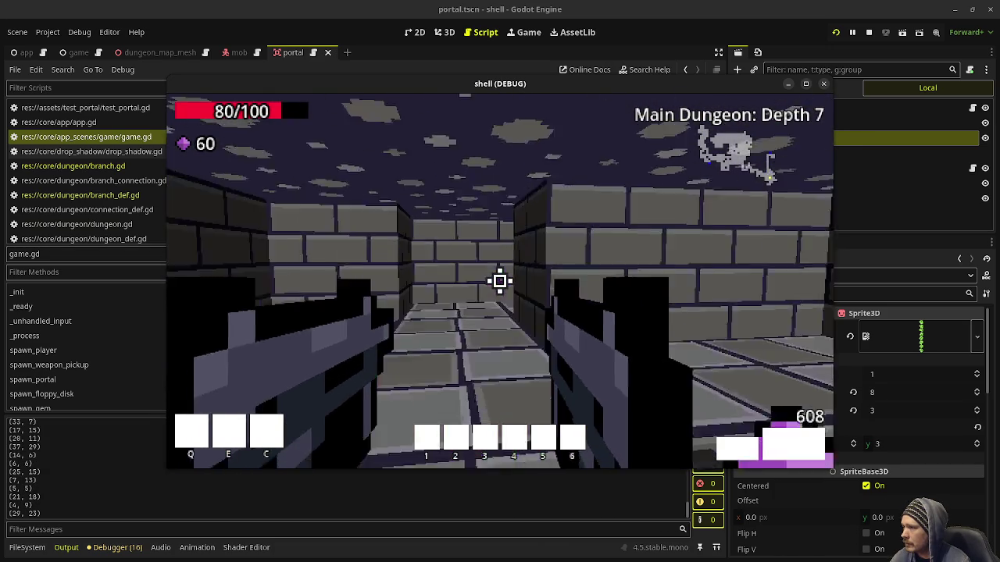
key(a)
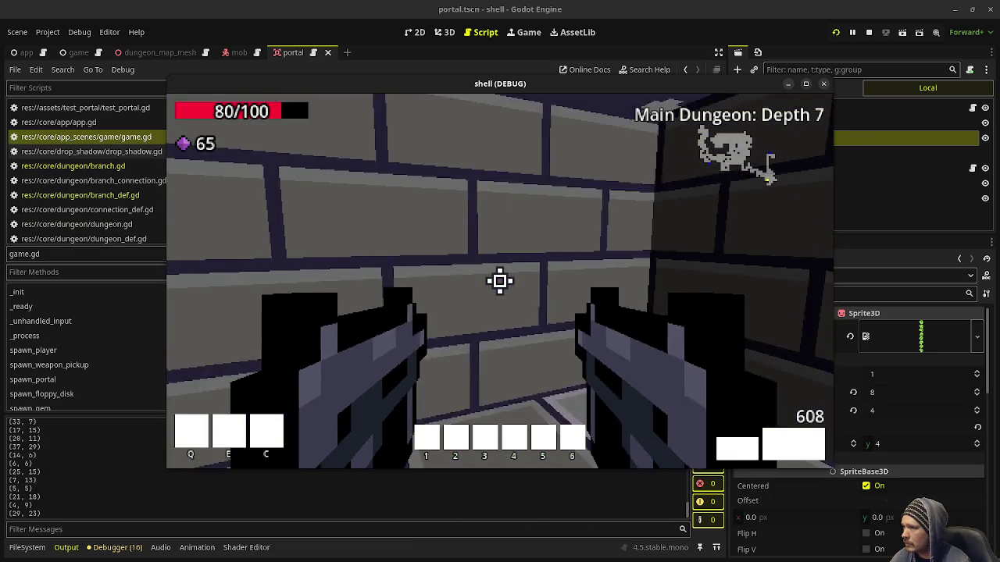
click(500, 280)
click(500, 281)
key(w)
key(w)
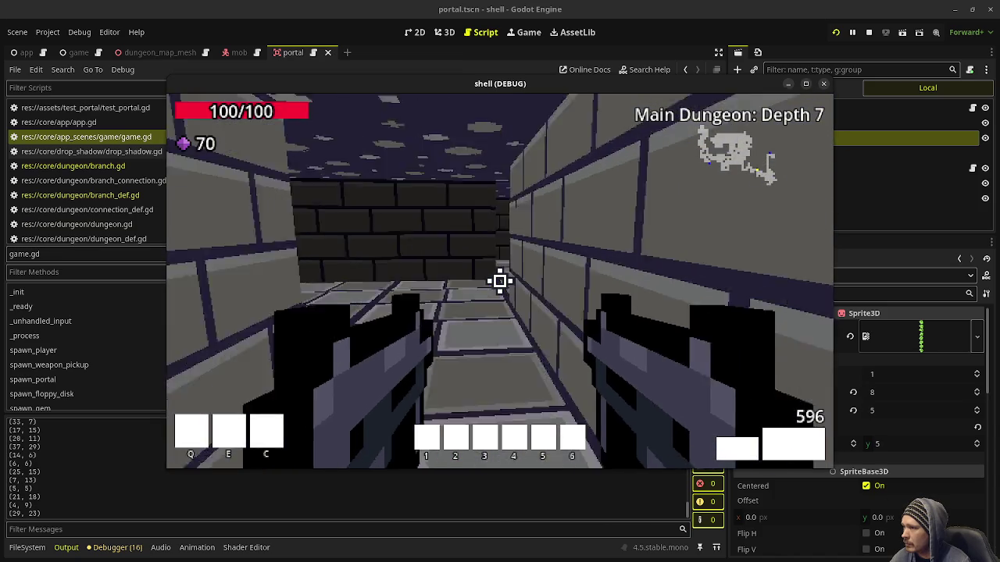
Turn through the side brick passages and shoot the robed enemy.
key(a)
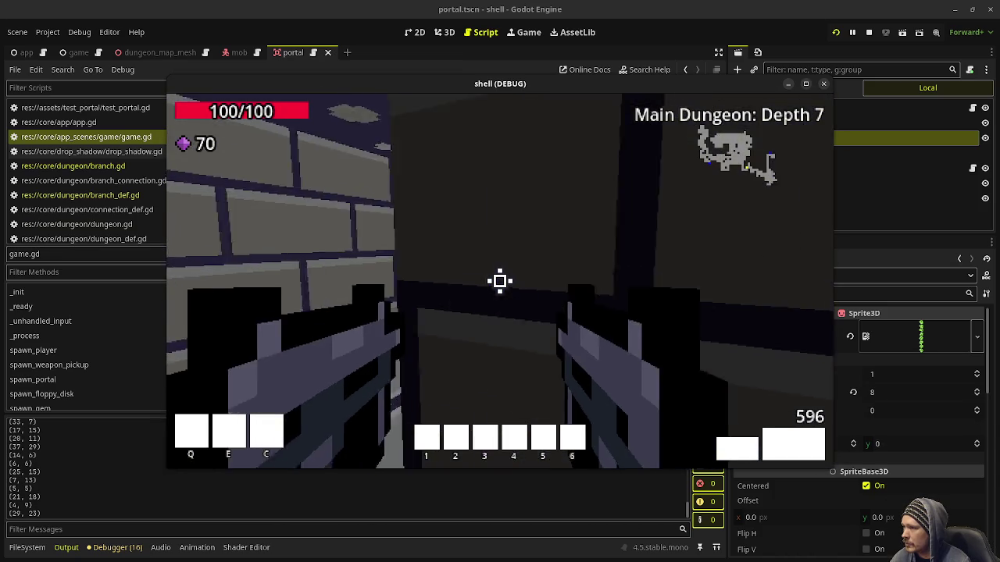
key(d)
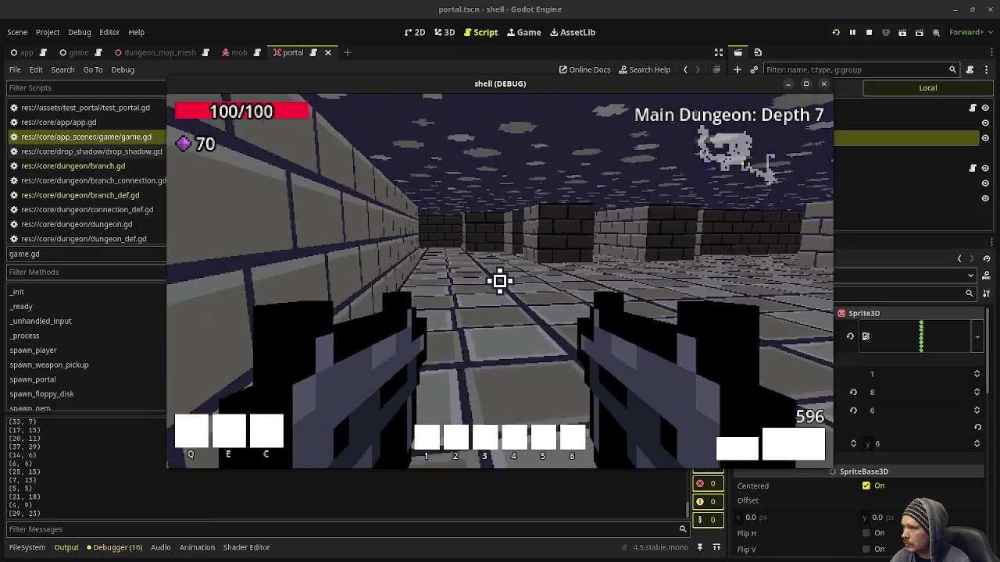
key(d)
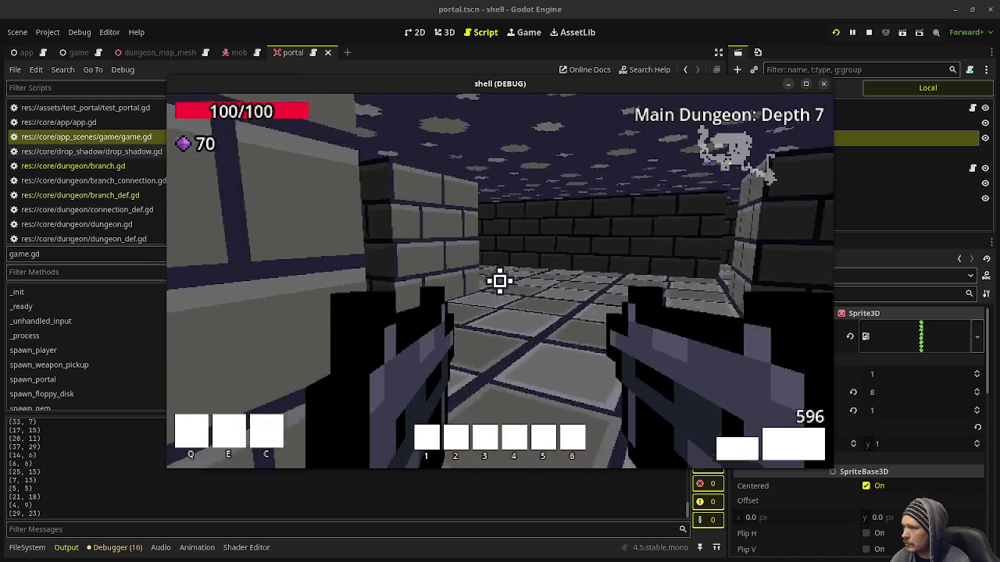
key(a)
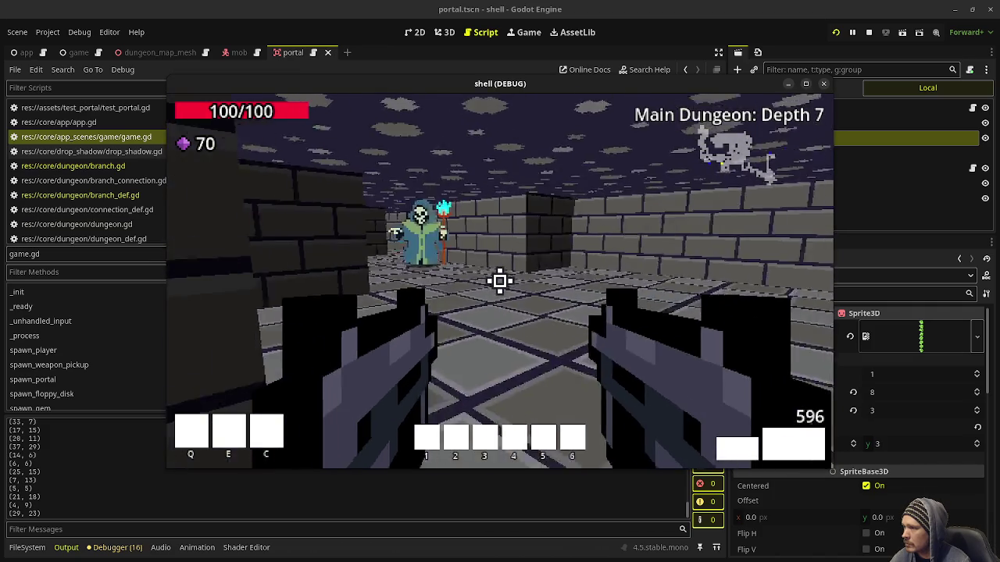
click(500, 281)
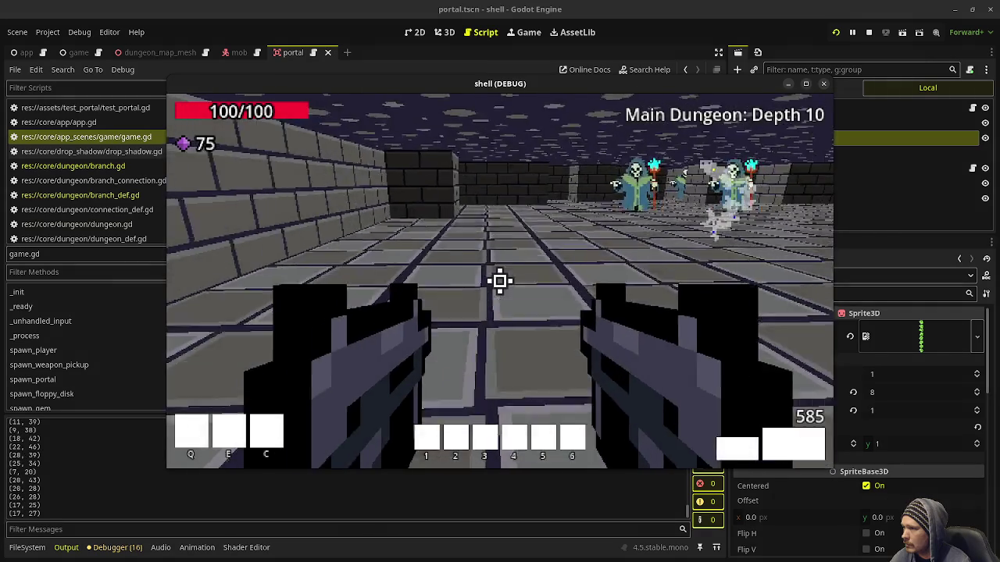
Clear the skeletons near the portal, enter The Lair: Depth 1, then stop the game.
click(500, 279)
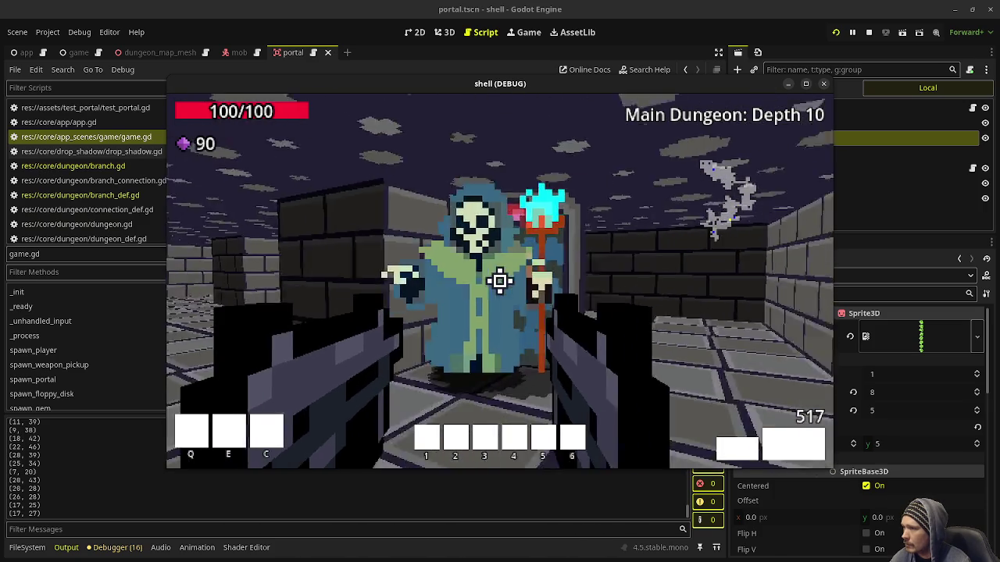
click(500, 281)
click(499, 281)
click(500, 281)
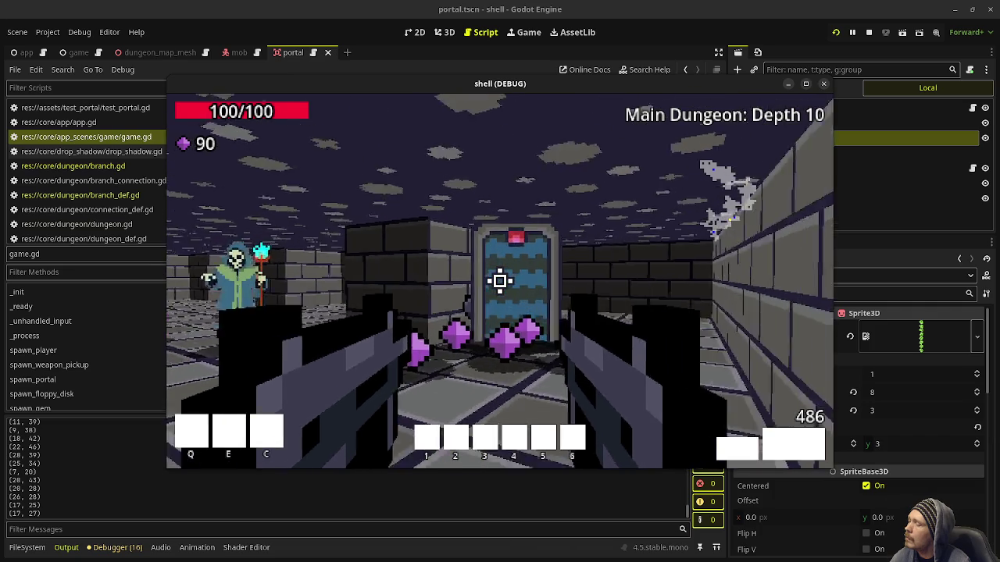
key(w)
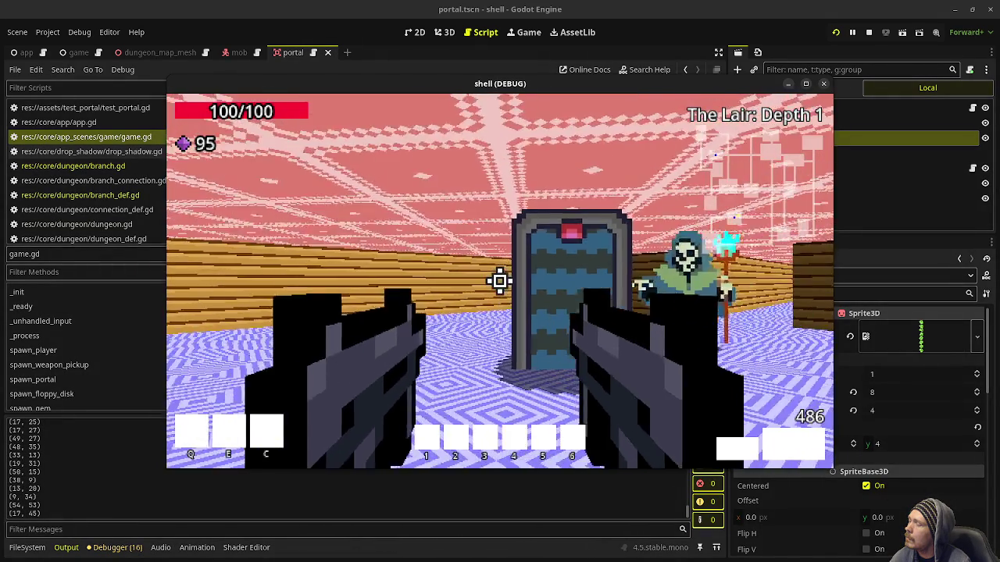
drag(500, 281, 500, 281)
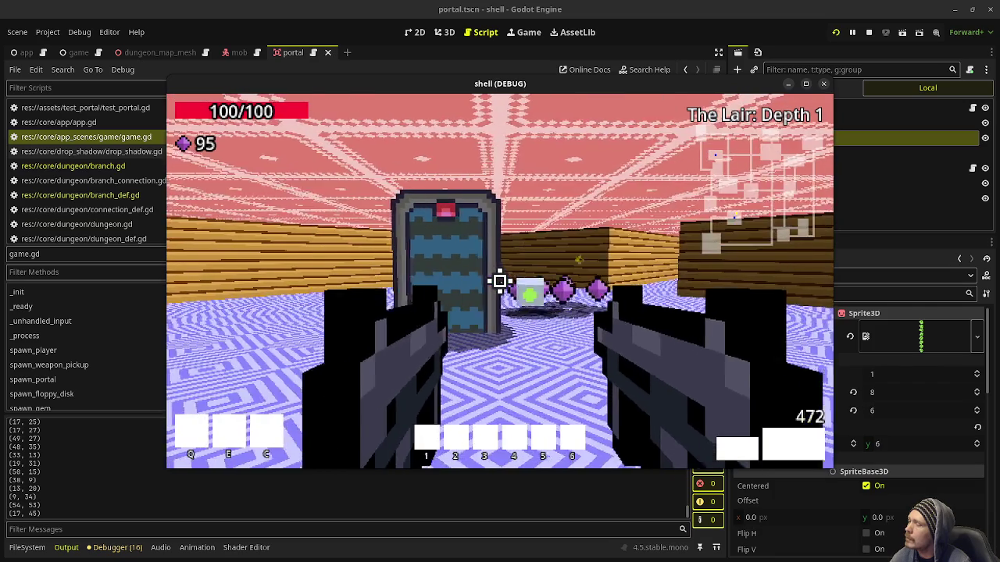
click(869, 32)
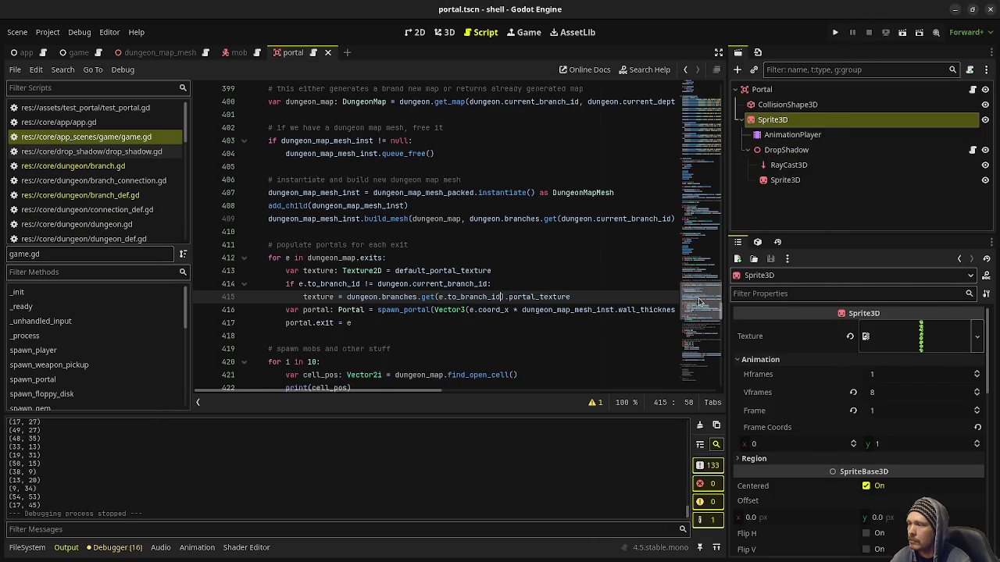
Scroll through game.gd to review the portal-texture code.
scroll(699, 302, up, 7)
scroll(702, 301, down, 7)
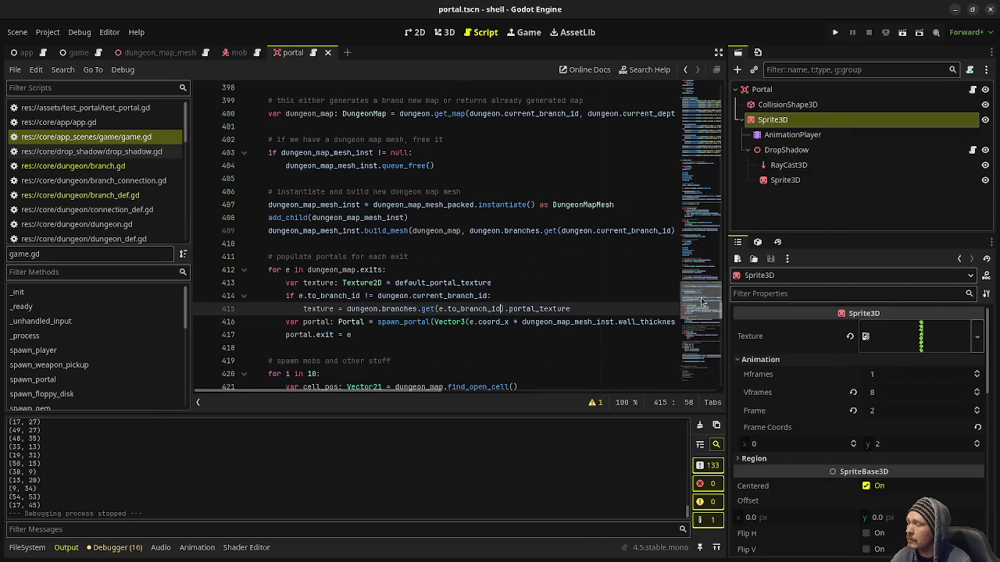
scroll(701, 301, down, 7)
scroll(706, 303, up, 6)
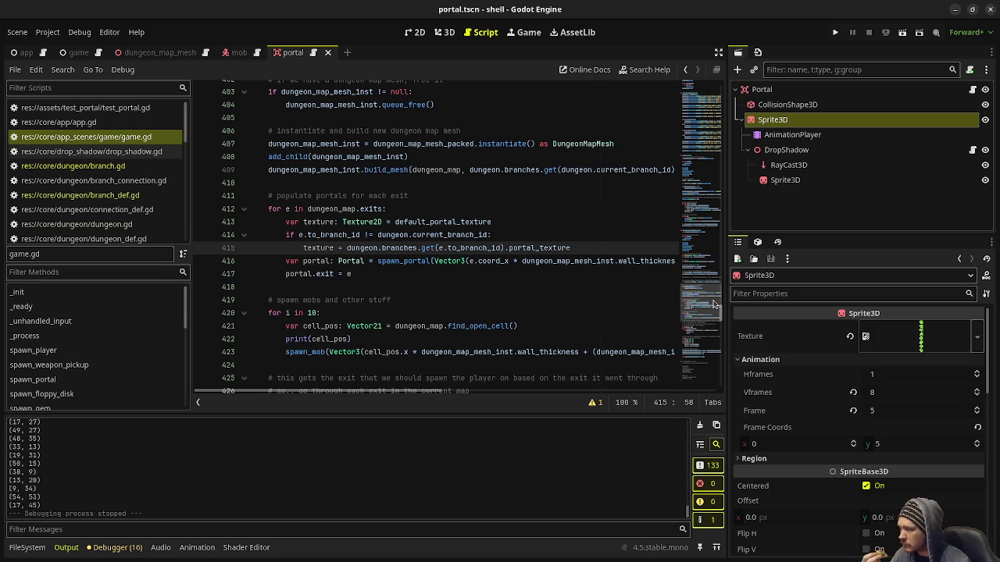
Show the FileSystem dock, place the cursor at the end of line 414, and select dungeon.gd.
click(41, 547)
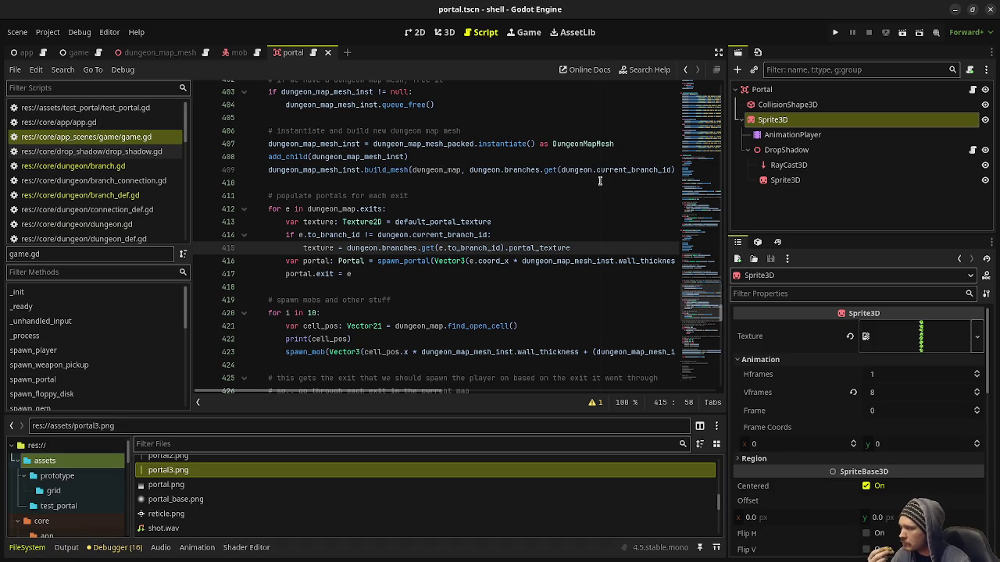
click(534, 232)
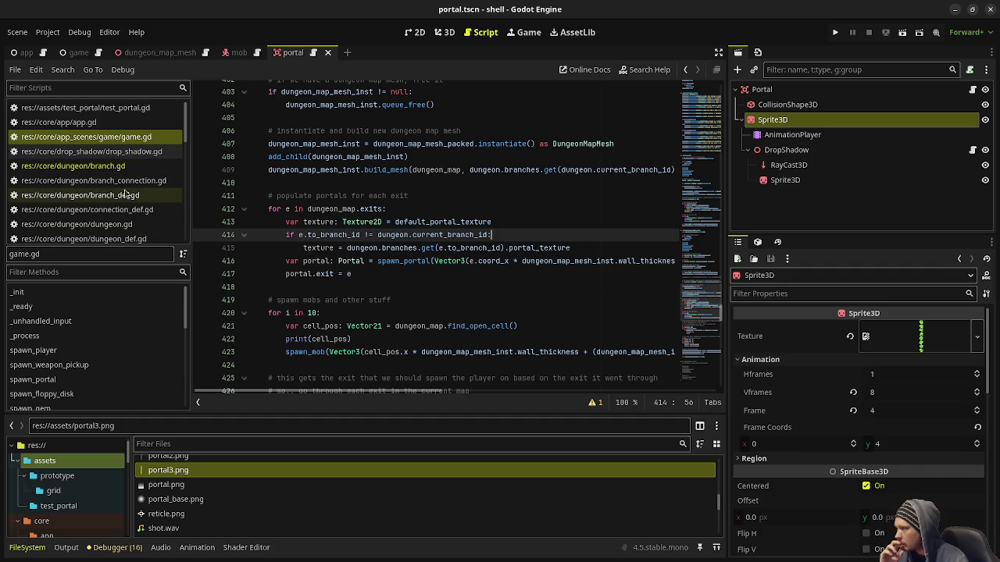
click(93, 224)
Start a get_current_branch() -> Branch function in dungeon.gd and save the script.
scroll(336, 309, up, 5)
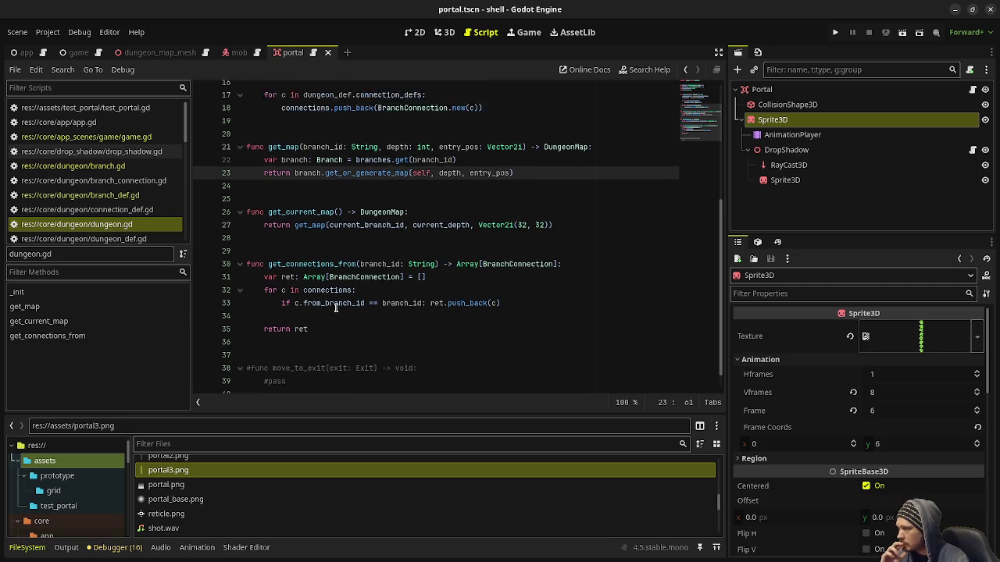
click(336, 308)
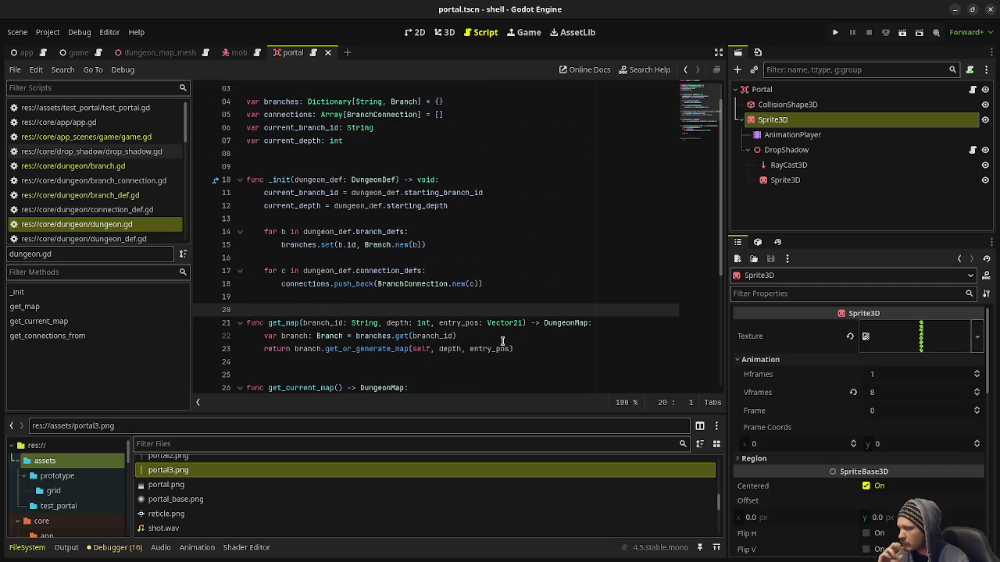
key(Return)
scroll(335, 308, down, 2)
text(func get_)
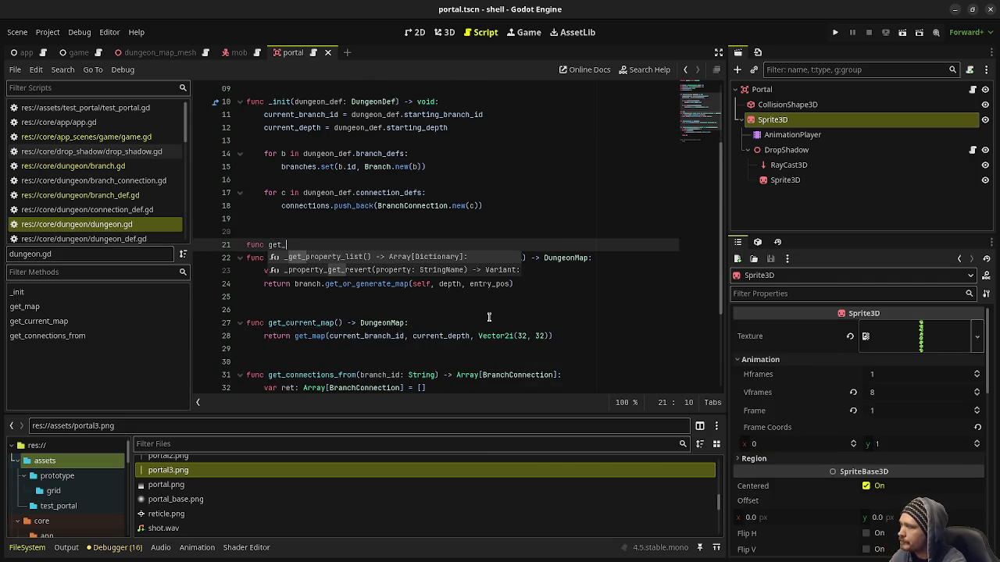
text(current_branch() -> )
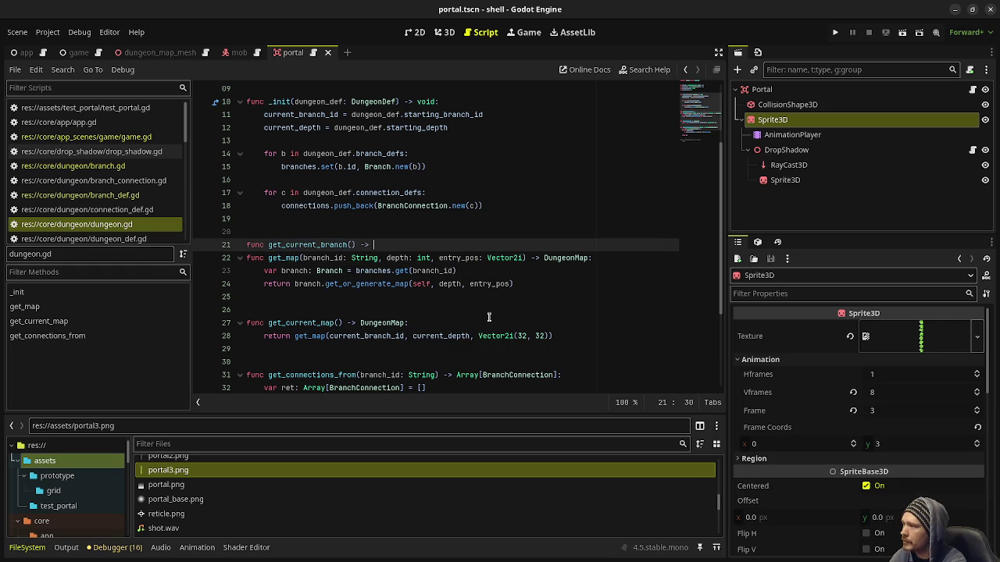
text(Branch:)
key(Return)
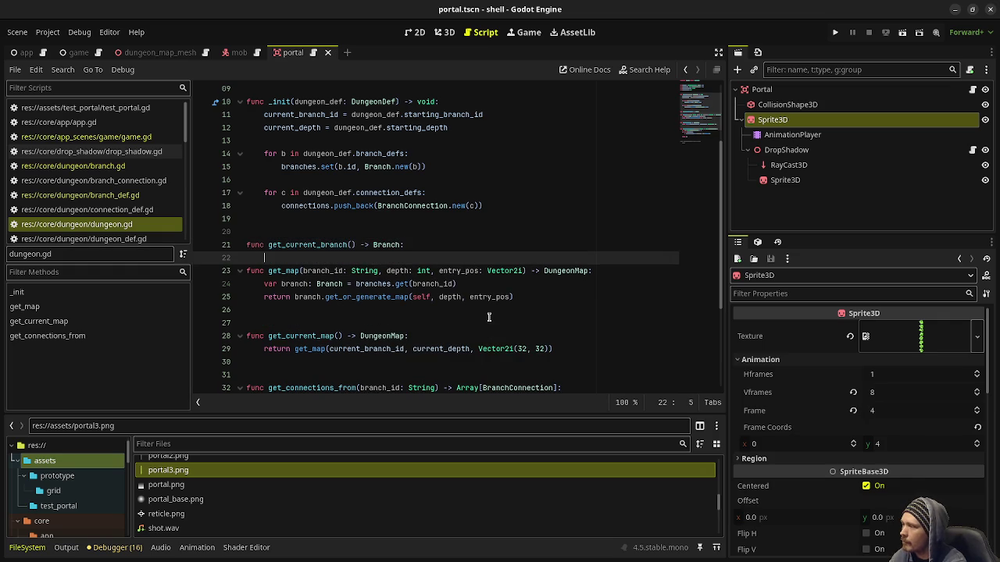
text(return g)
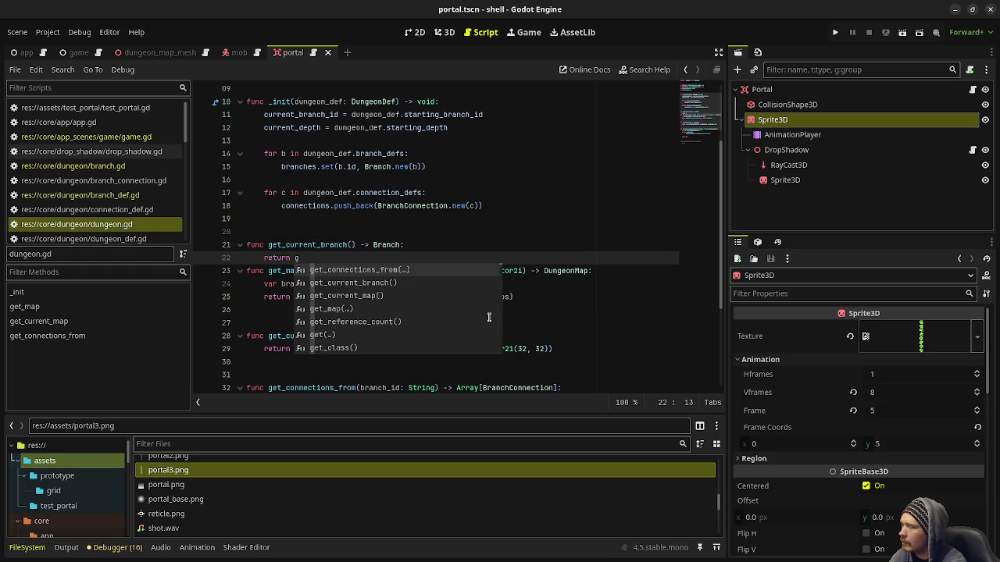
key(BackSpace)
key(BackSpace)
key(BackSpace)
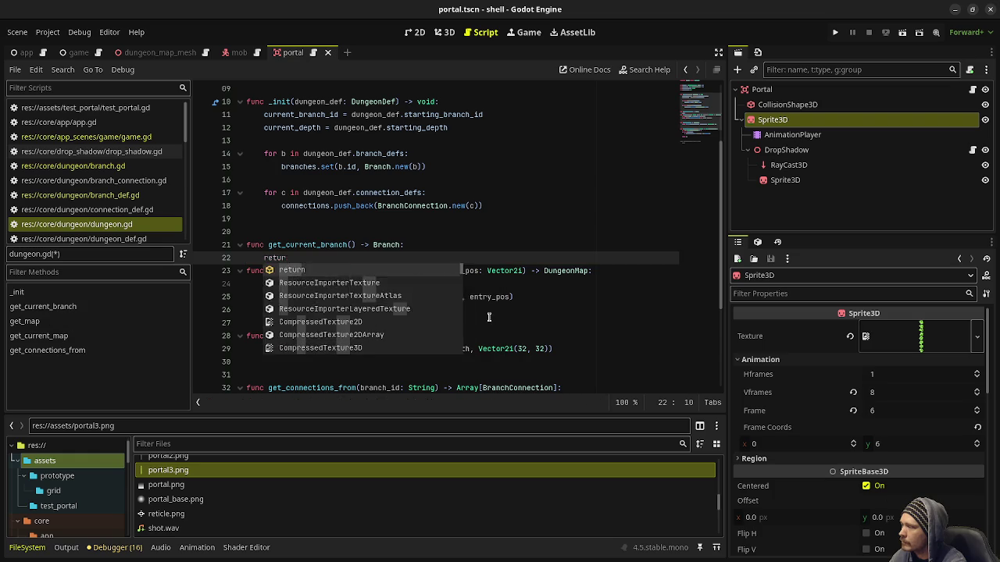
key(BackSpace)
key(ctrl+z)
key(ctrl+s)
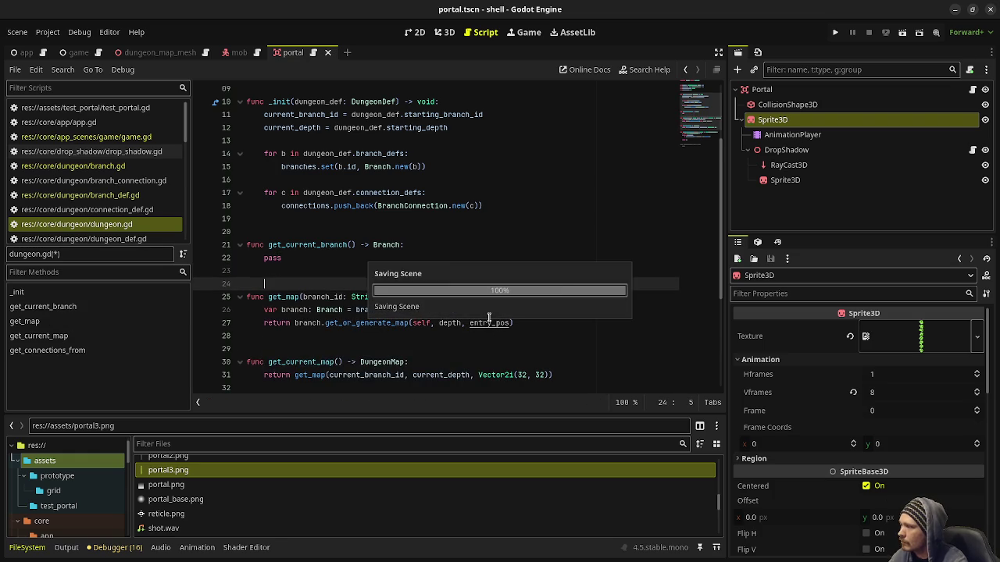
Add a get_branch(branch_id: String) function above it that returns branches.get(branch_id).
key(Up)
key(Up)
key(Return)
text(fun)
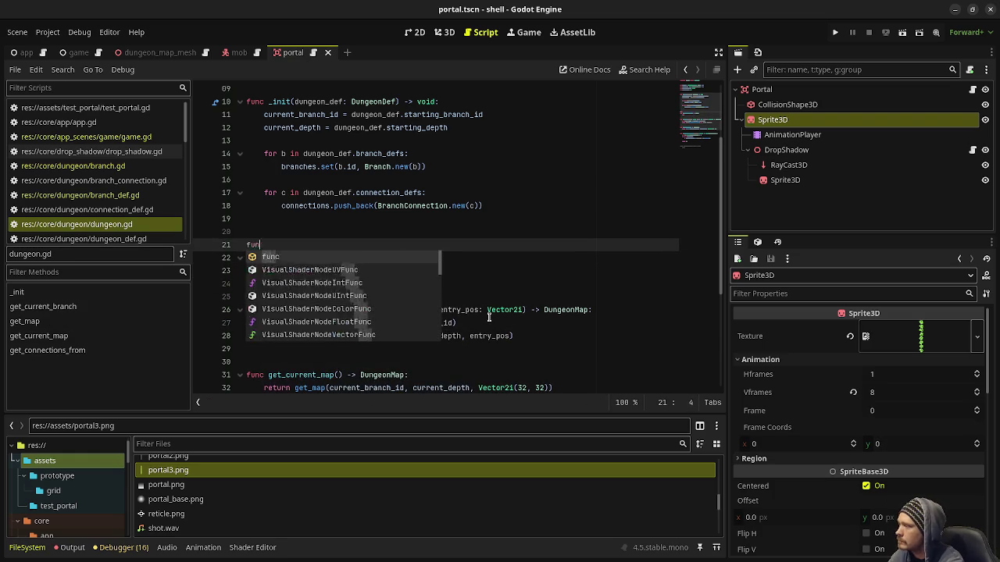
text(c get_branch()
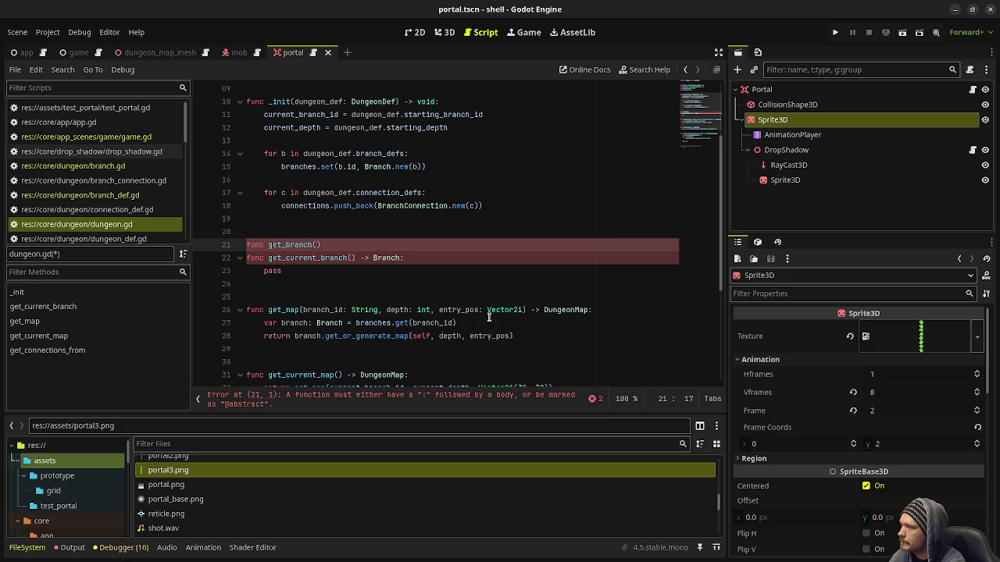
text(ranch_id: String)
key(Return)
text() -)
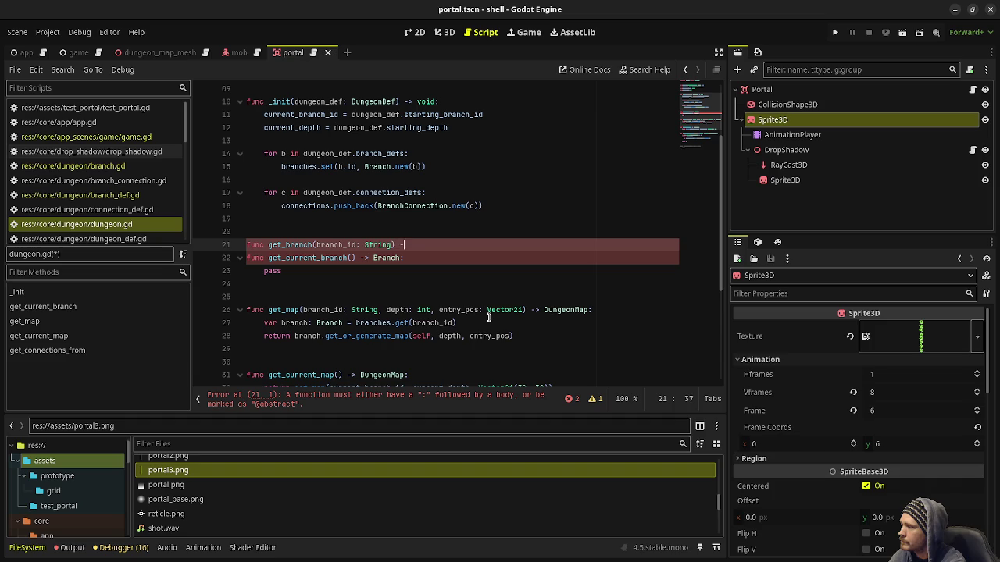
text(> void:)
key(Return)
text(retur)
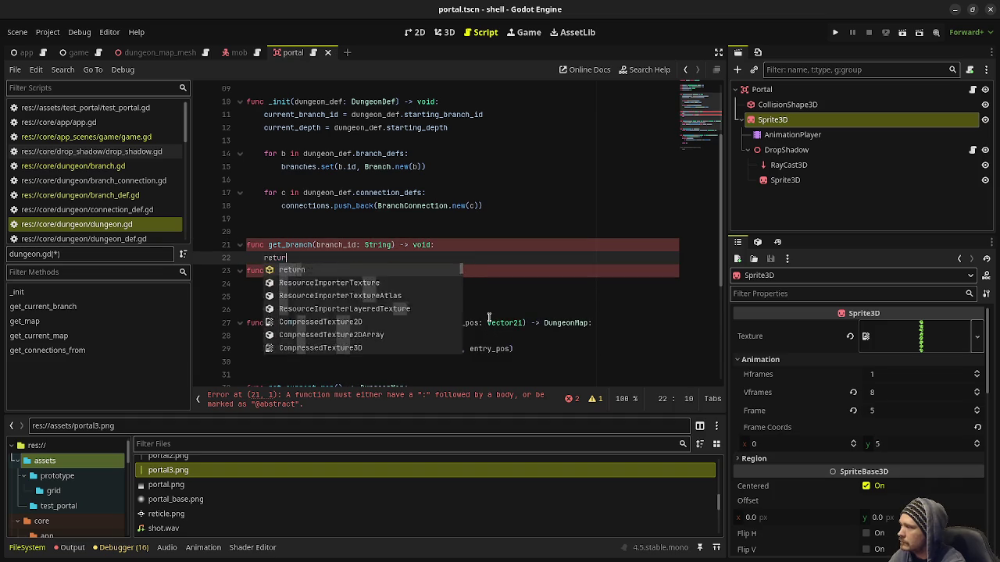
text(n br)
key(Return)
text(.get)
key(Return)
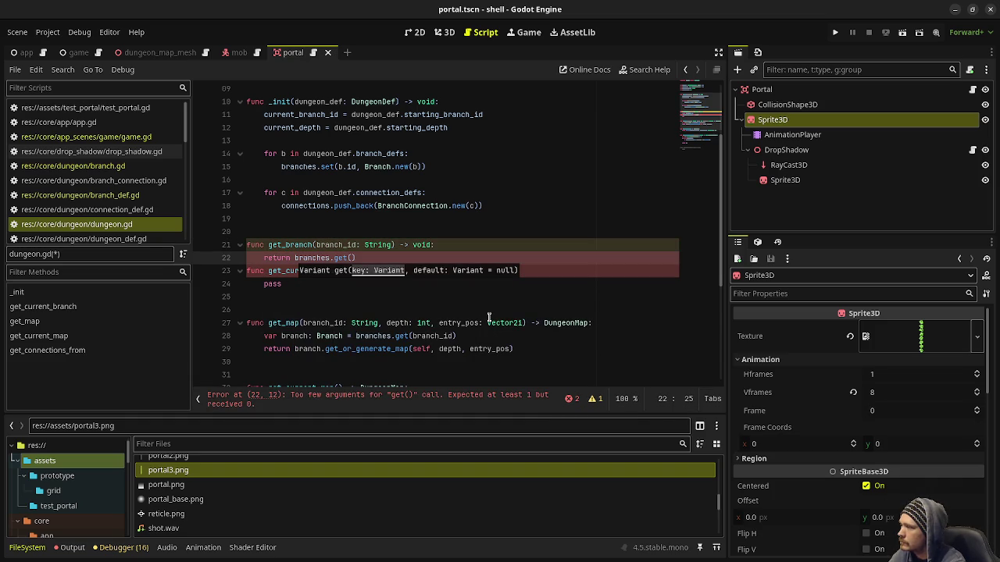
text(branch)
key(Return)
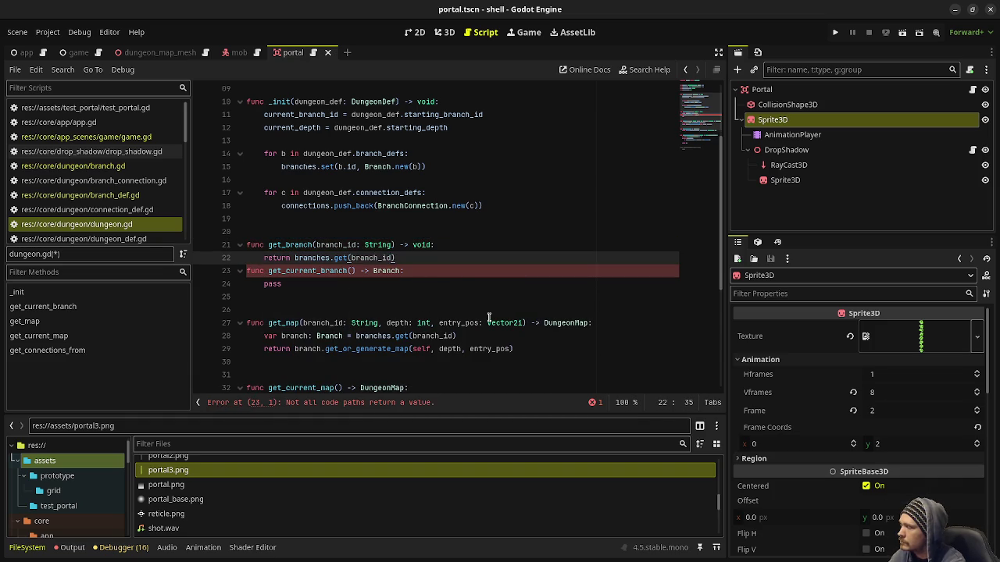
key(Return)
key(Return)
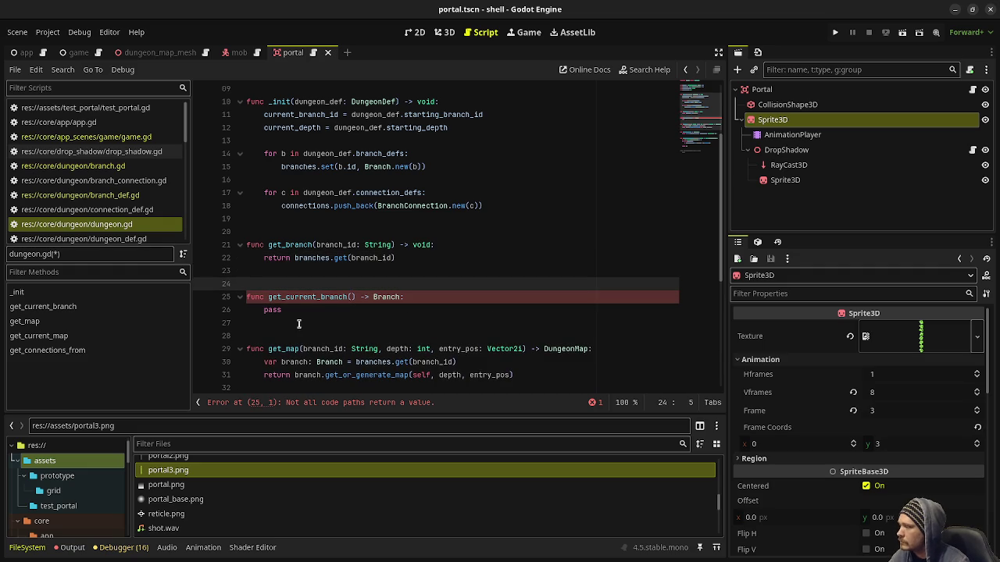
Make get_current_branch return get_branch(current_branch_id) and save.
click(285, 311)
key(BackSpace)
key(BackSpace)
key(BackSpace)
key(BackSpace)
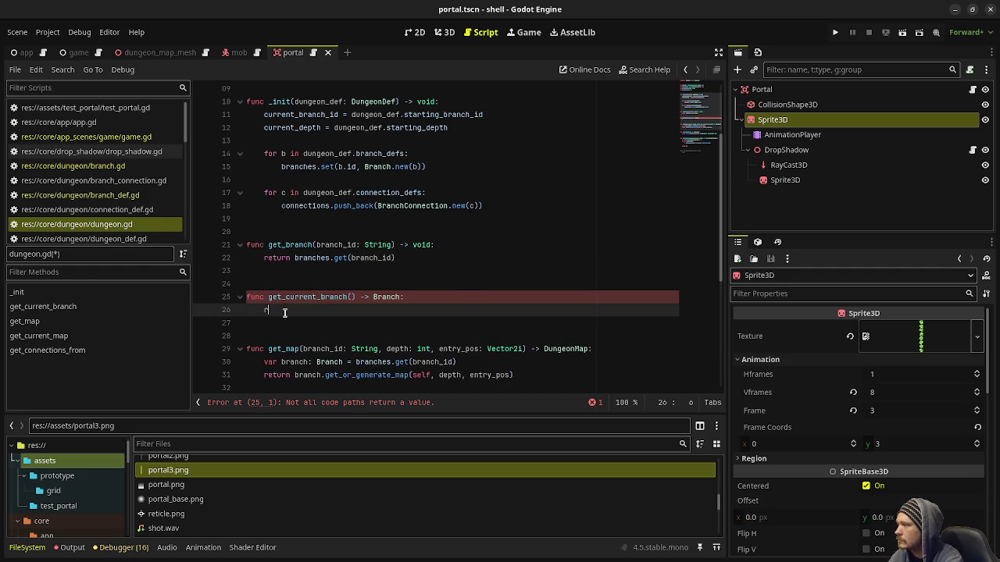
text(return g)
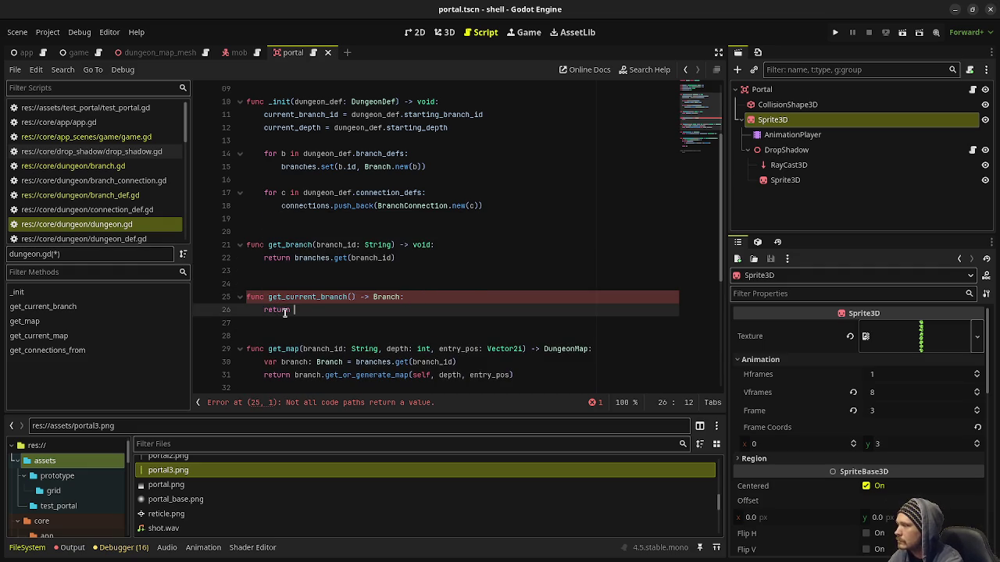
text(et_b)
key(Return)
text(current_branch)
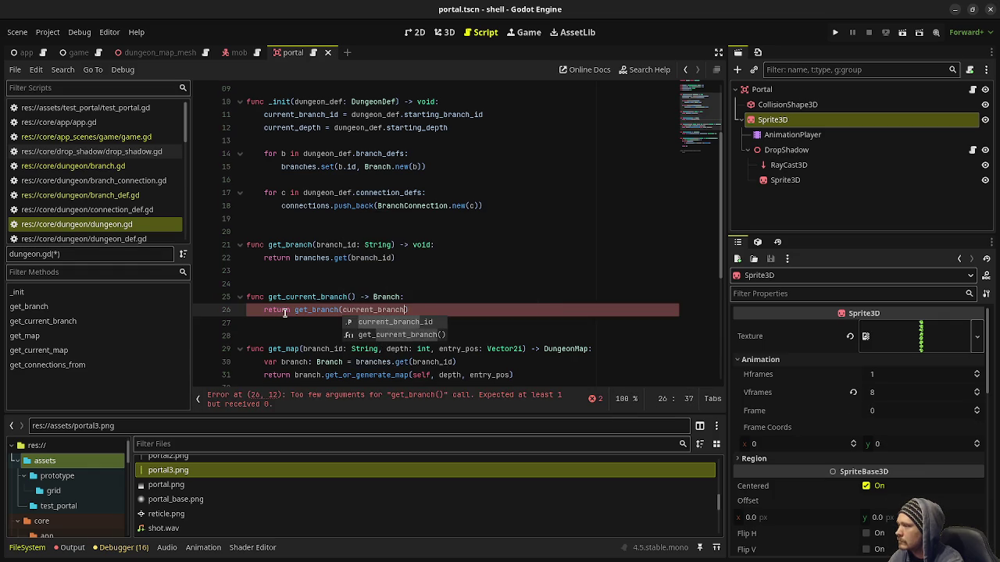
key(Return)
key(Right)
key(ctrl+s)
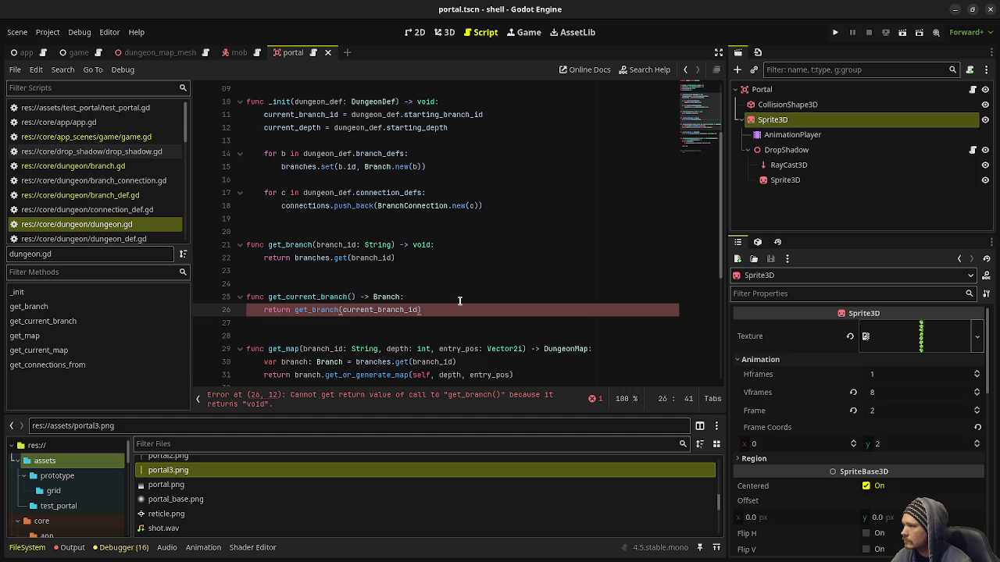
Change get_branch's return type from void to Branch, save, and switch to game.gd.
mouse_move(380, 311)
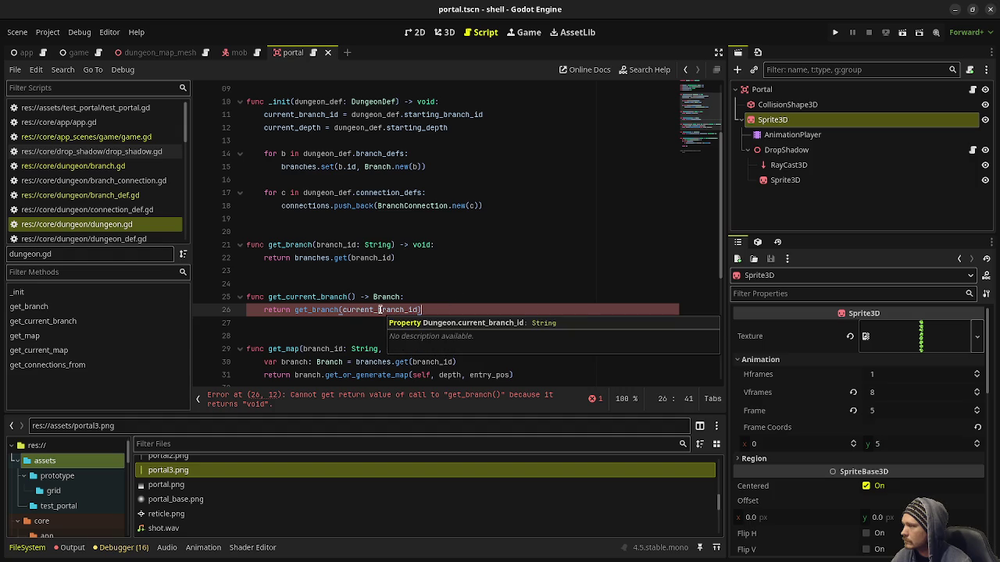
click(423, 244)
double_click(422, 244)
text(Branch)
key(ctrl+s)
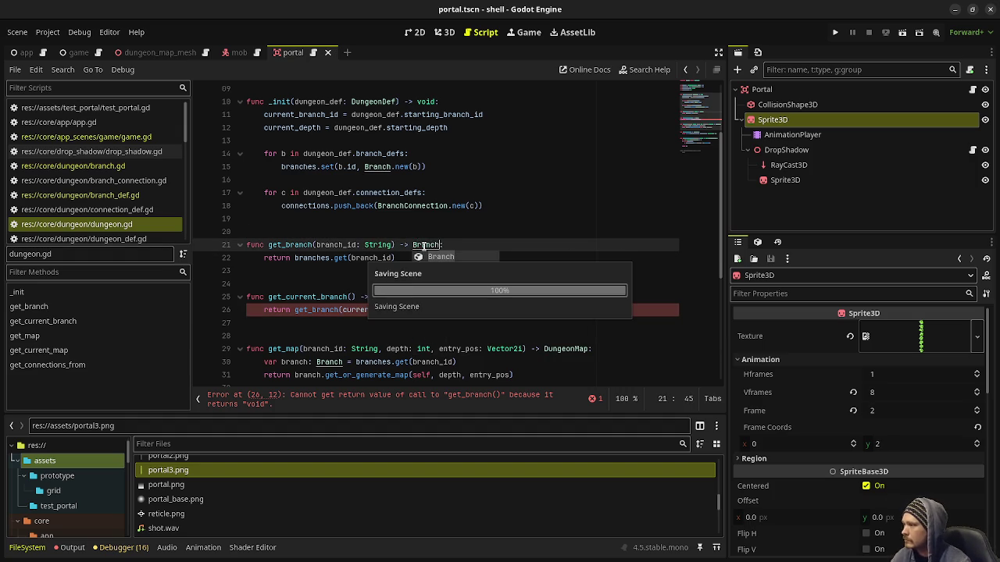
click(459, 205)
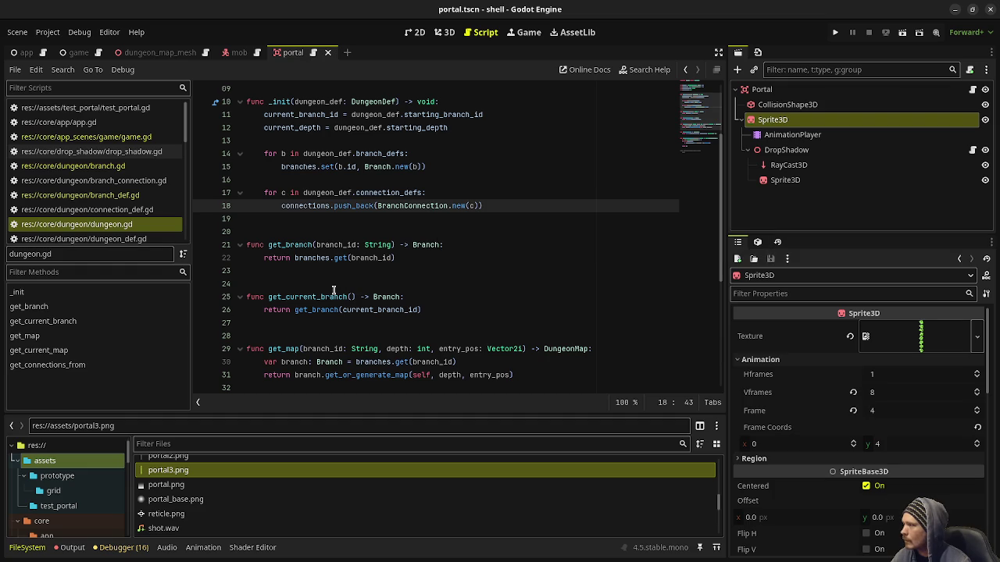
click(129, 139)
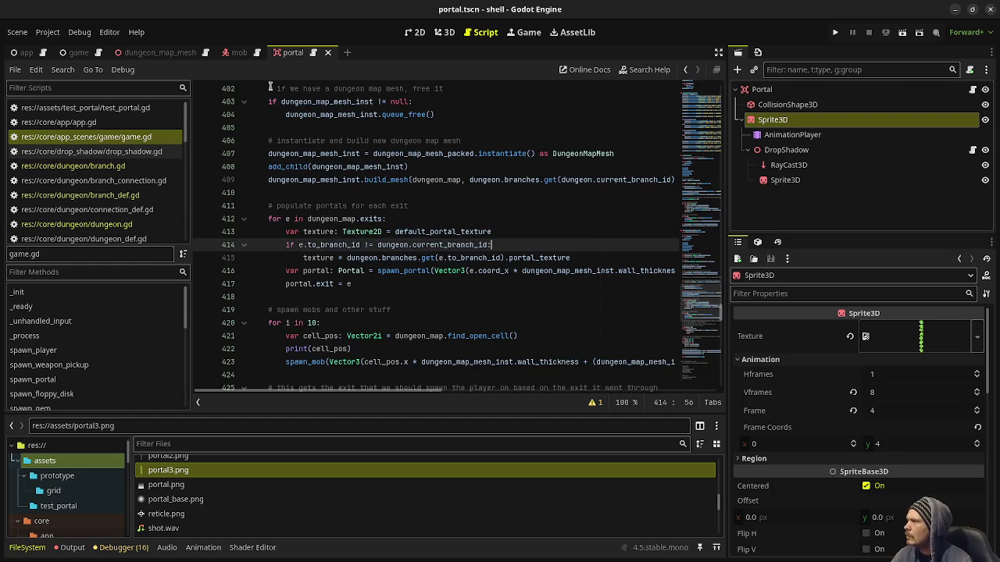
Search all project files for dungeon.branches.
click(63, 69)
click(74, 150)
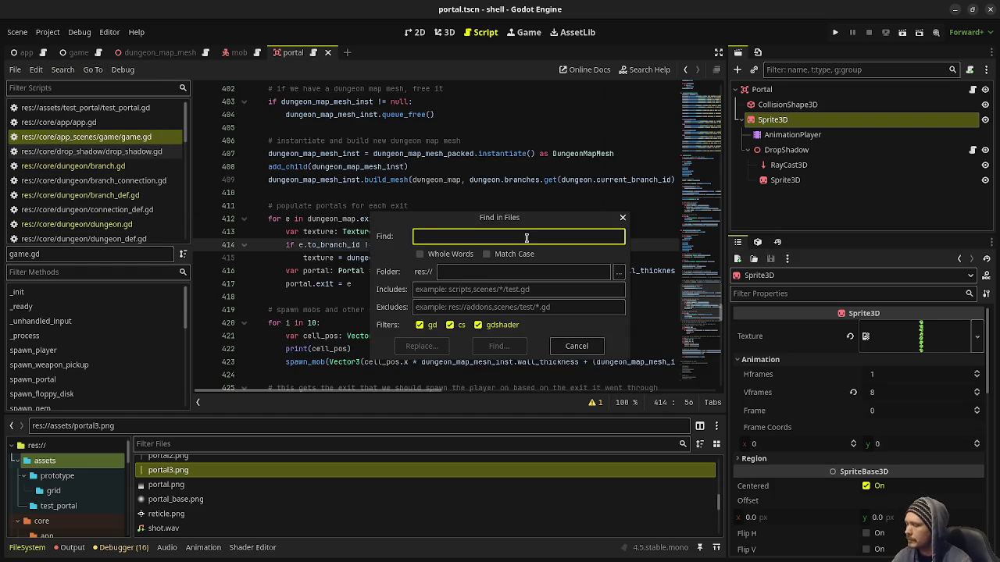
text(dungeon.branches)
click(498, 346)
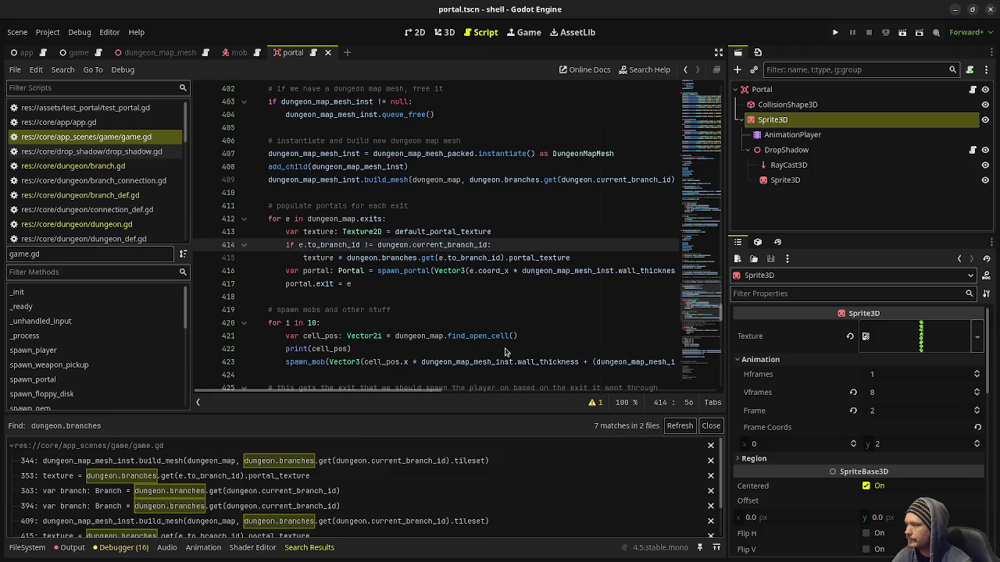
Replace the branches lookup on game.gd line 344 with dungeon.get_current_branch().
click(230, 467)
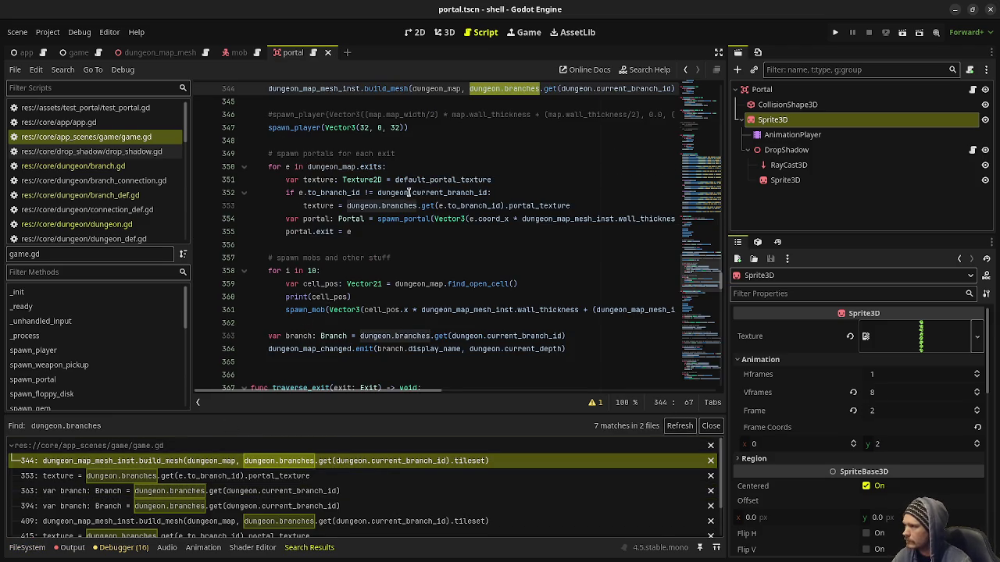
scroll(525, 272, up, 4)
click(718, 52)
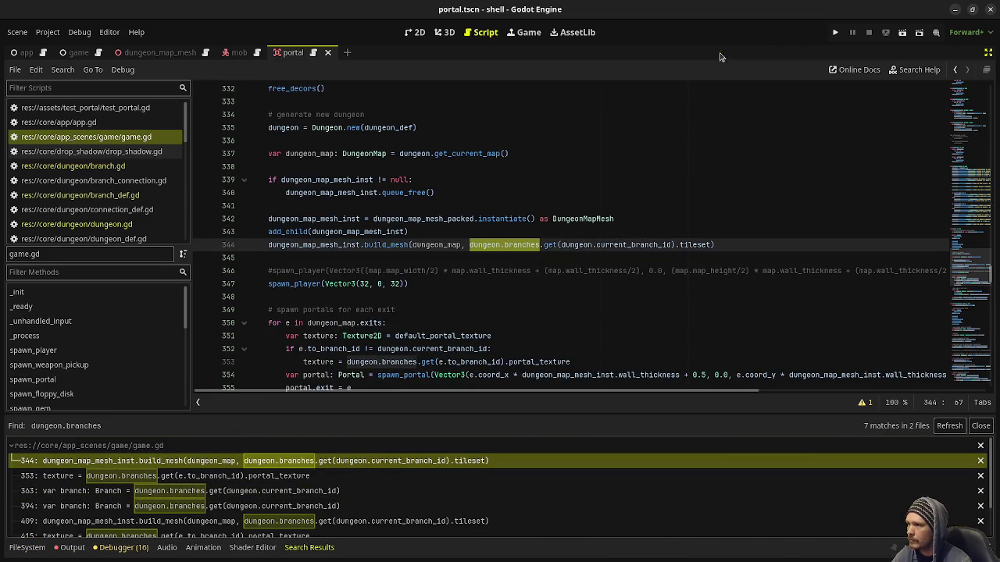
drag(676, 245, 504, 245)
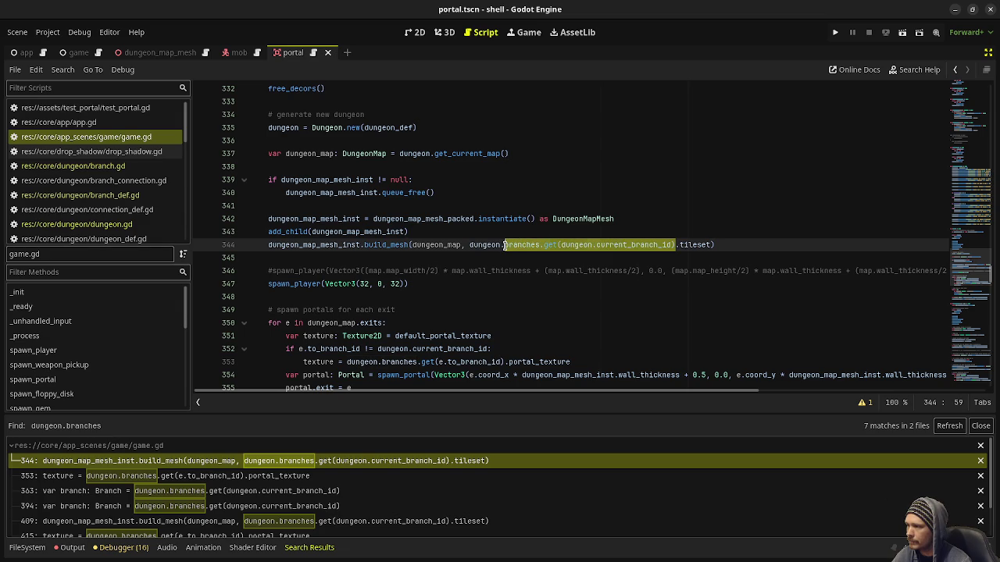
text(get_current_bra)
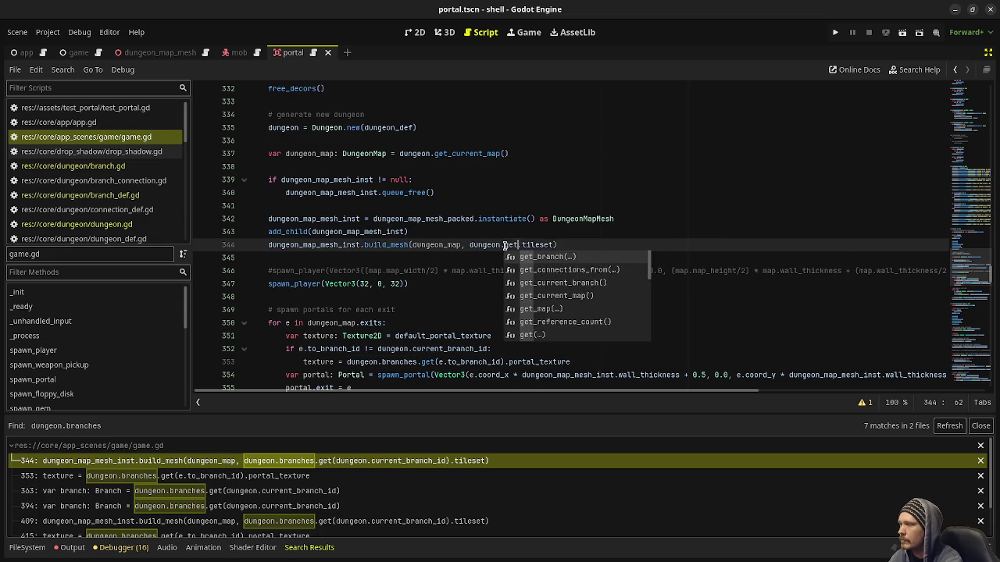
key(Return)
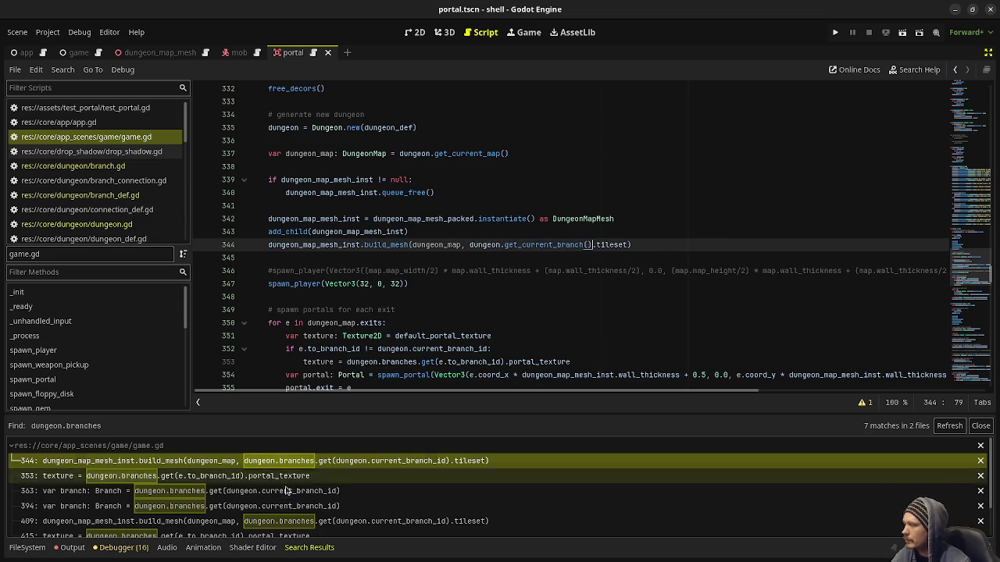
Change line 353's branches.get to get_branch(e.to_branch_id) and save.
click(264, 477)
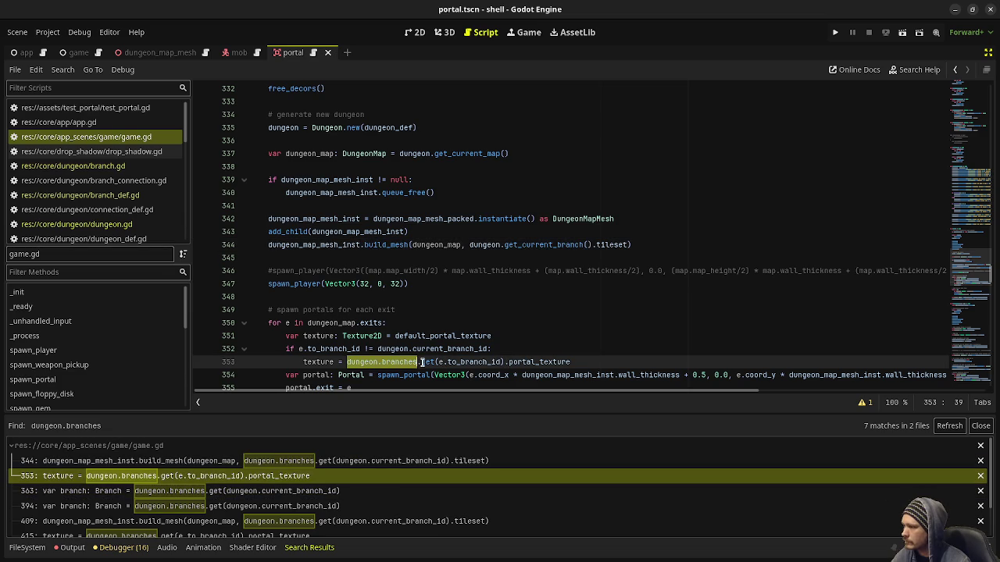
key(Left)
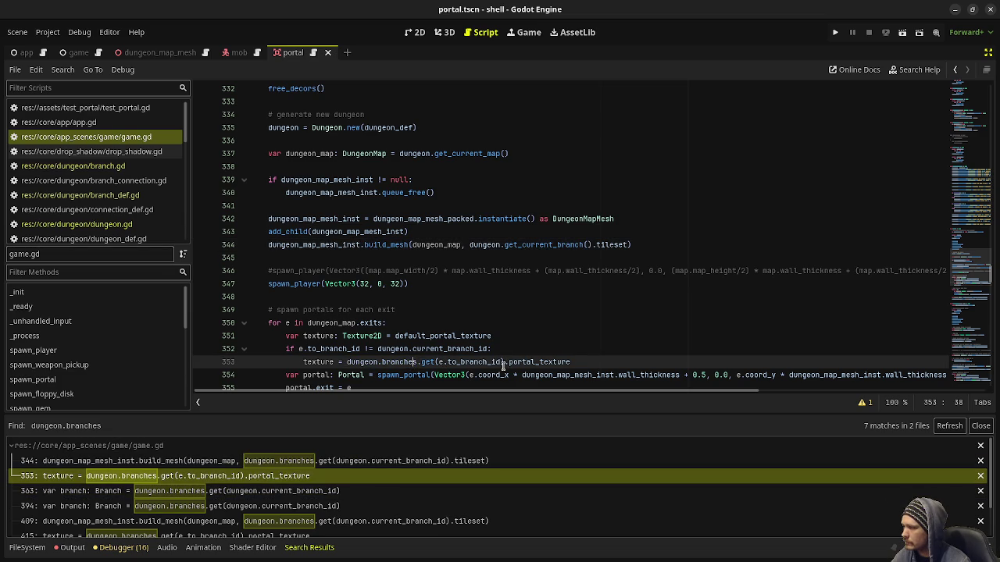
key(Left)
key(Left)
key(Left)
key(ctrl+shift+Right)
mouse_move(434, 365)
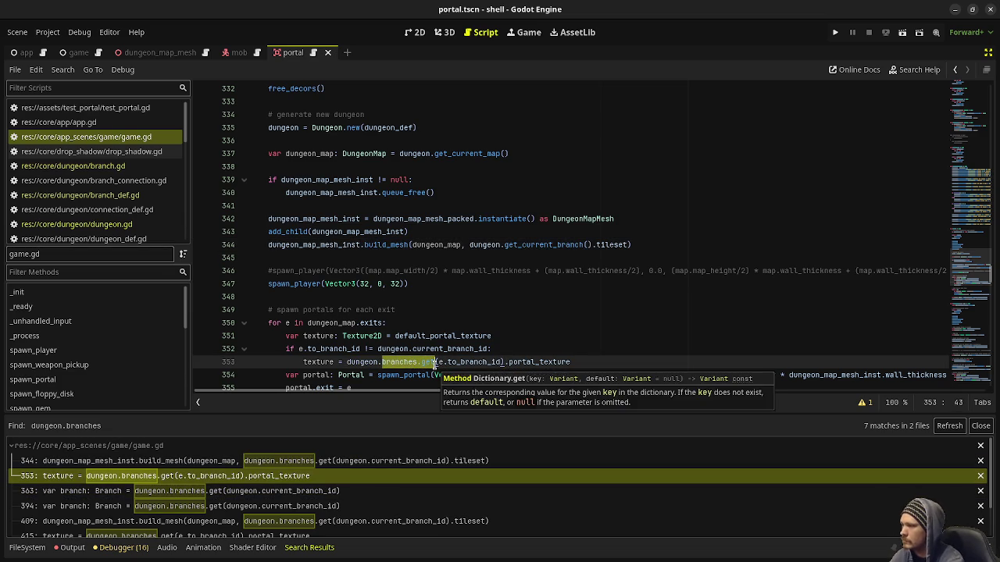
text(get_branch)
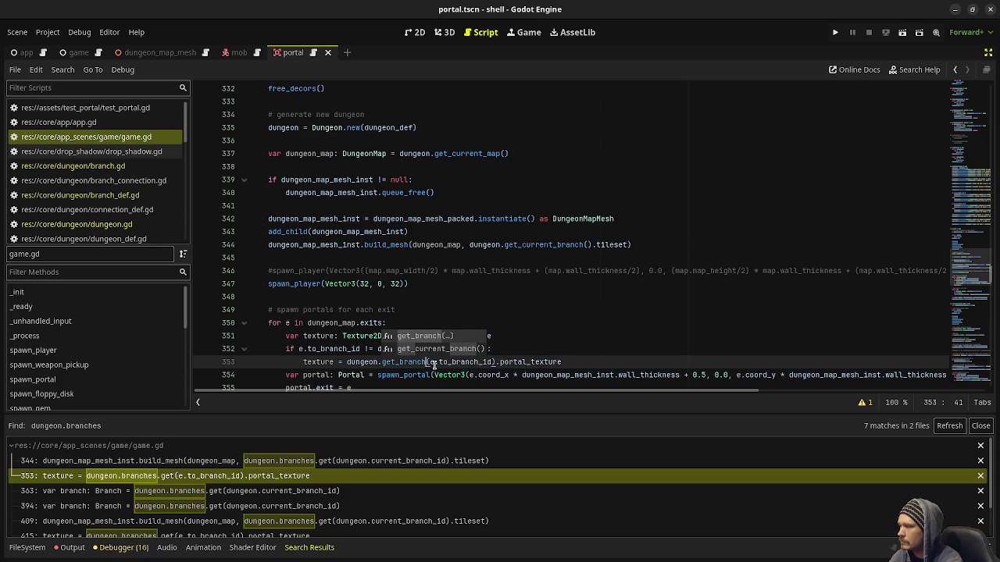
click(672, 309)
key(ctrl+s)
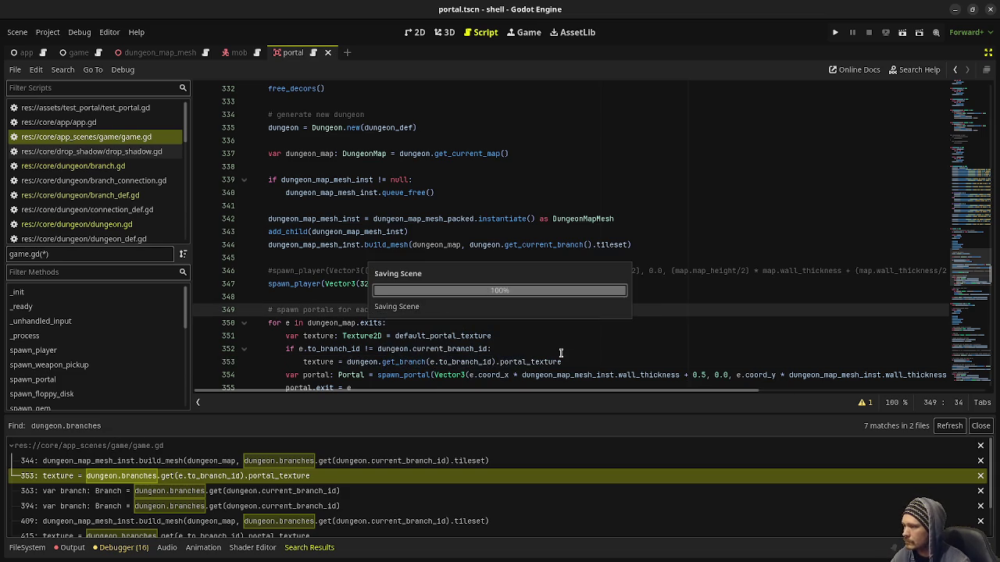
Replace the branches lookup on line 363 with dungeon.get_current_branch().
scroll(547, 351, down, 3)
click(312, 491)
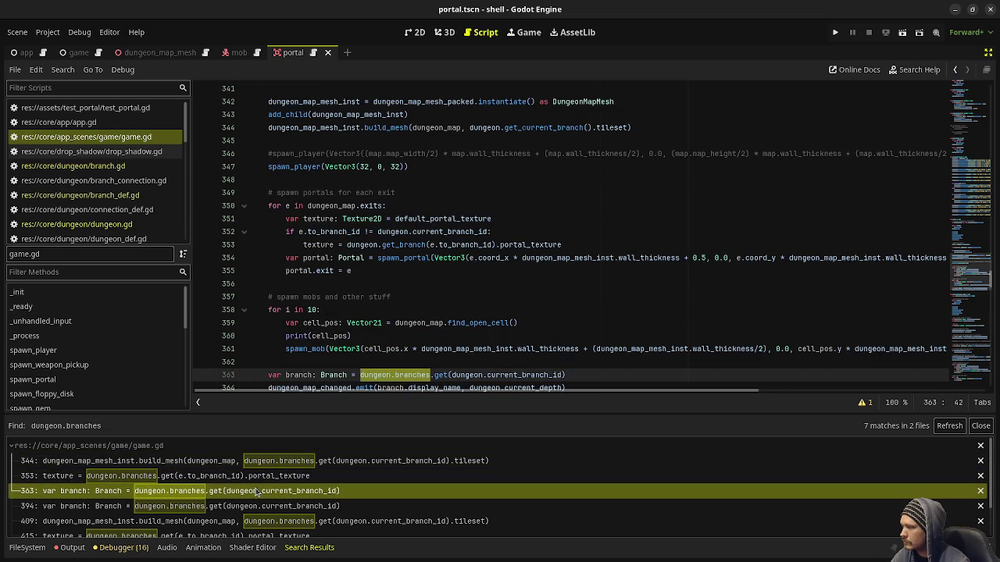
click(414, 363)
drag(567, 375, 394, 375)
text(get_cu)
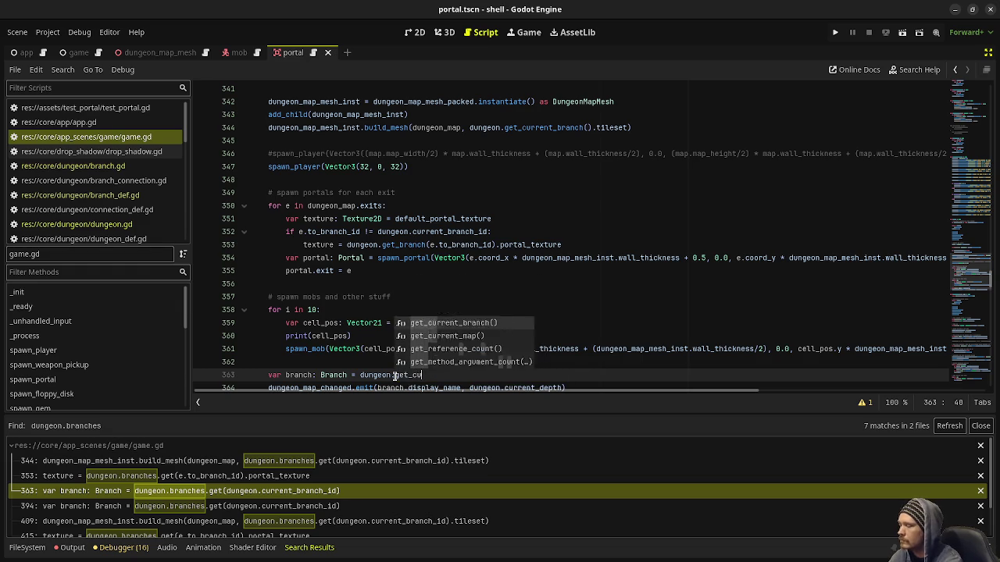
text(rrent_branch()
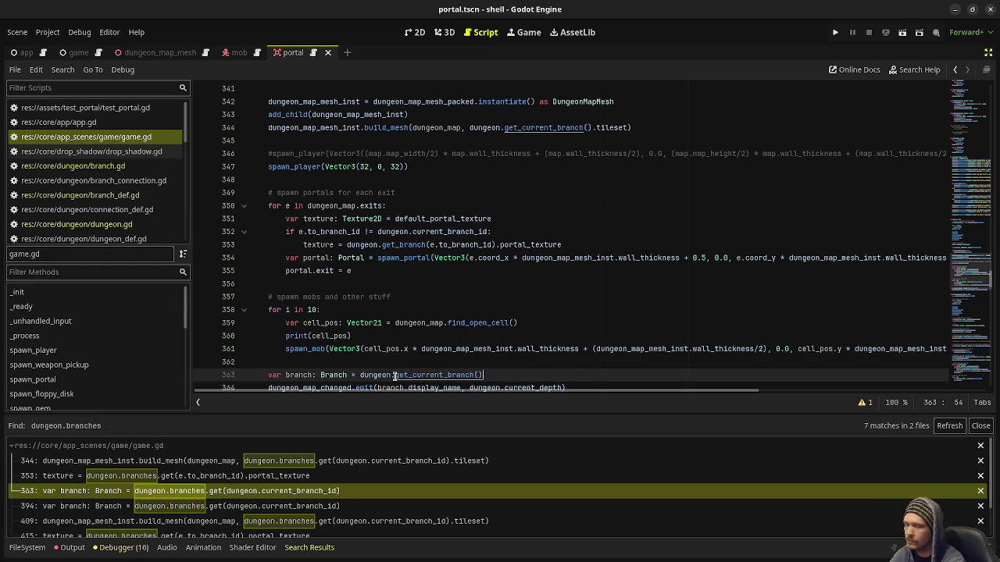
key(Return)
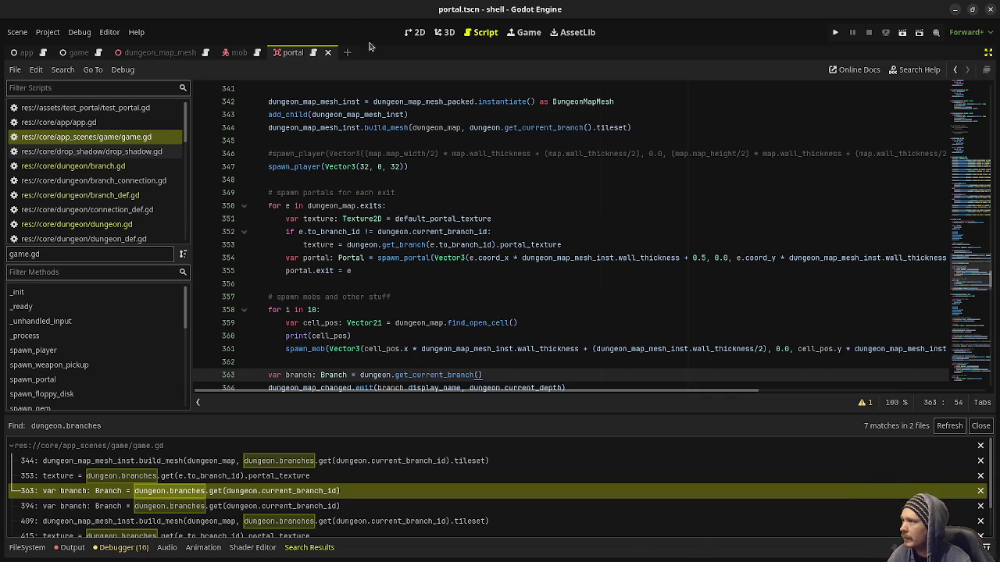
Look at the Portal scene in the 3D view, then return to game.gd in the Script editor.
click(444, 32)
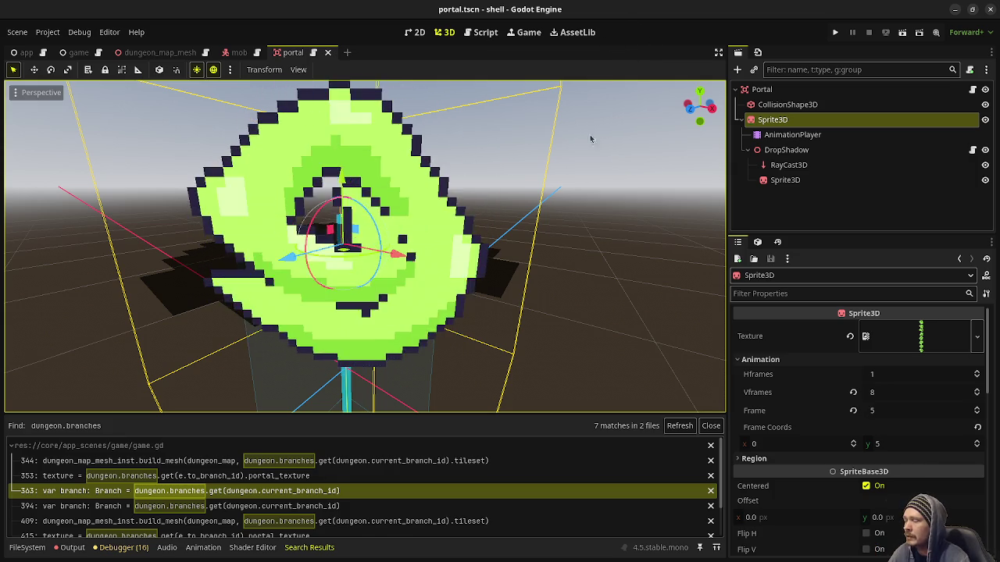
click(485, 32)
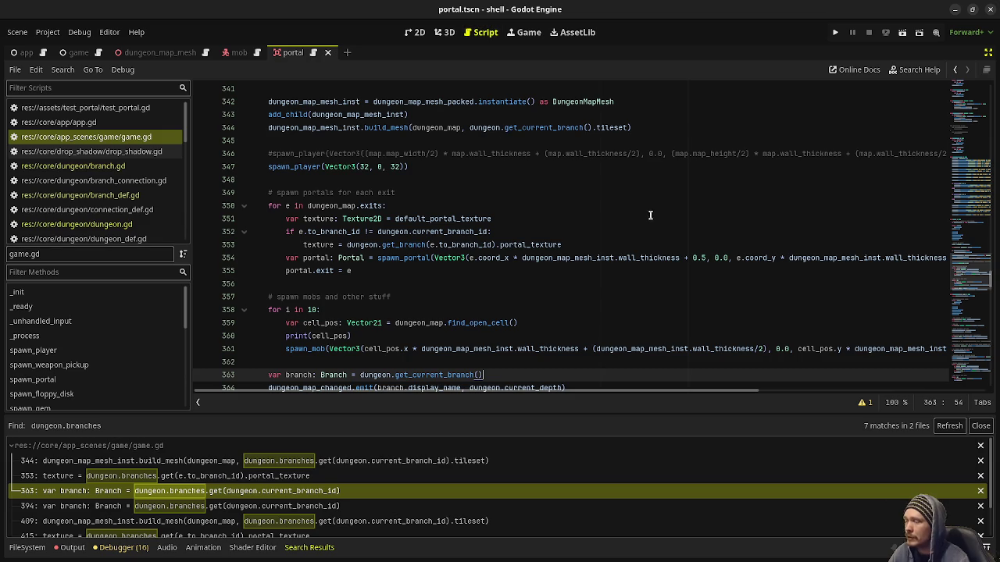
Replace the branches lookup on game.gd line 394 with get_current_branch().
scroll(552, 331, down, 2)
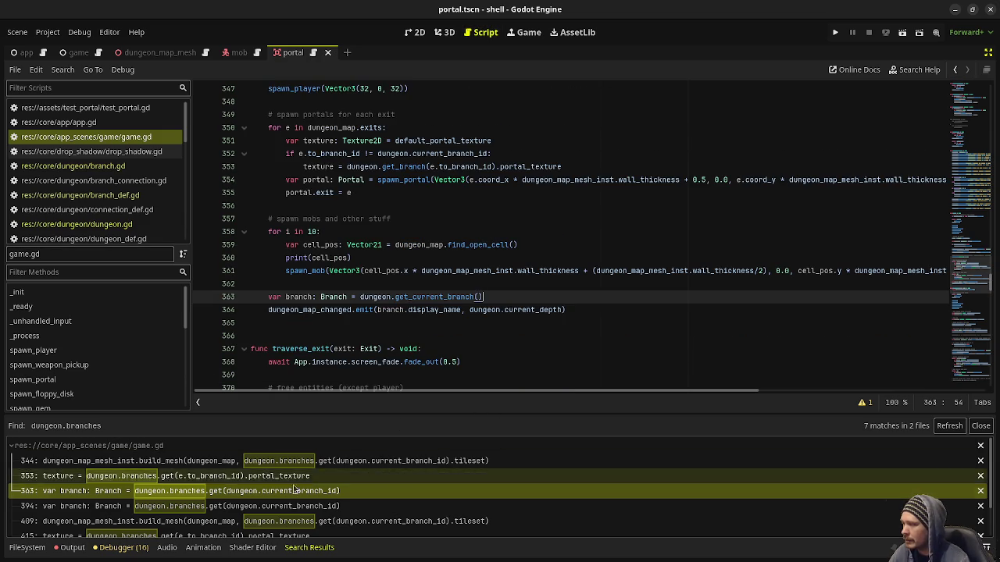
click(277, 477)
click(277, 491)
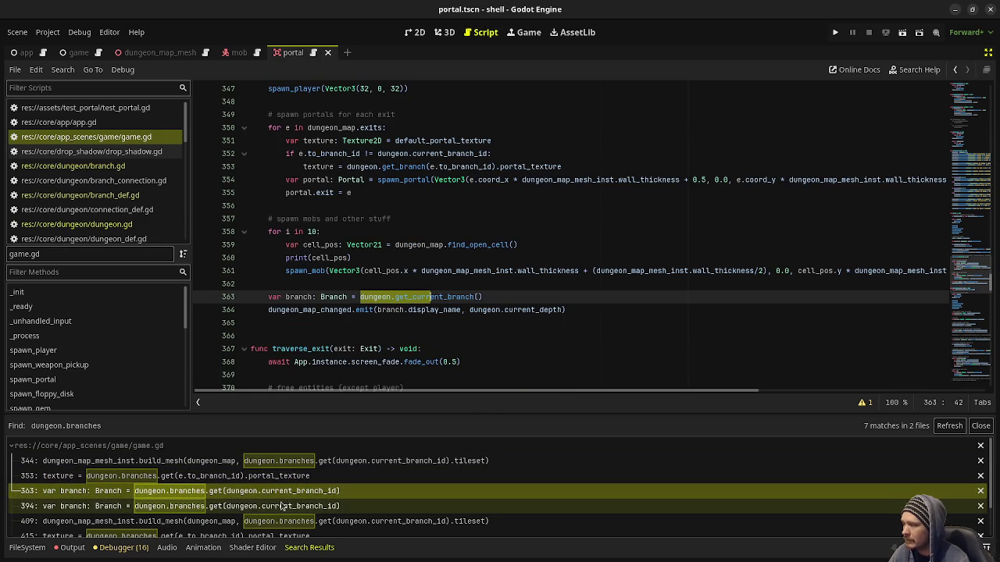
click(303, 507)
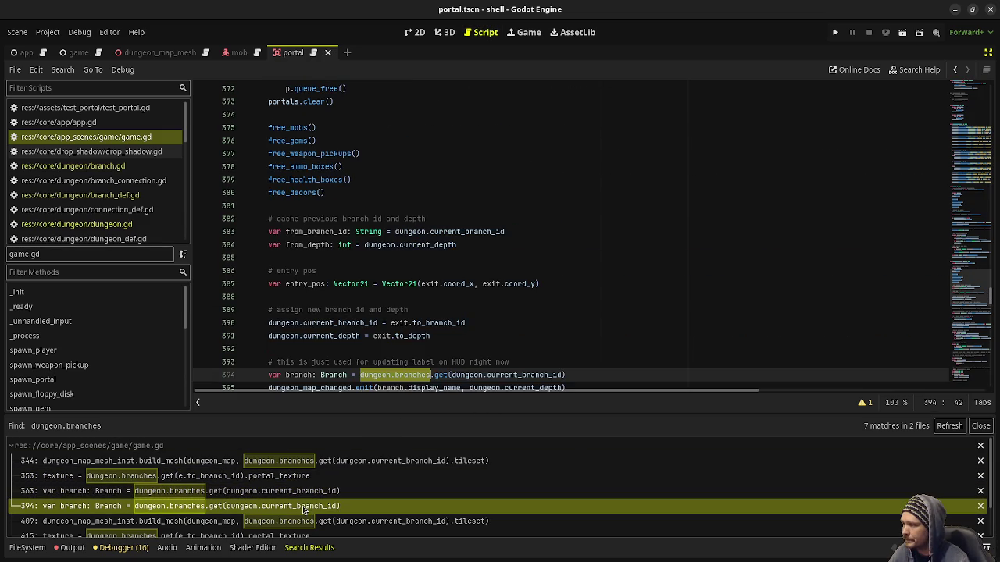
click(440, 323)
drag(394, 376, 569, 376)
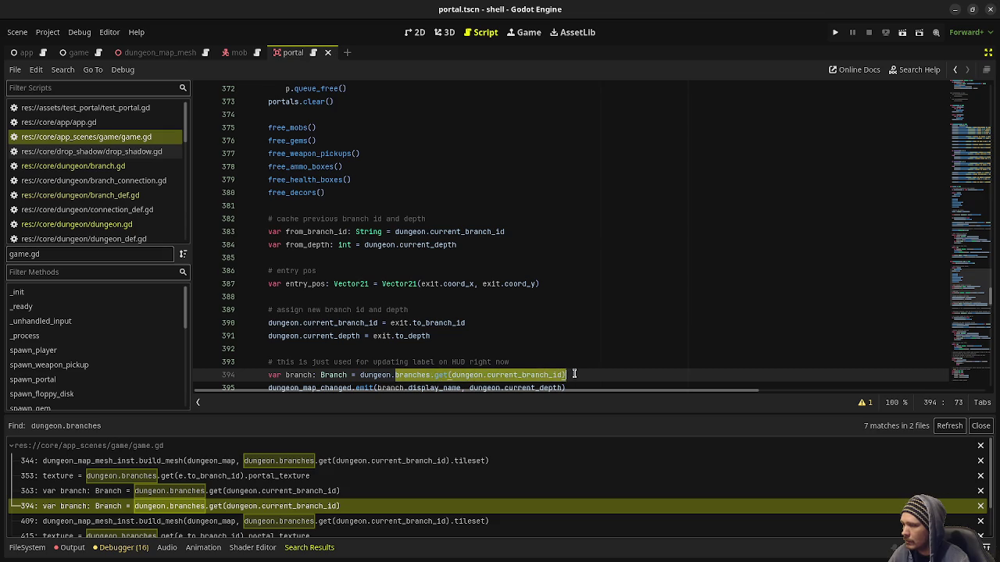
text(get_current_bra)
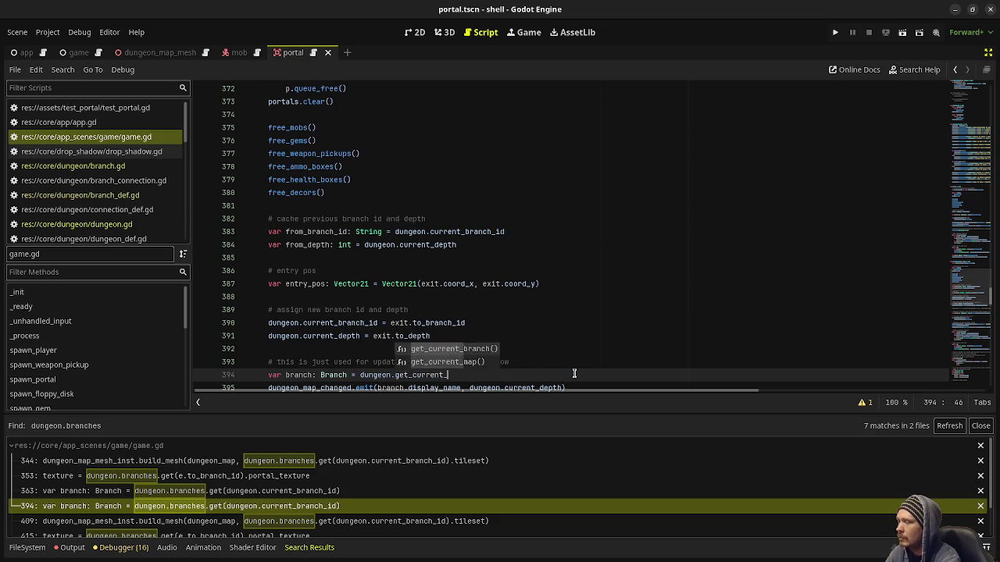
key(Return)
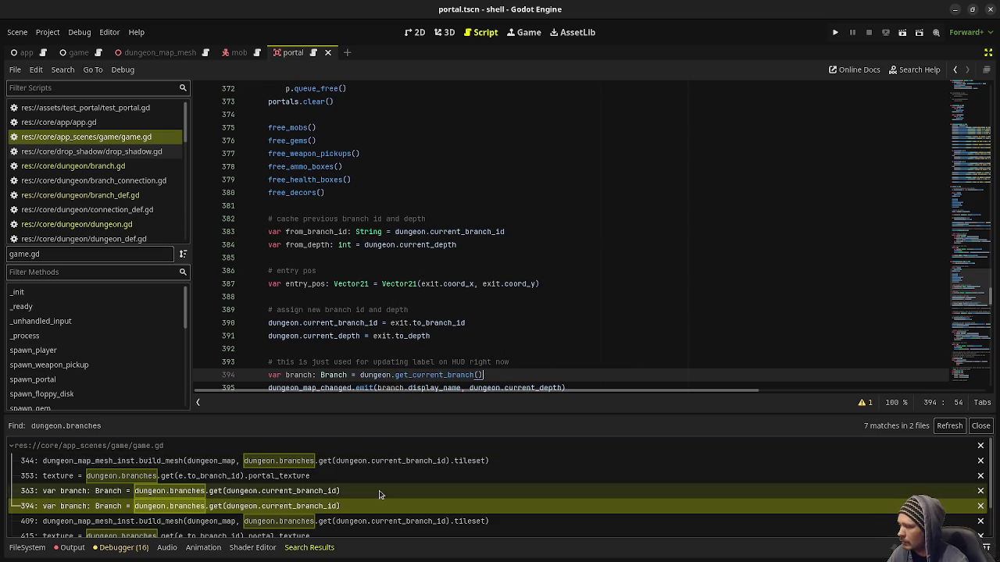
Replace line 409's branches lookup with get_current_branch() and save game.gd.
click(468, 521)
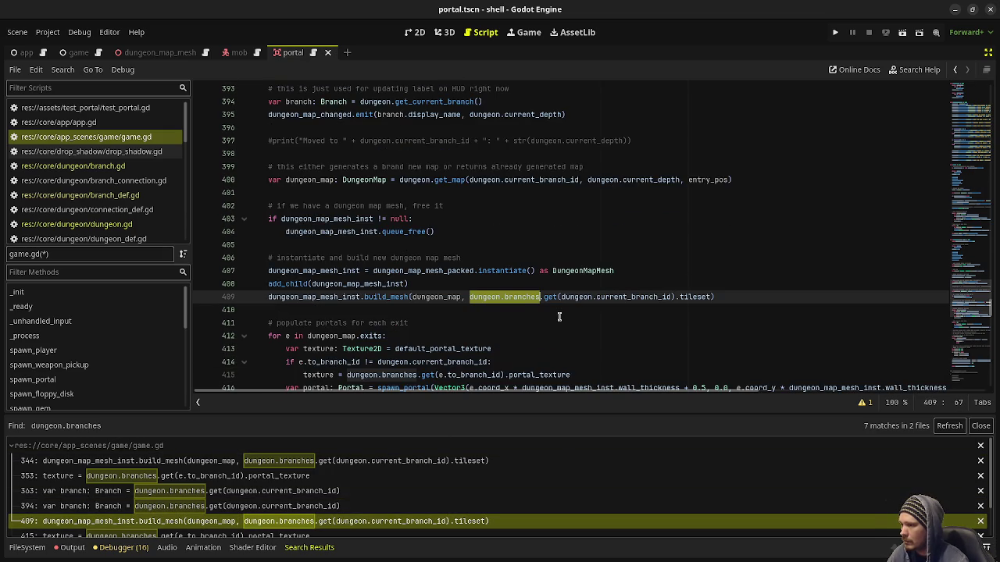
drag(675, 296, 502, 297)
text(.get_current_bran)
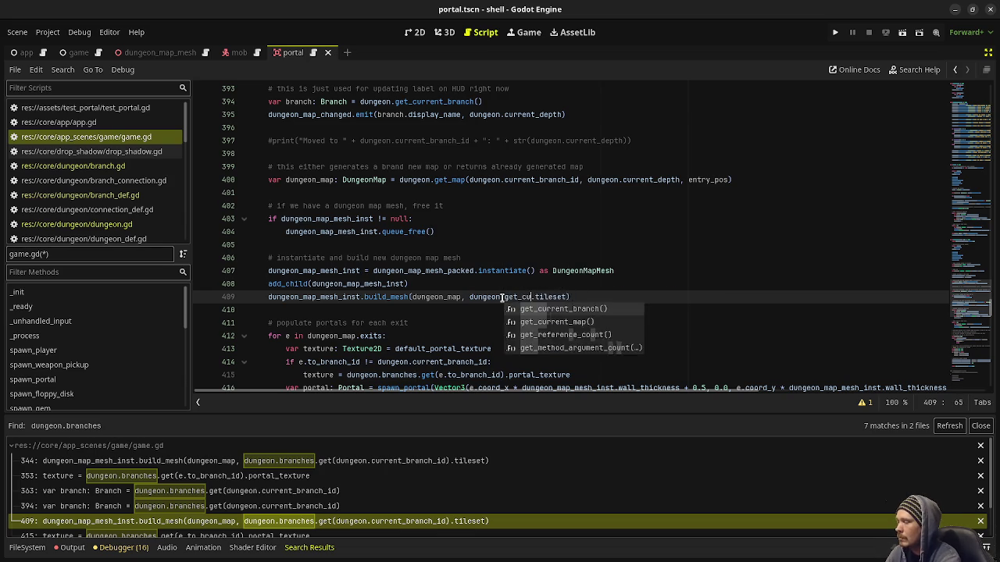
key(Return)
key(Right)
key(ctrl+s)
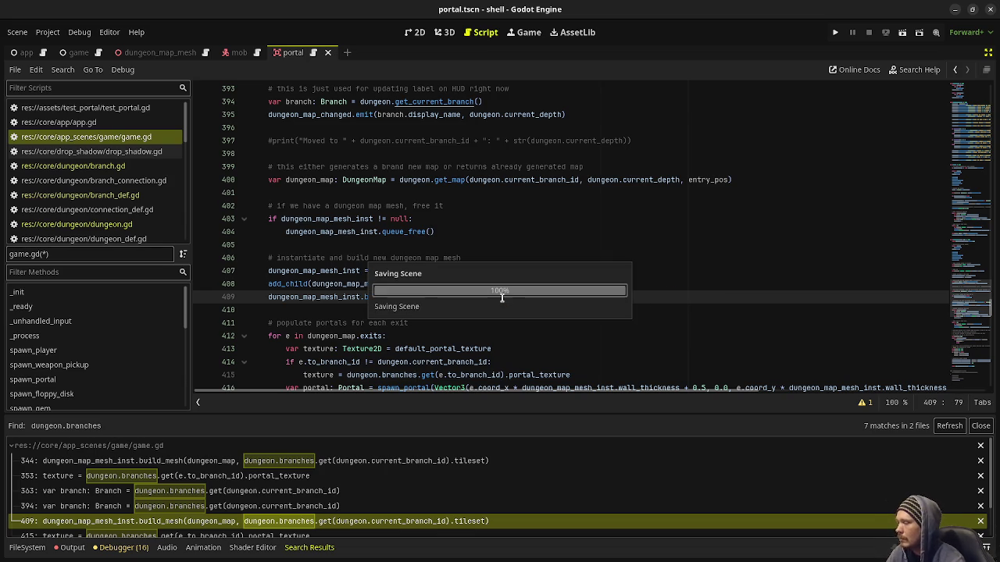
Change line 415's branches.get to get_branch and save.
scroll(285, 511, down, 1)
click(286, 500)
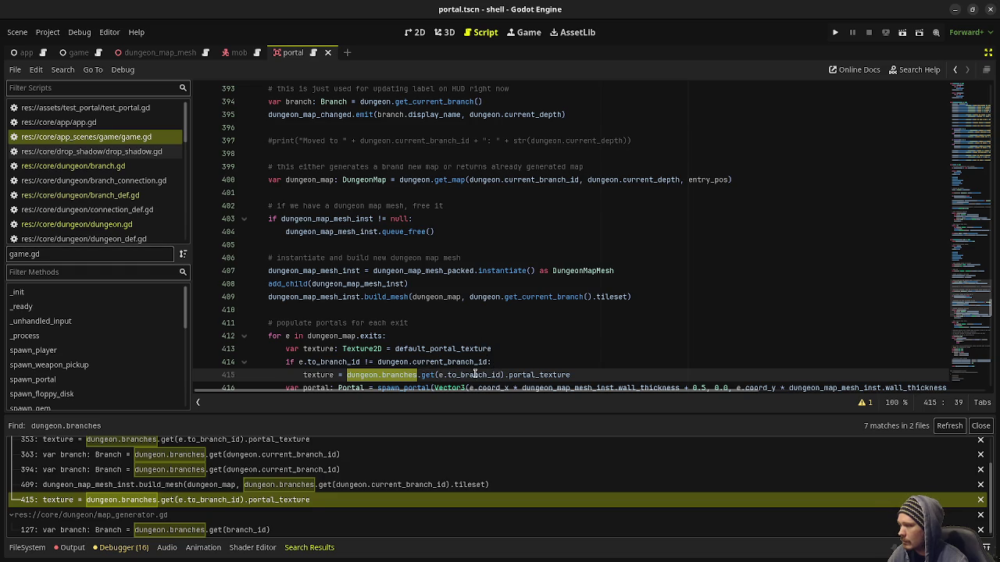
click(435, 375)
key(BackSpace)
key(BackSpace)
key(BackSpace)
text(get_branch)
key(ctrl+s)
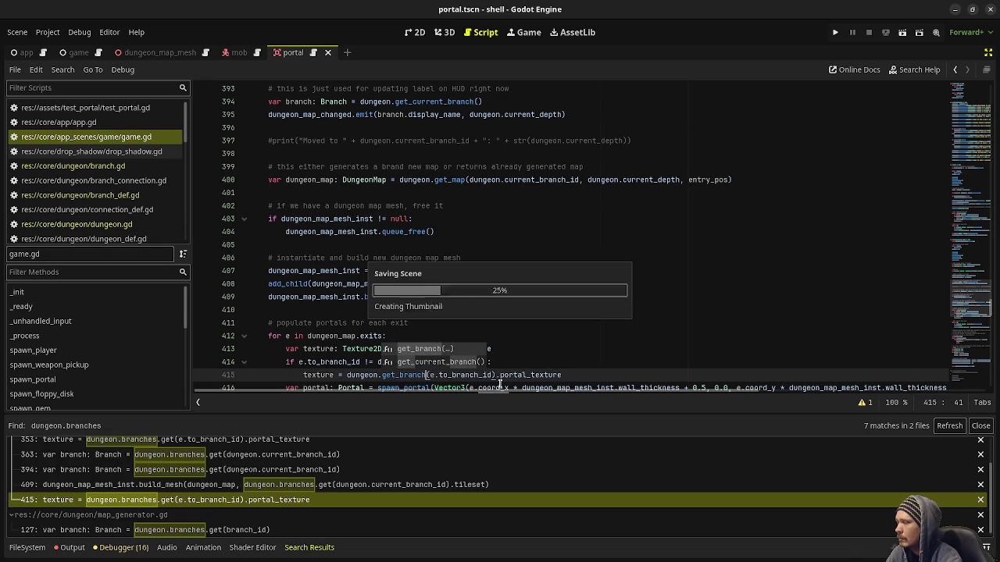
click(531, 362)
Make map_generator.gd line 127 call dungeon.get_branch(branch_id), refresh the search, and run the game.
scroll(271, 503, down, 1)
click(266, 525)
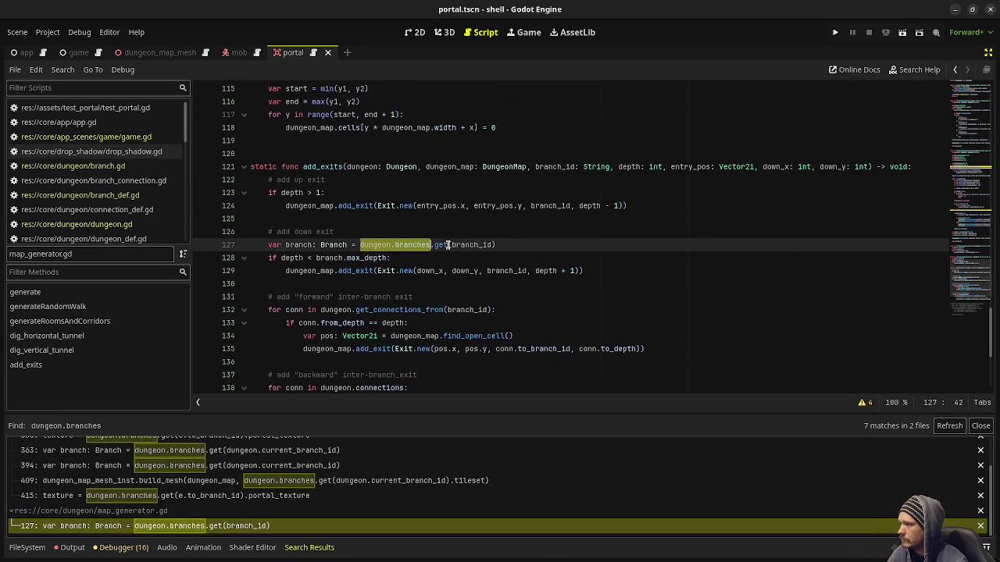
click(448, 246)
mouse_move(448, 245)
key(BackSpace)
key(BackSpace)
key(BackSpace)
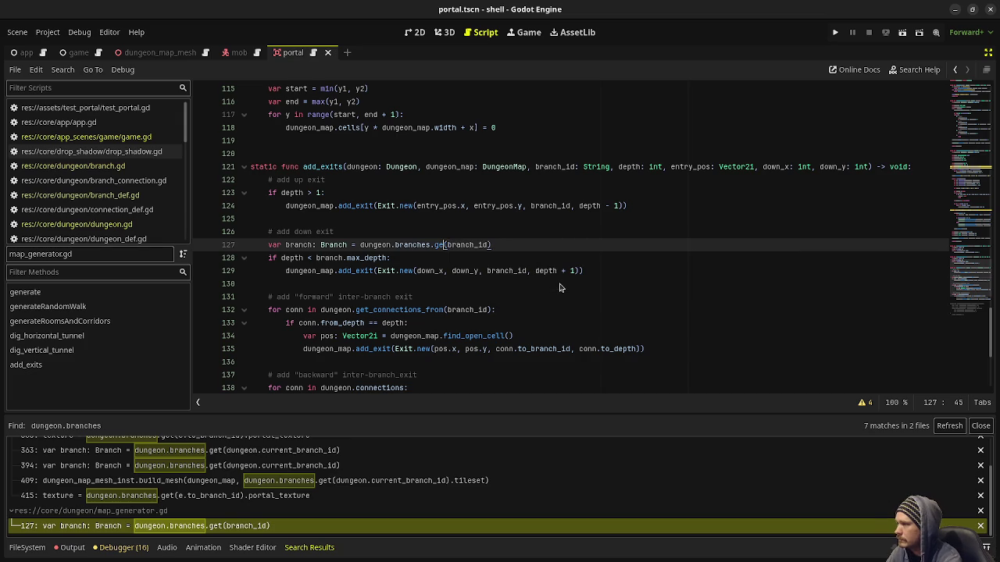
key(BackSpace)
text(get)
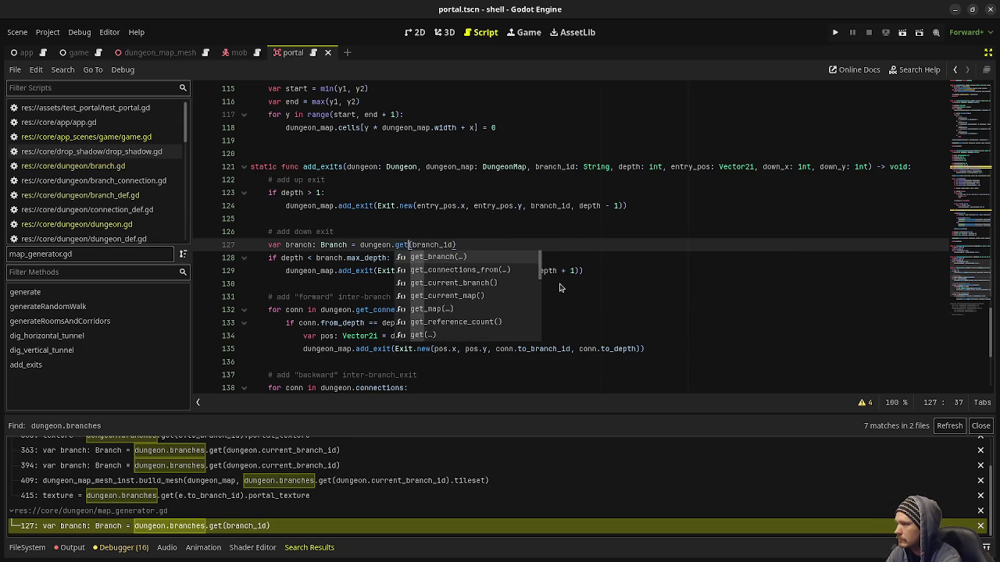
text(_branch)
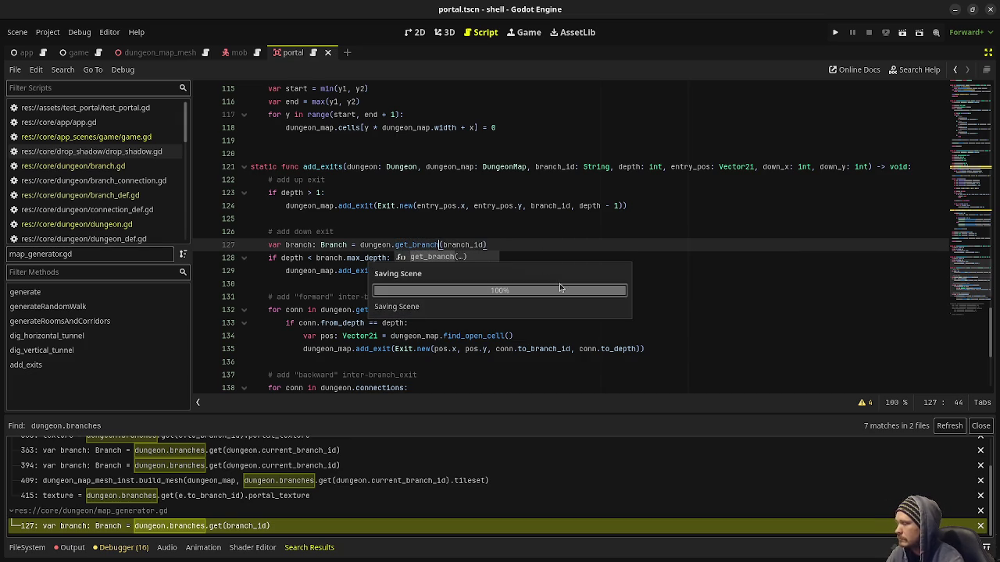
click(594, 239)
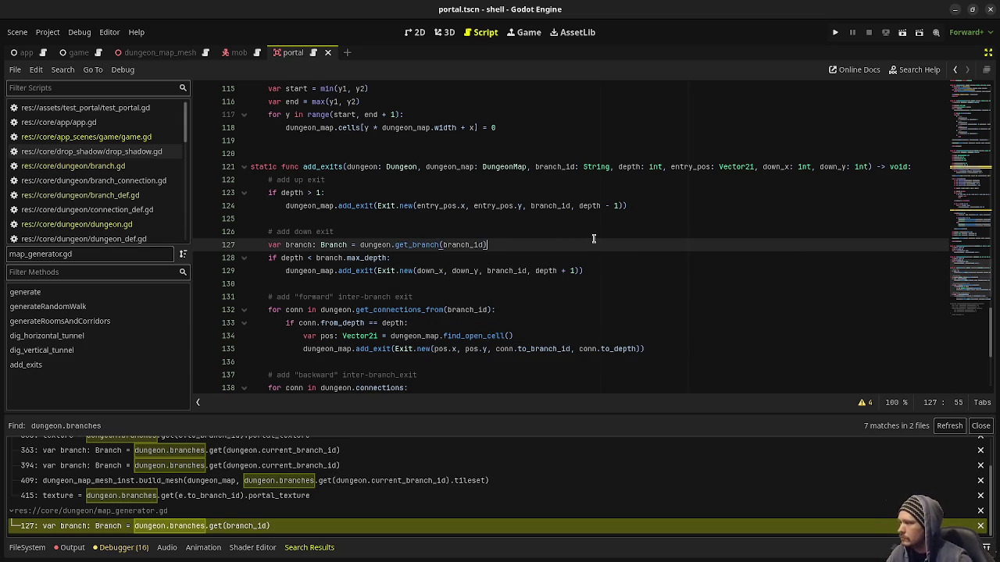
click(948, 426)
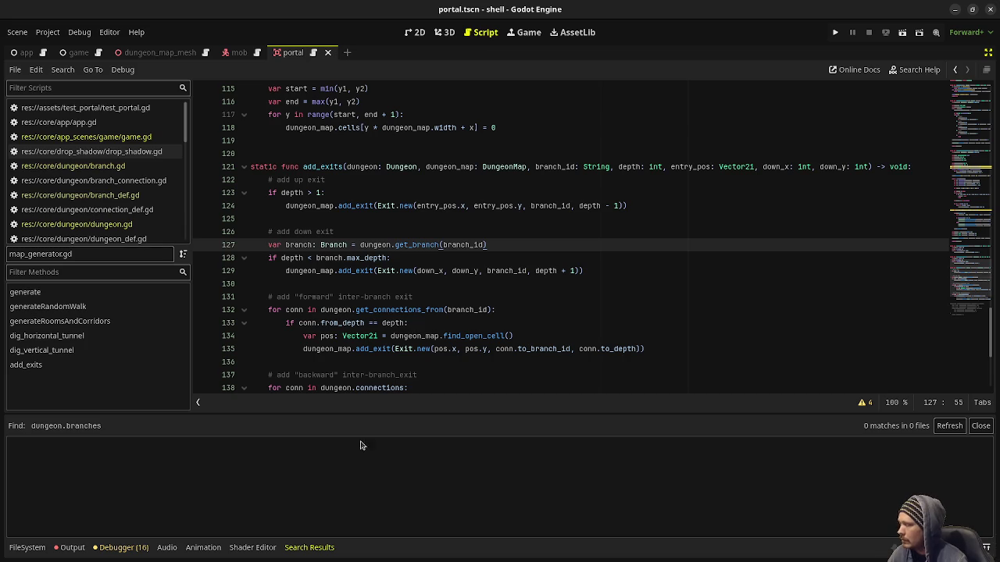
click(835, 32)
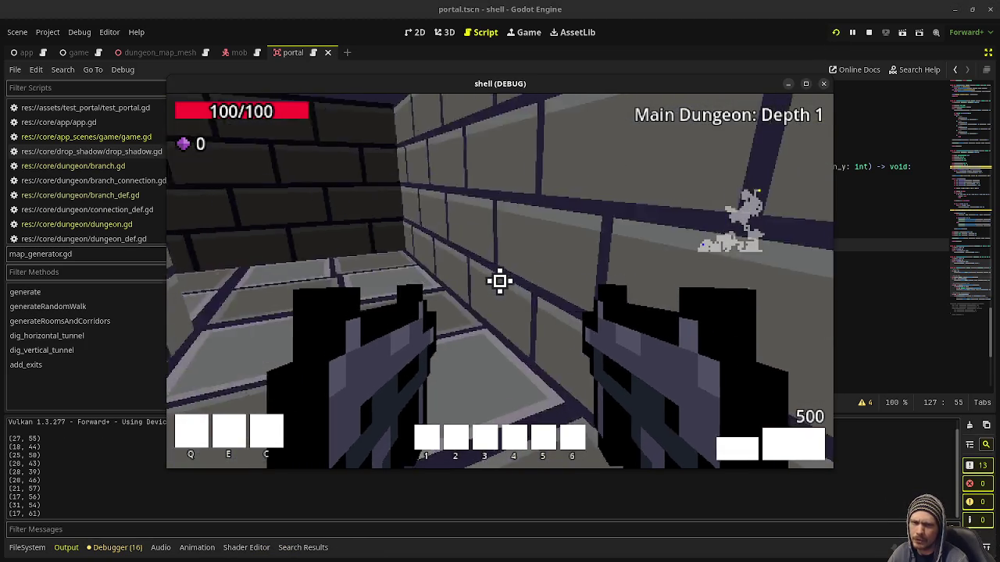
Walk through the Depth 1 corridor into the larger room and shoot the skeleton.
key(w)
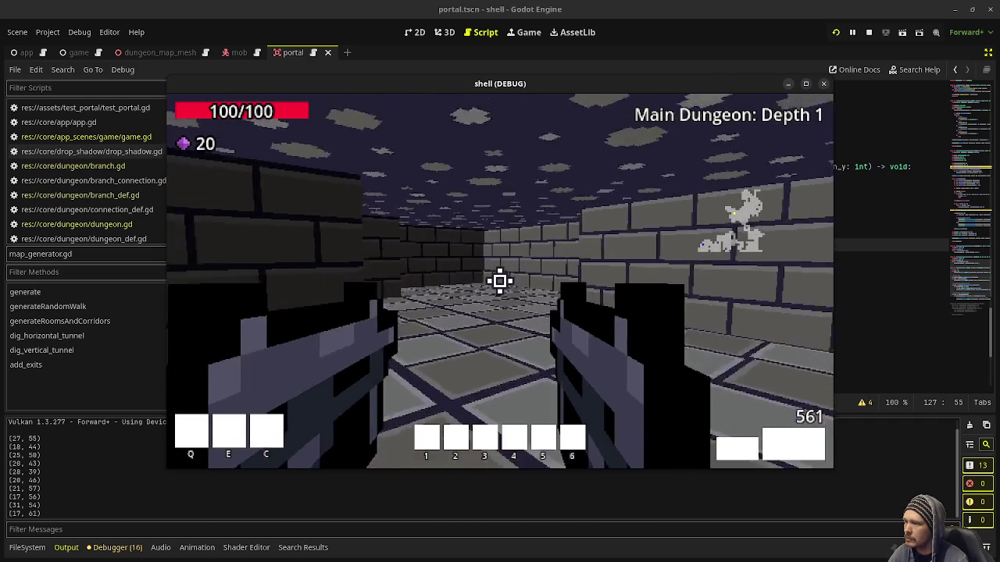
key(w)
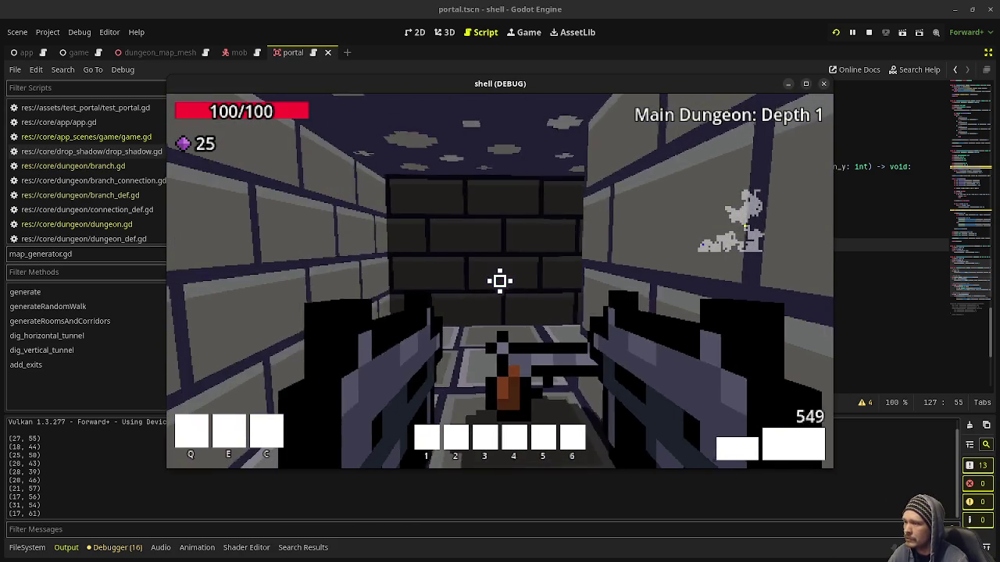
key(w)
key(Right)
key(Right)
click(500, 281)
click(500, 282)
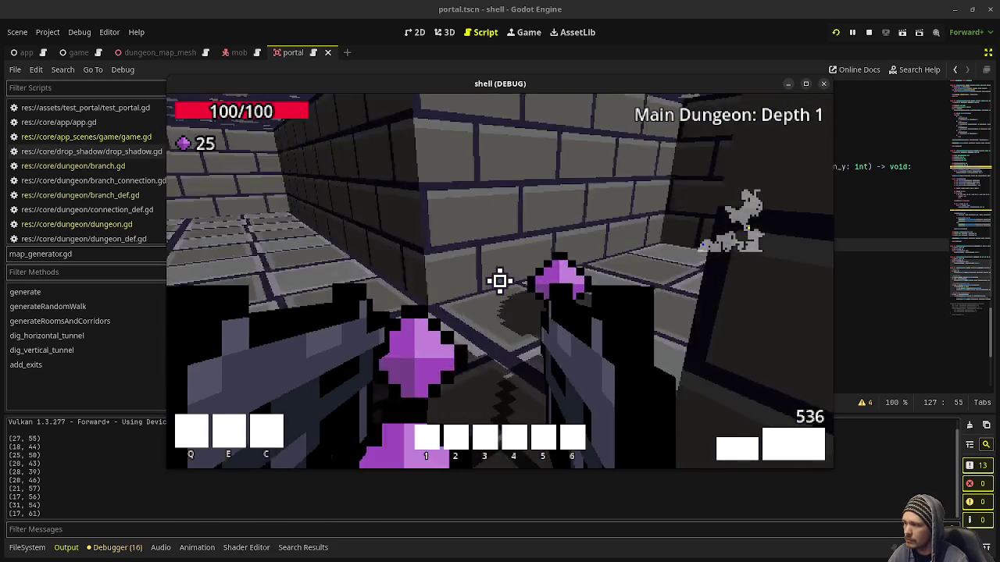
Push on through the next rooms, killing skeletons, and walk toward the green portal.
key(w)
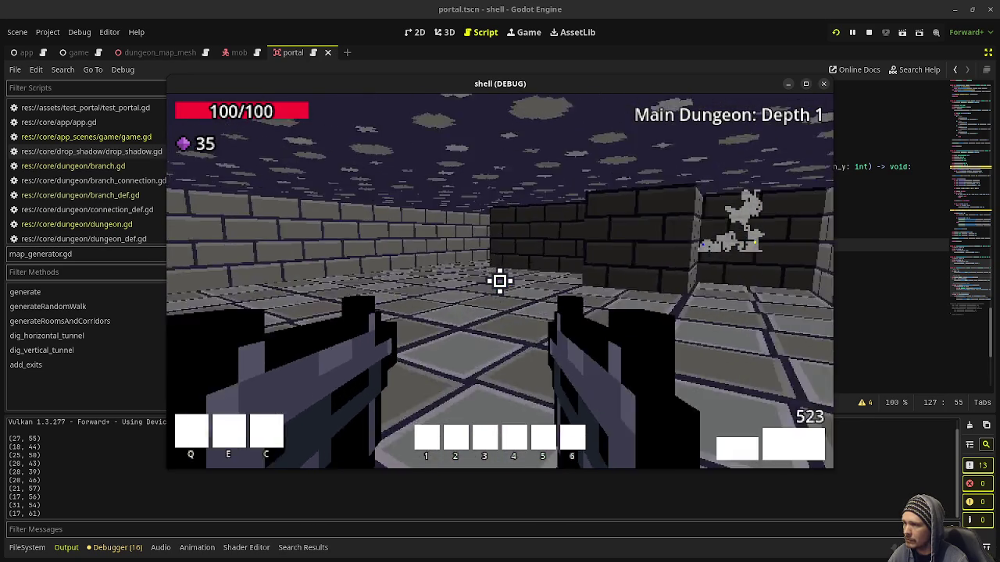
key(w)
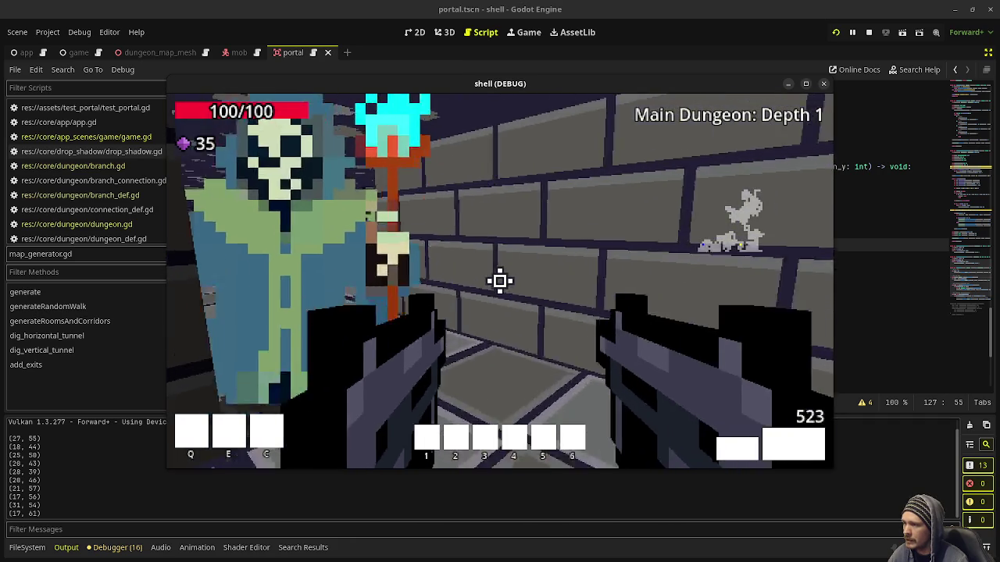
click(500, 281)
key(w)
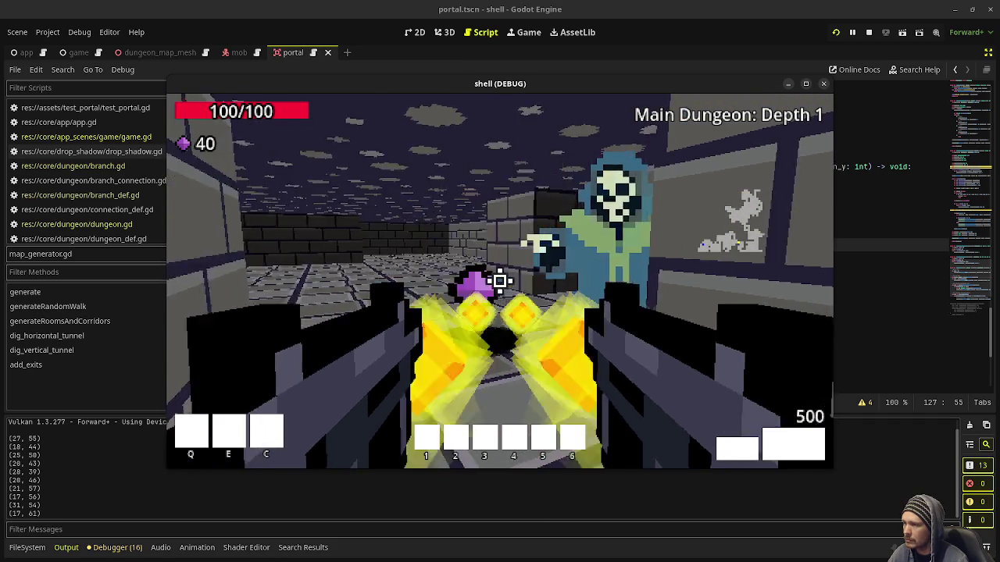
click(500, 281)
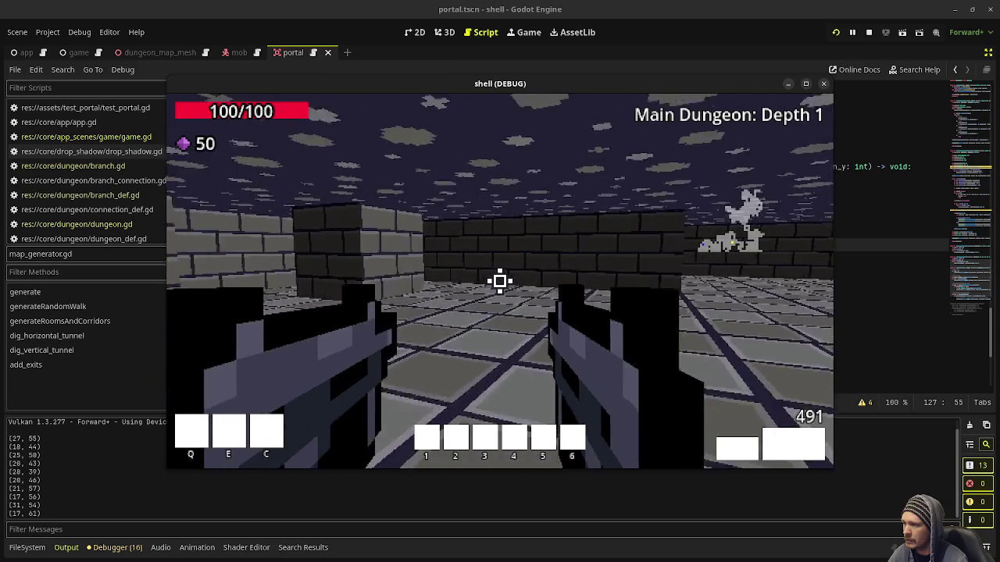
key(w)
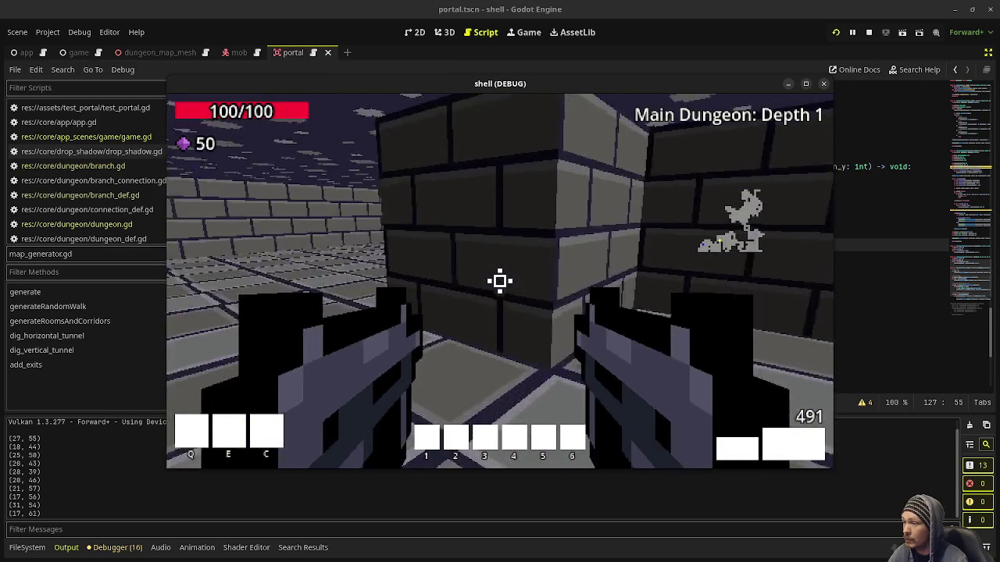
key(w)
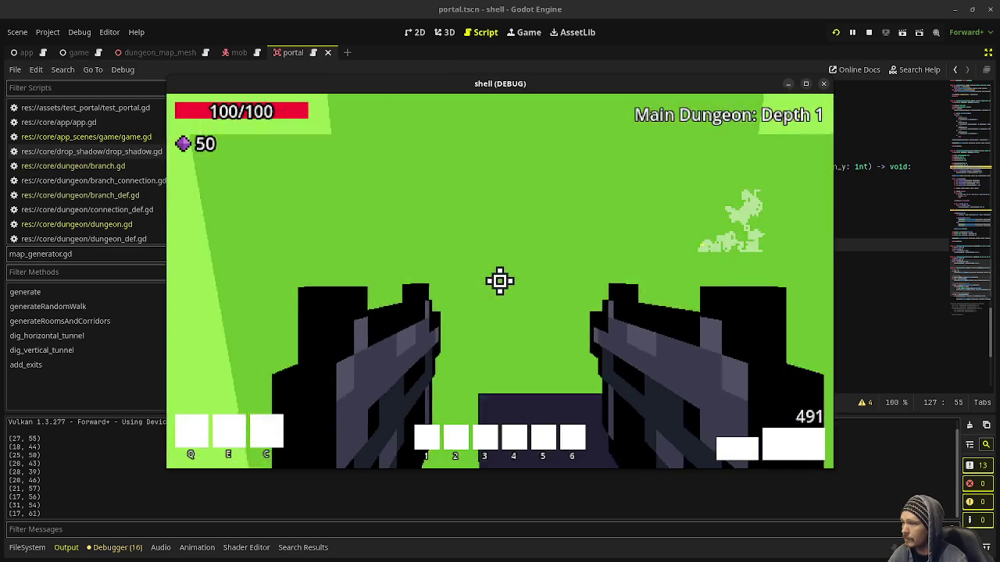
At Depth 2, shoot the skeletons by the portal and enter it to reach Depth 3.
key(w)
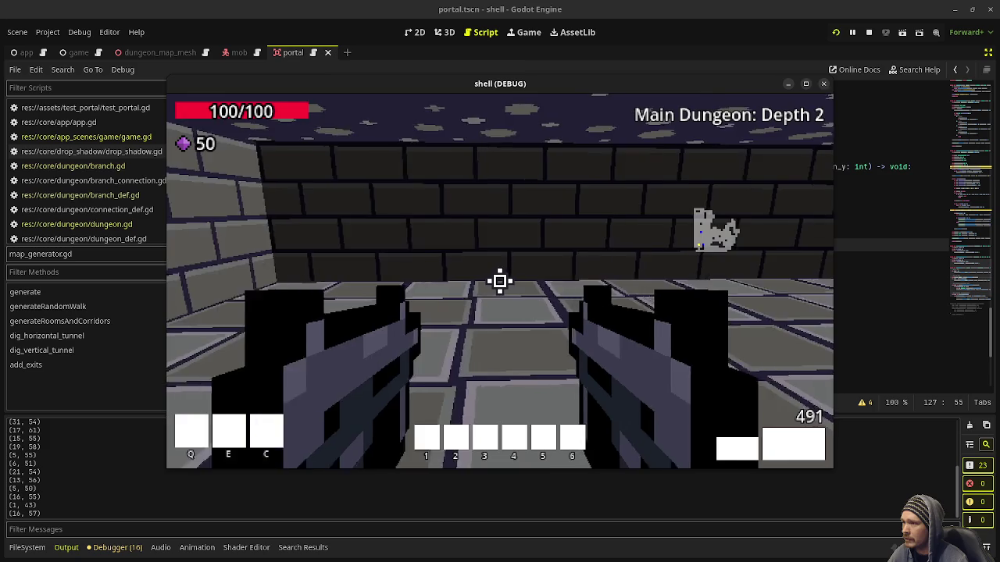
key(w)
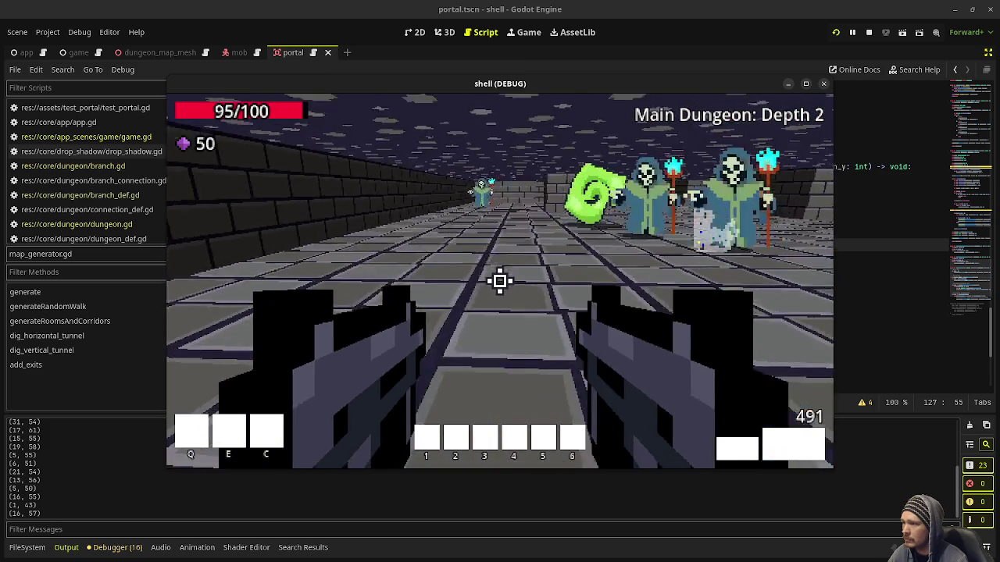
click(500, 282)
key(w)
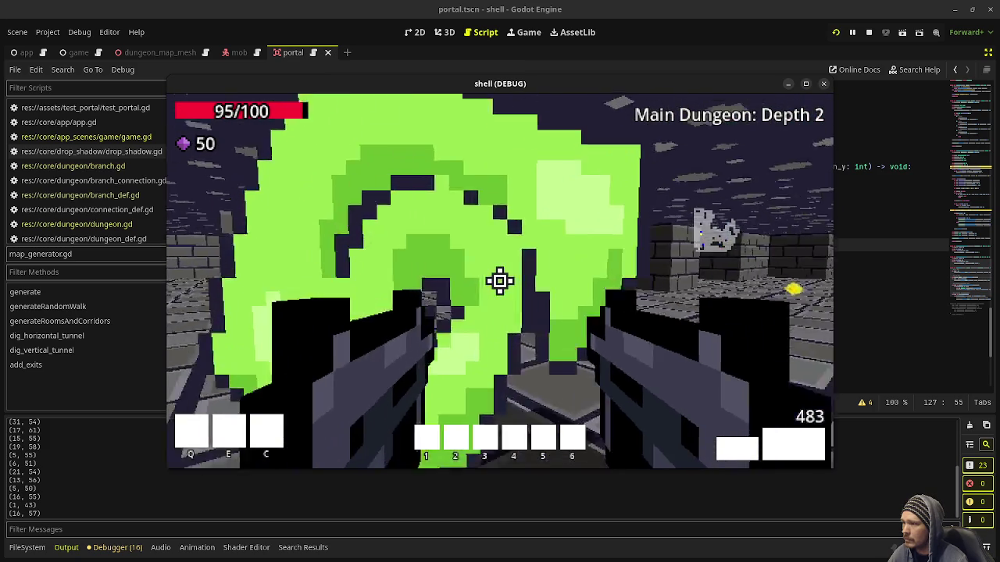
At Depth 3, move past the three skeletons and take the green portal to Depth 4.
key(w)
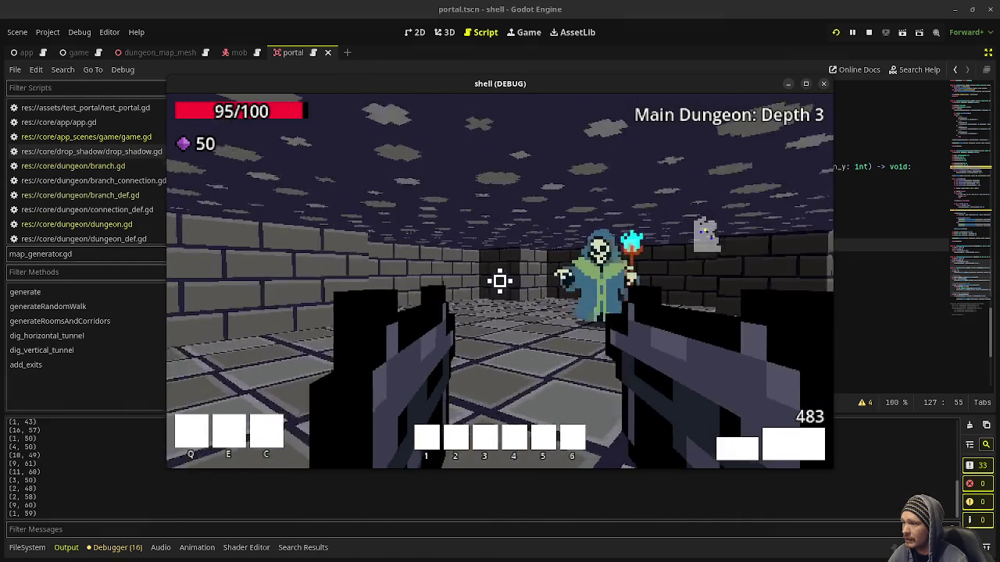
key(w)
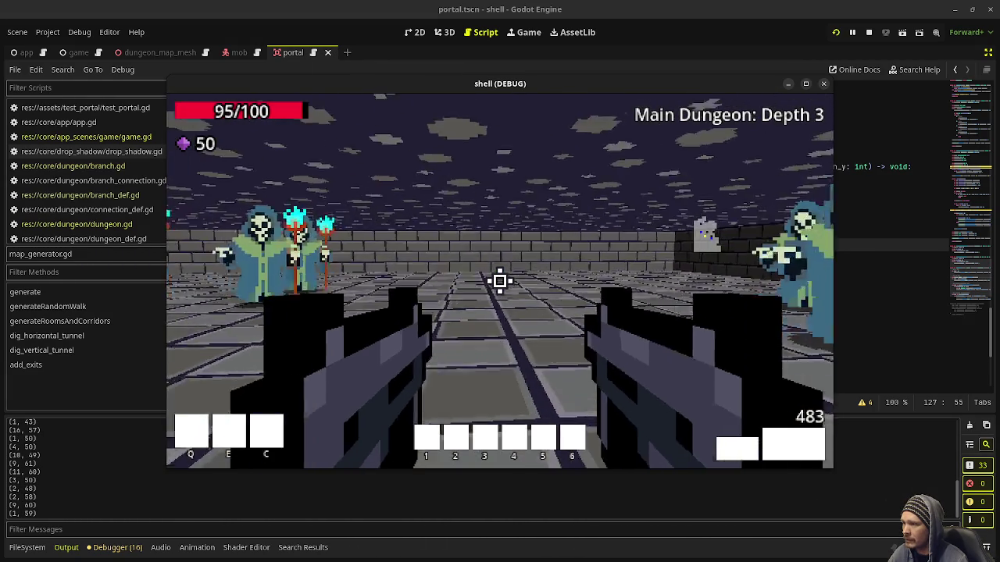
key(w)
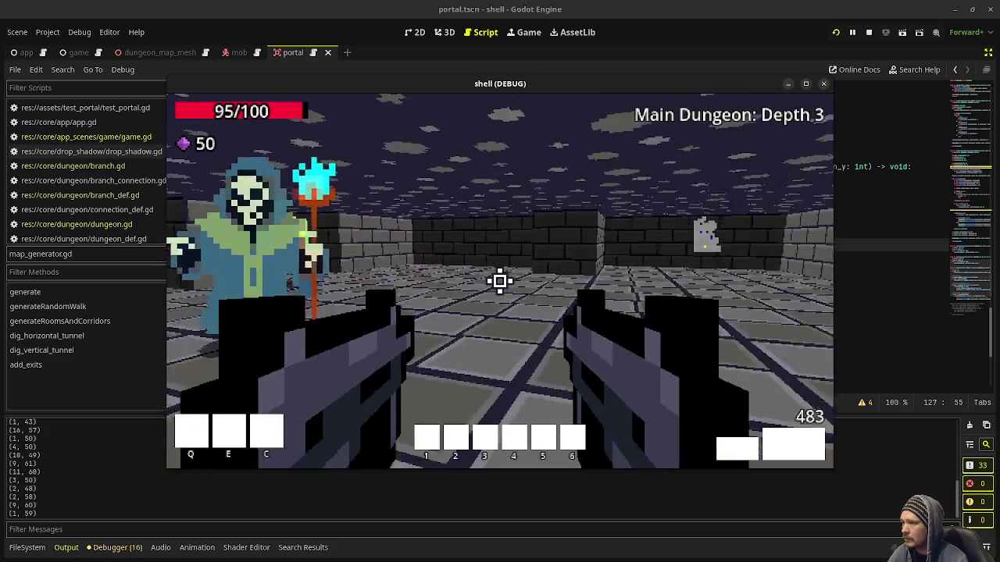
key(w)
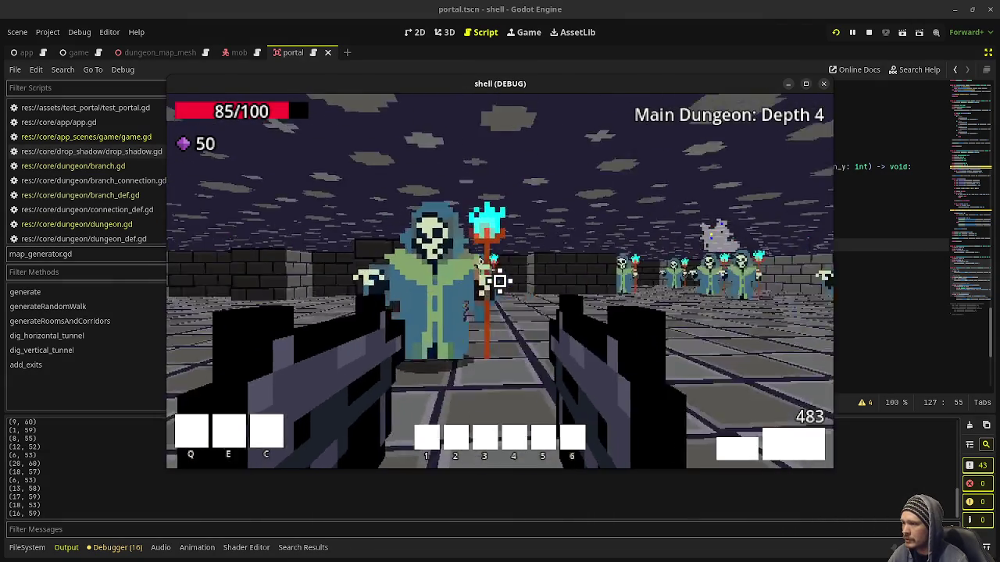
At Depth 4, gun down the skeleton group, grab gems and health, and portal to Depth 5.
click(500, 281)
drag(499, 281, 500, 282)
key(w)
key(w)
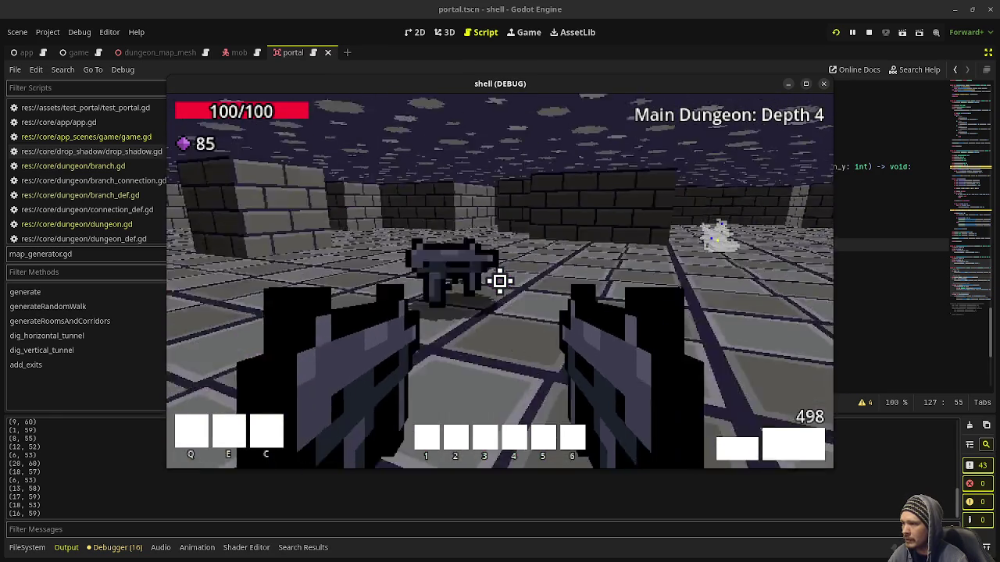
key(w)
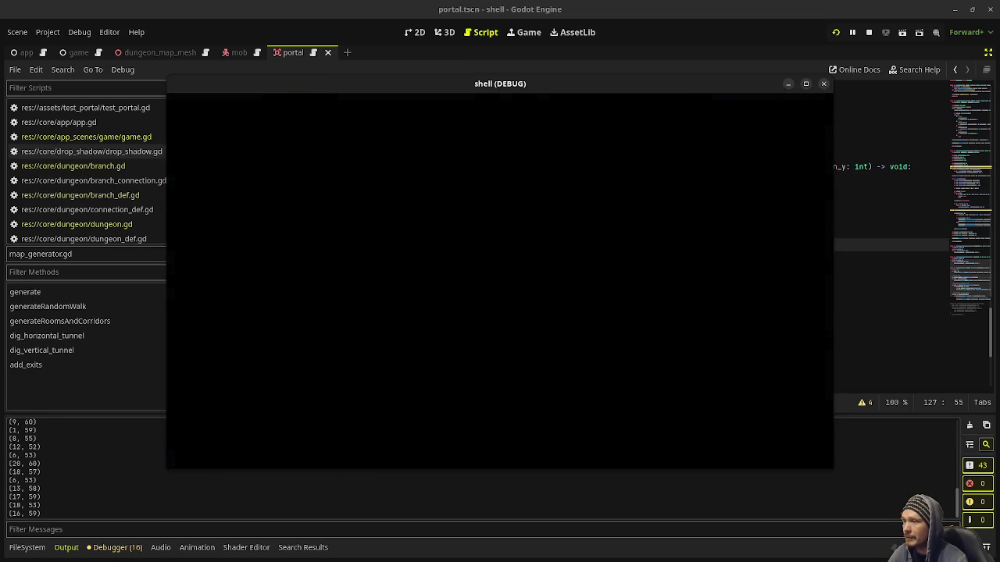
key(w)
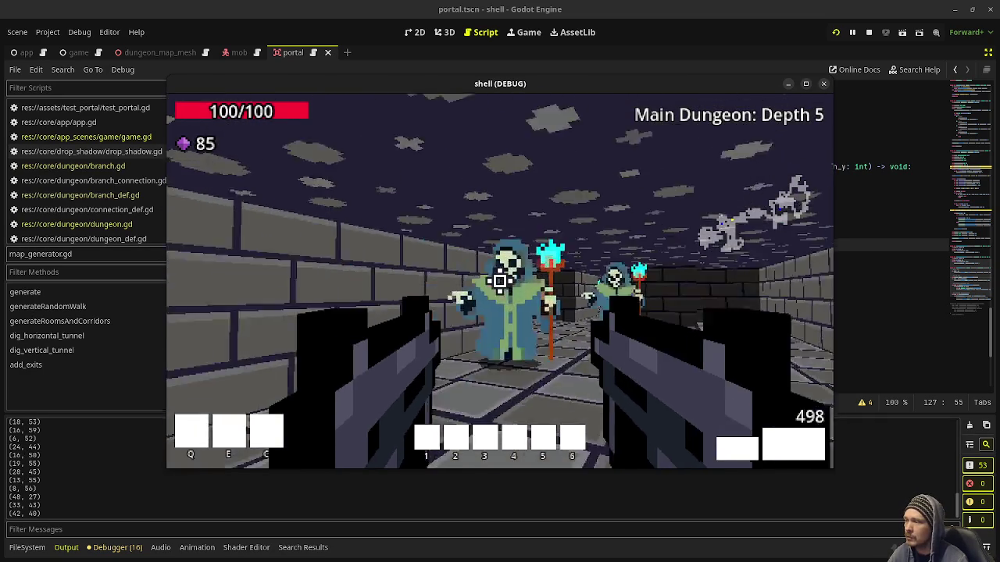
Kill the skeleton on the left and collect the two dropped purple gems.
click(500, 281)
click(500, 281)
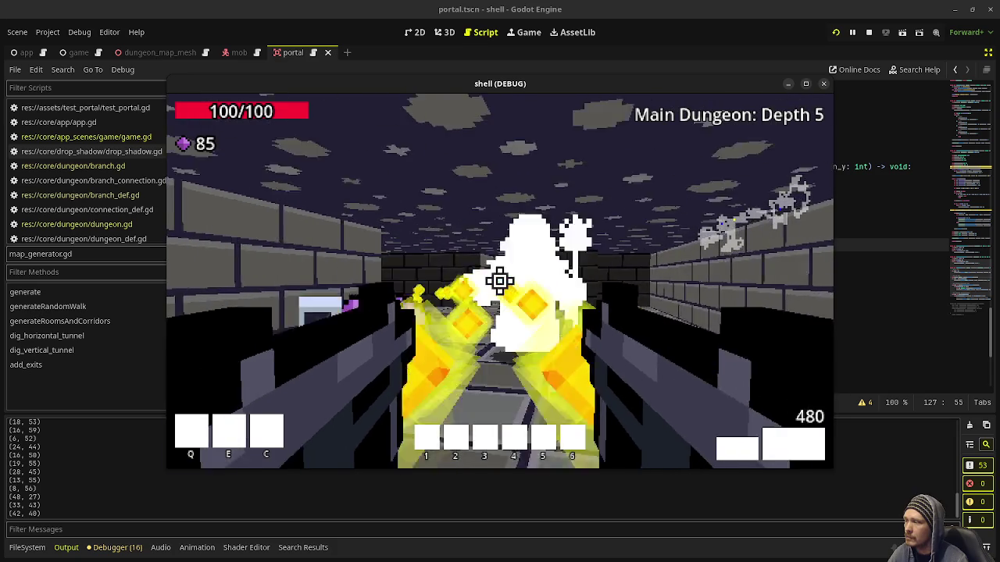
key(w)
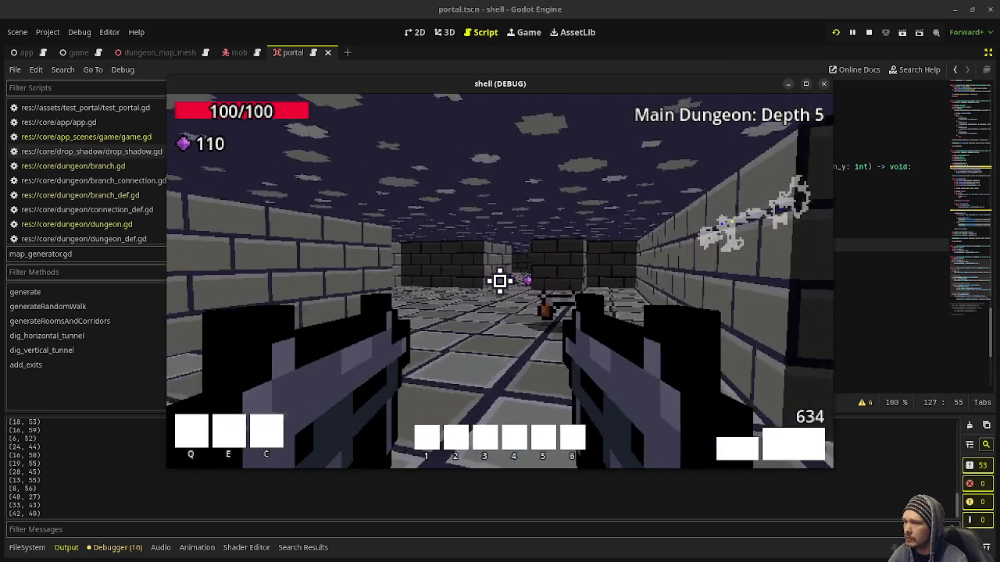
key(w)
key(w)
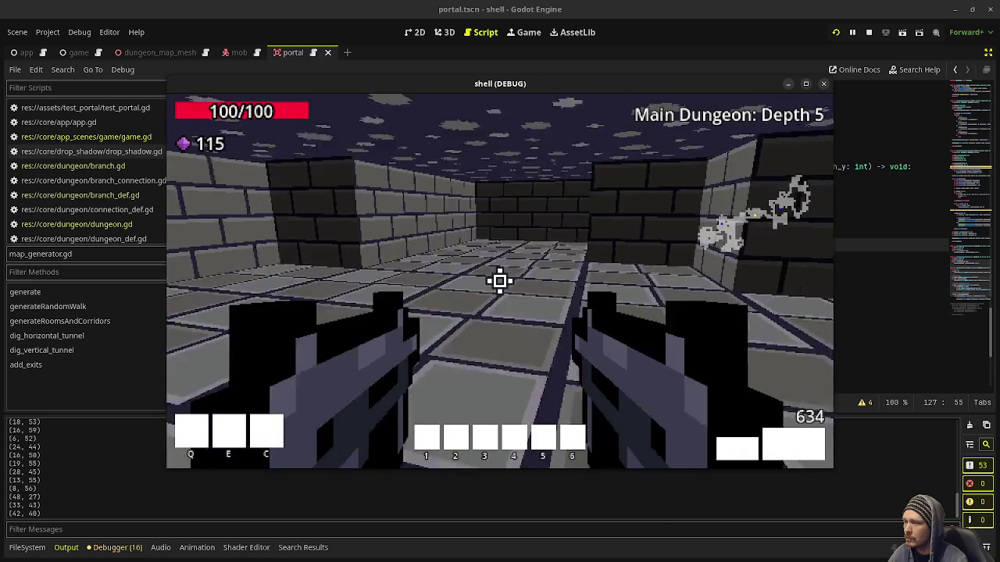
key(w)
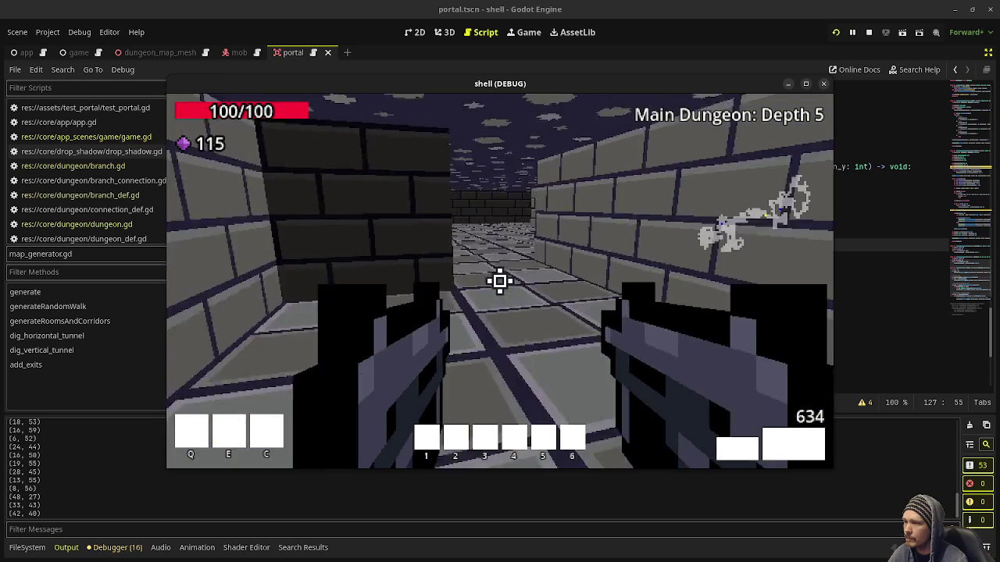
key(w)
Reach the corridor end, kill the skeleton mage, and pass through the portal to Depth 7.
key(w)
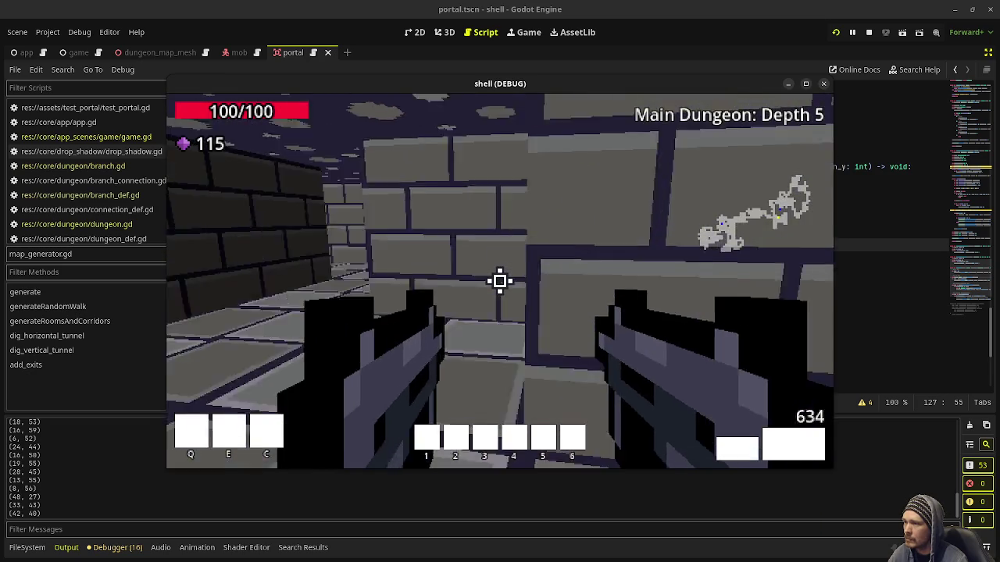
key(w)
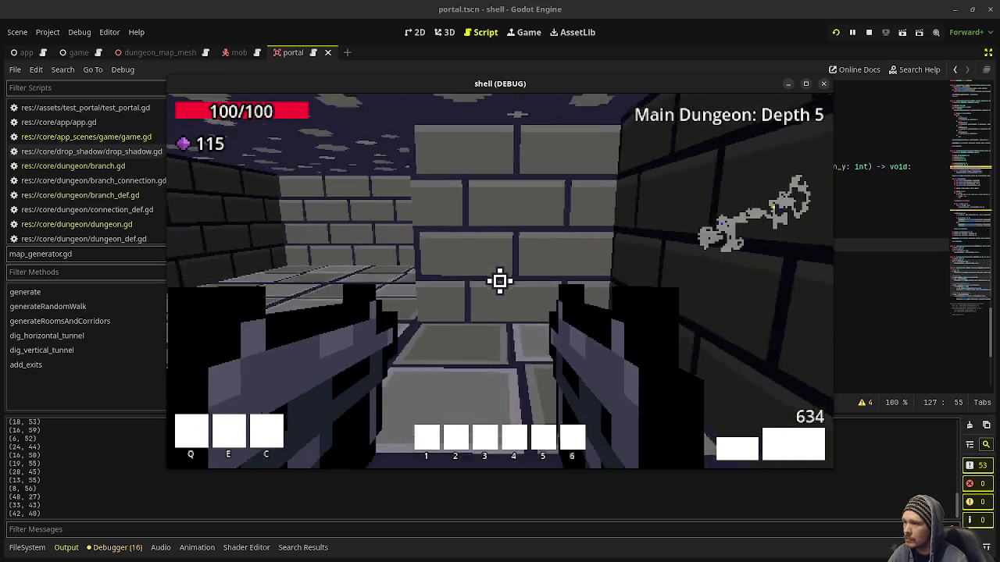
key(w)
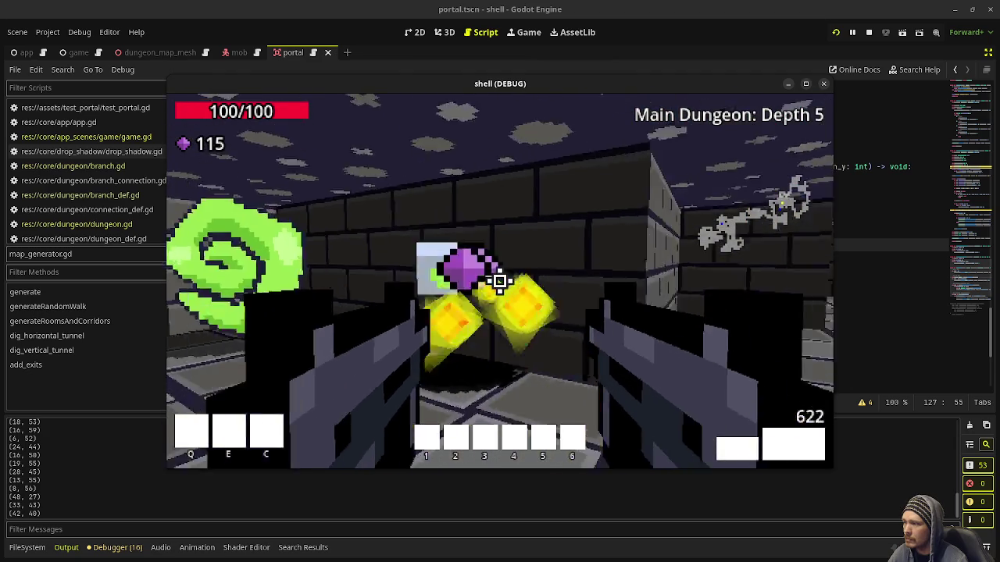
key(w)
key(w)
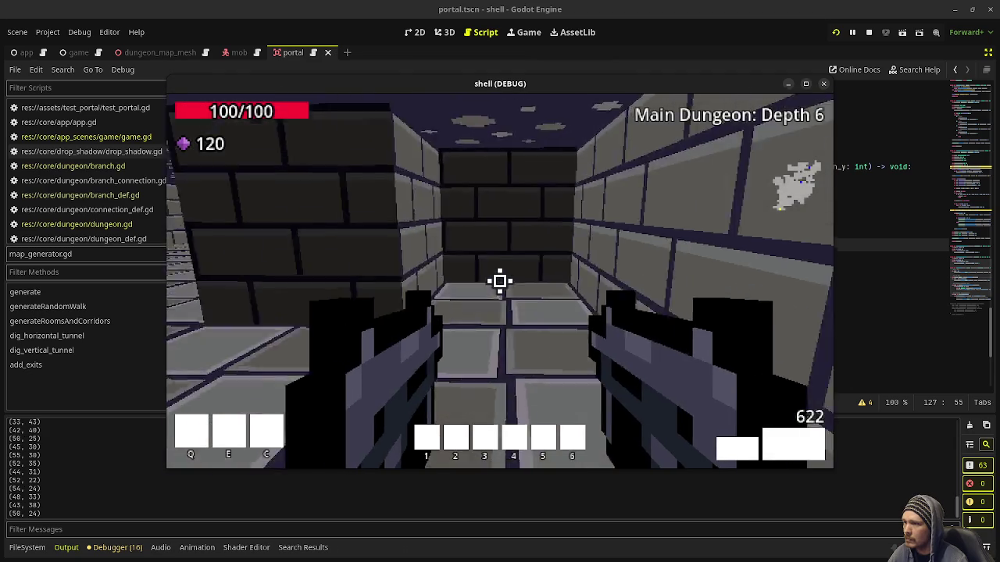
click(500, 281)
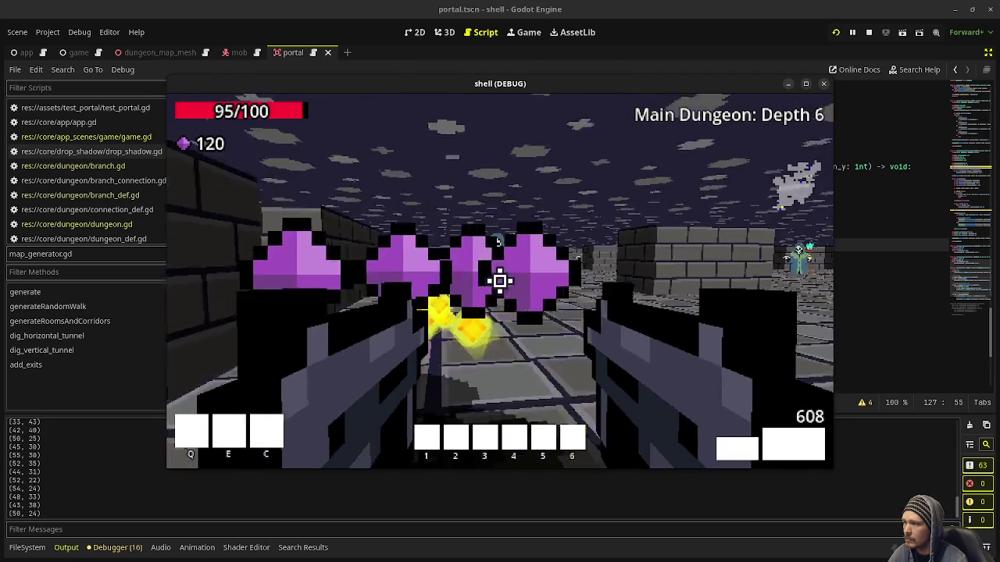
click(500, 281)
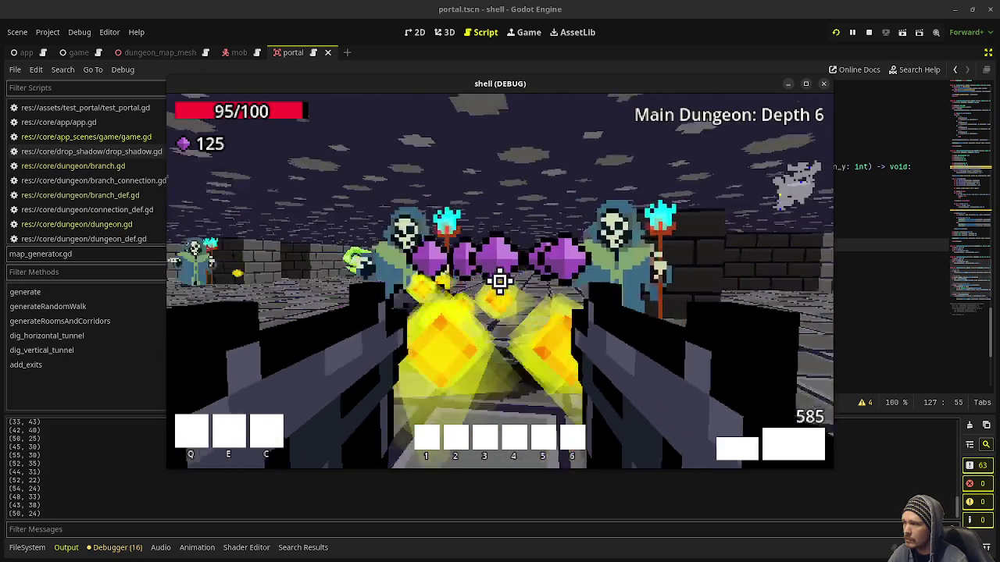
click(500, 282)
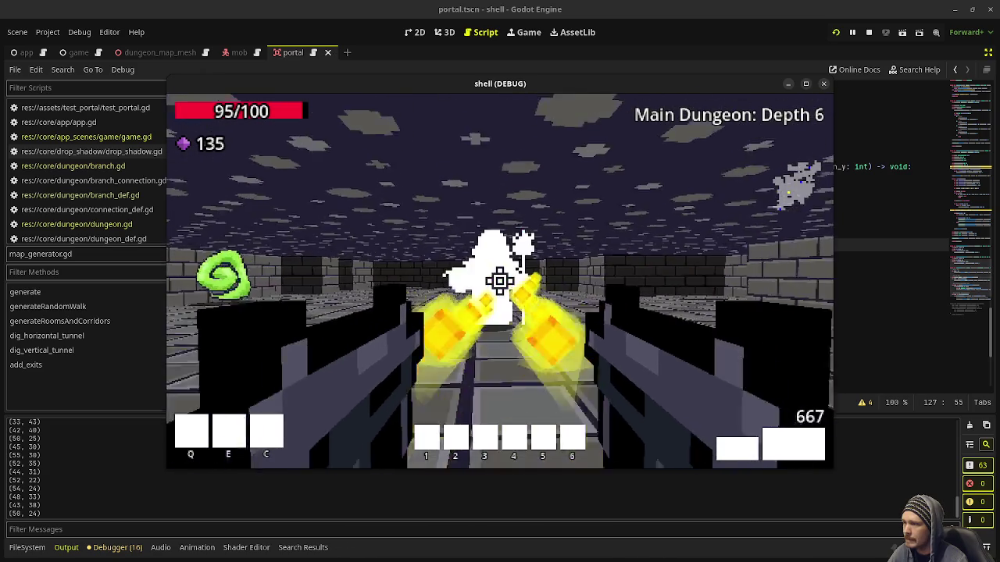
key(w)
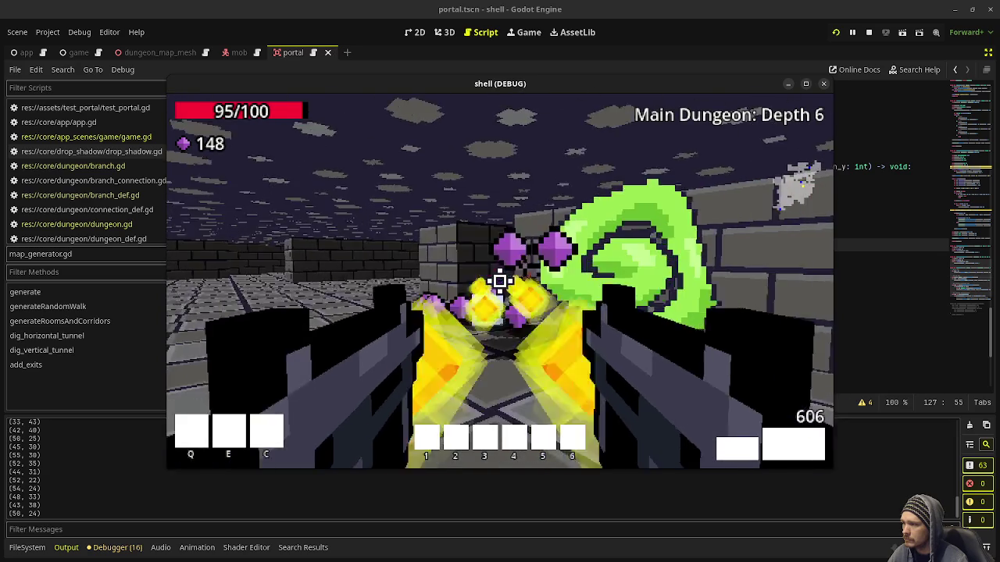
key(w)
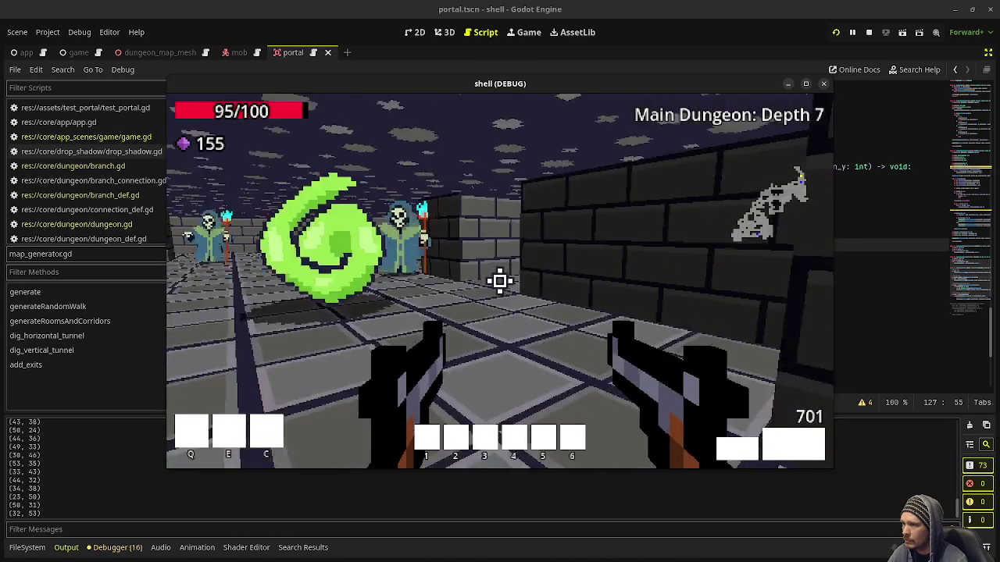
Shoot down the skeleton mage and a nearby enemy, then collect the dropped gems.
click(500, 281)
click(500, 281)
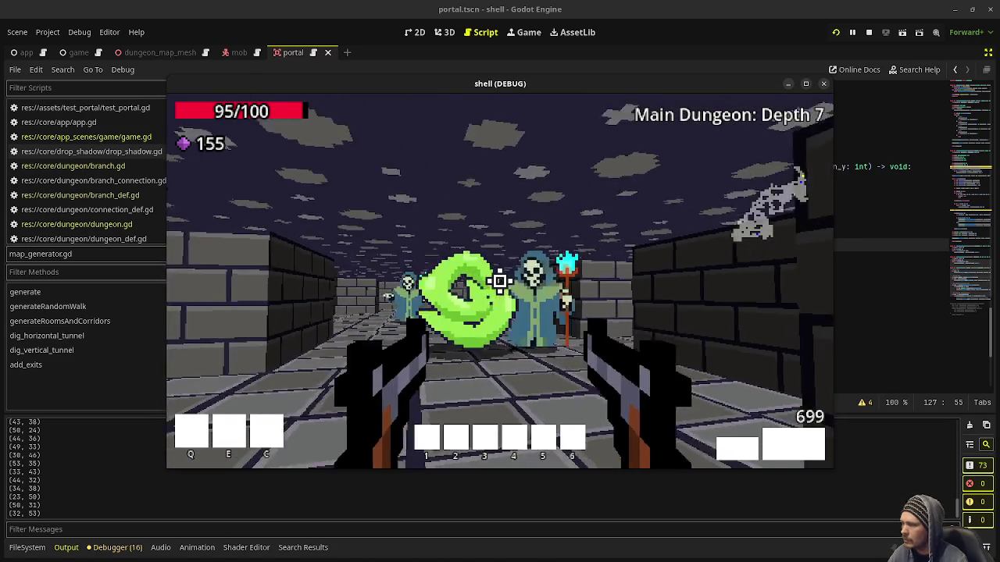
click(500, 281)
click(500, 282)
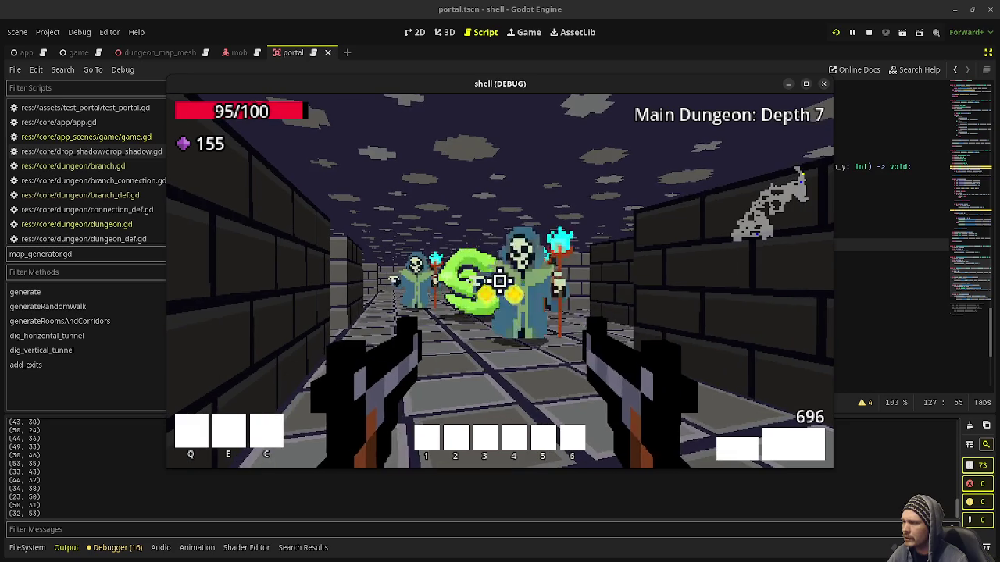
click(500, 281)
click(500, 281)
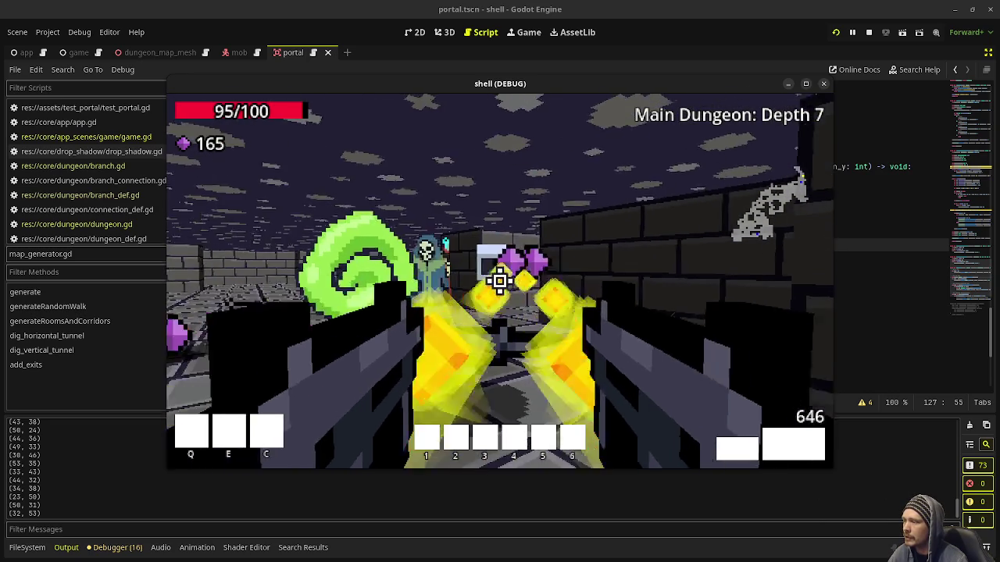
click(500, 281)
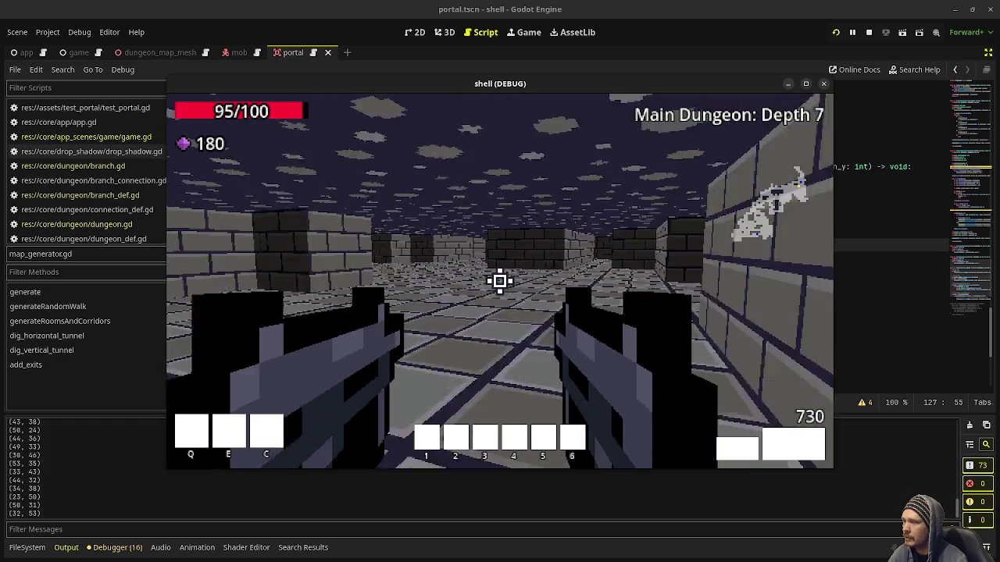
mouse_move(500, 282)
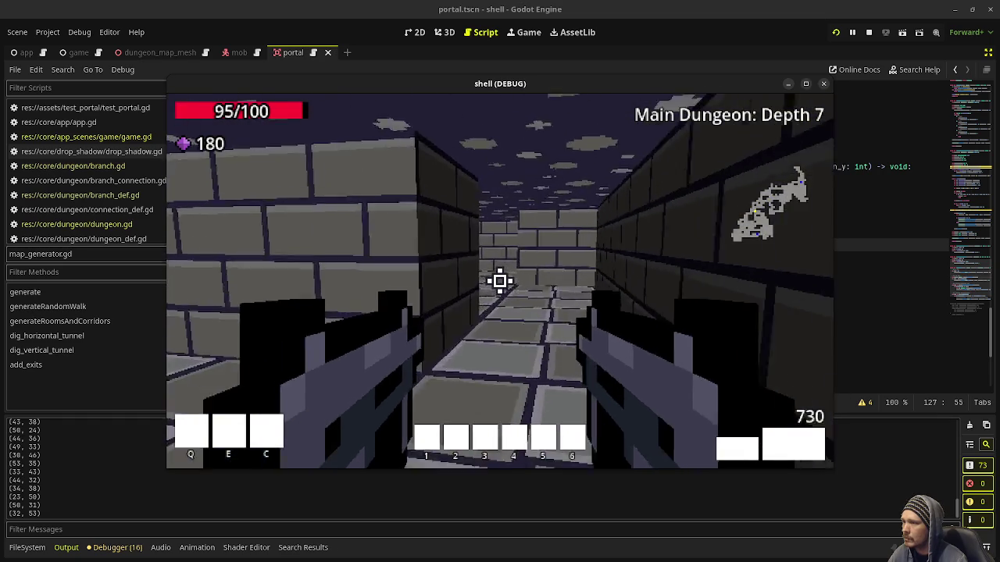
Walk through the portal to Depth 8 and down the brick corridors into a wider room.
key(w)
key(w)
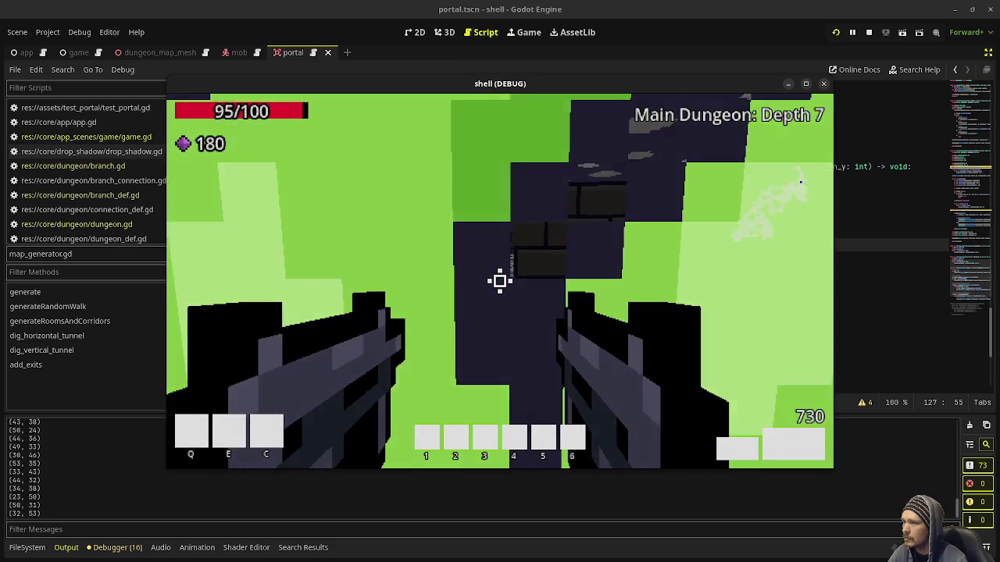
key(w)
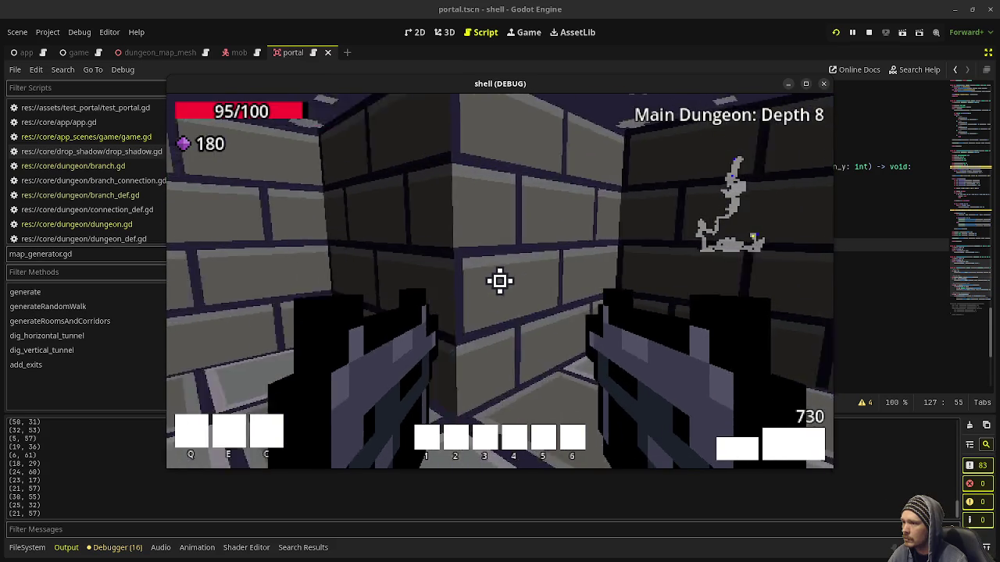
key(w)
key(w)
key(w)
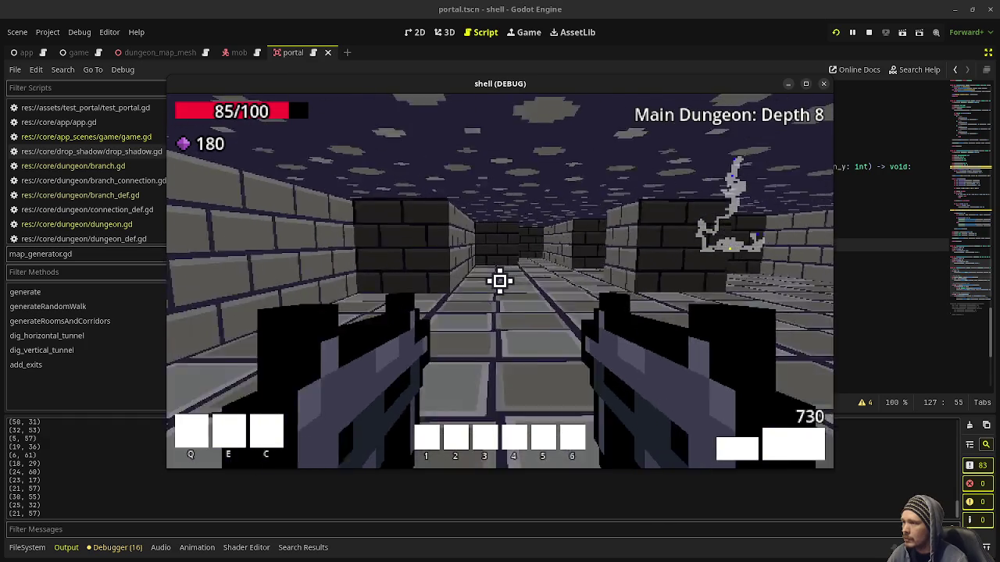
key(w)
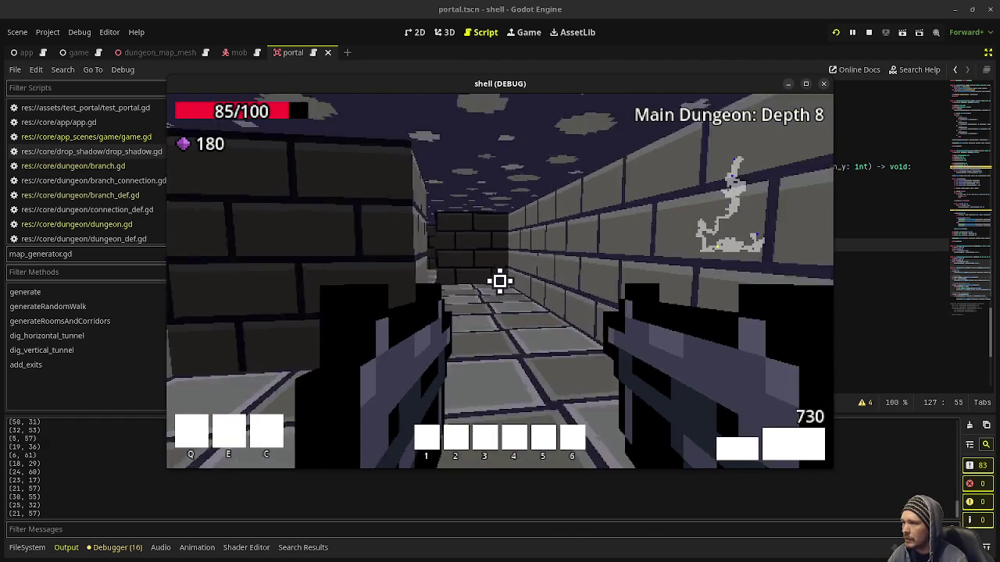
key(w)
key(w)
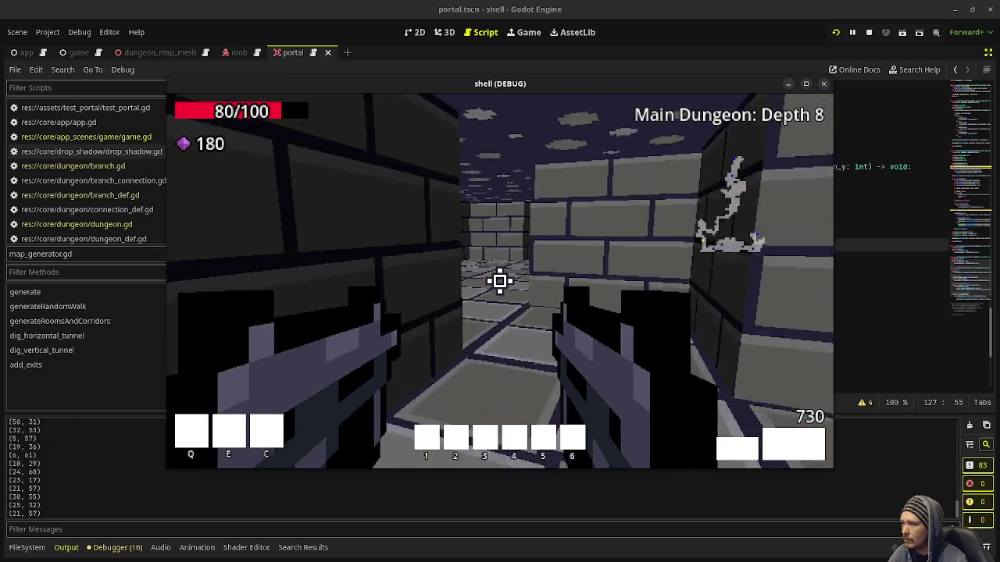
key(w)
key(w)
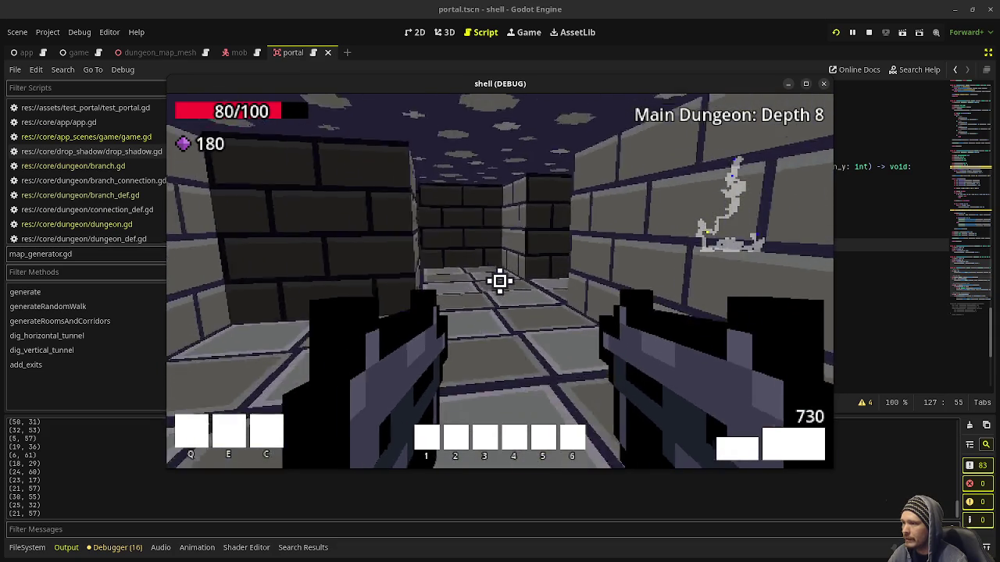
key(w)
key(w)
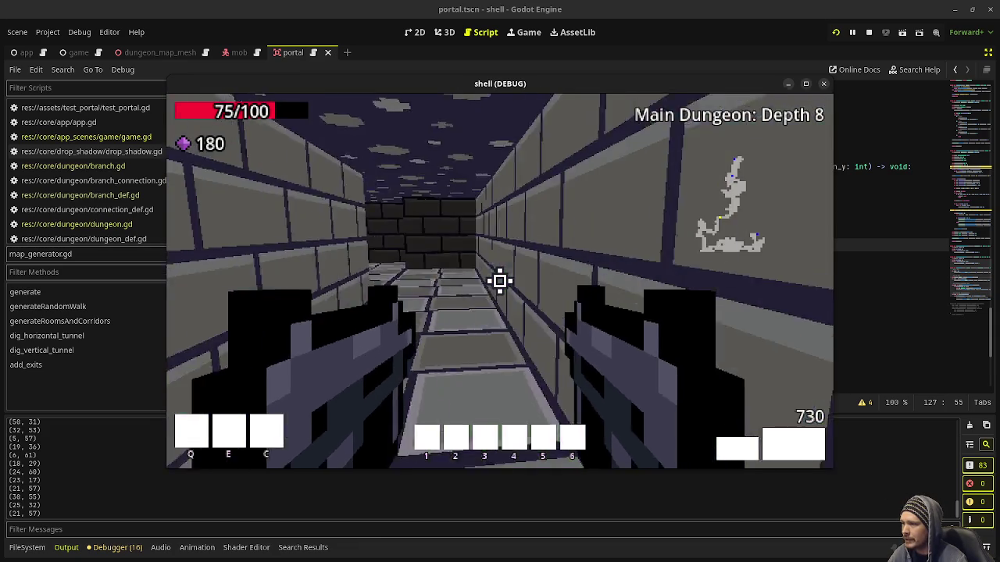
Fight the skeleton mage and skeleton in the hall, firing down the open corridor.
click(500, 281)
key(w)
key(w)
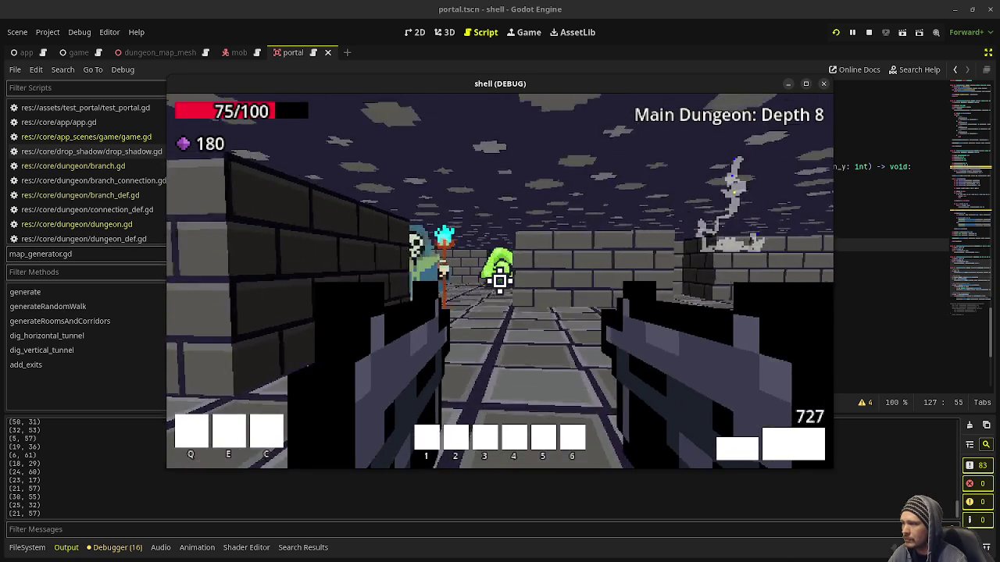
click(500, 281)
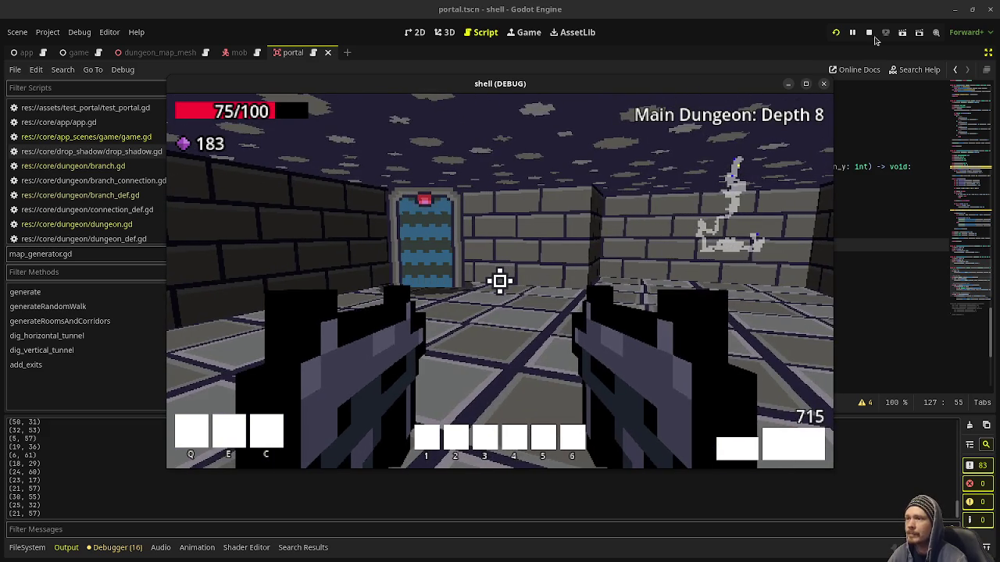
click(500, 281)
click(500, 281)
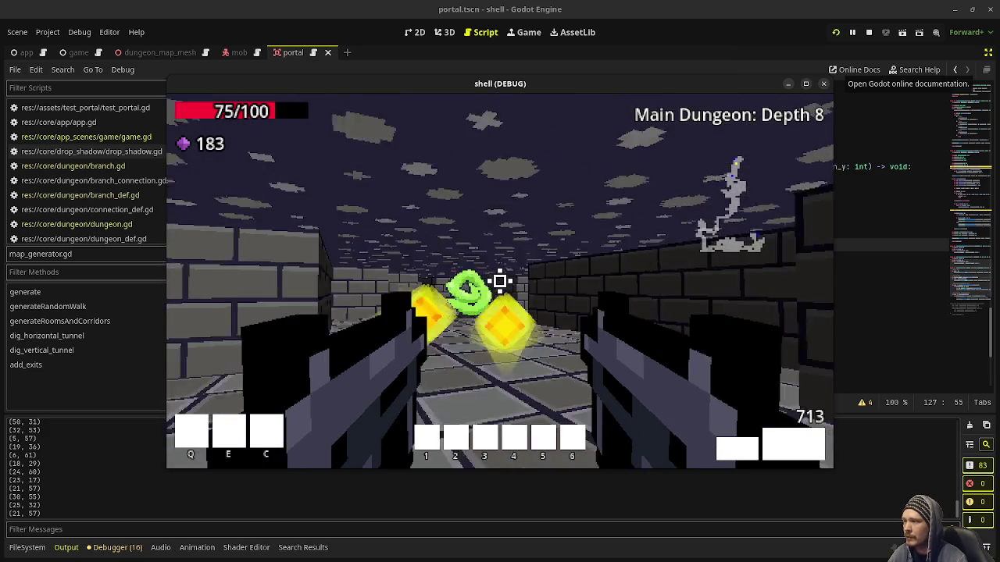
Enter The Lair: Depth 1 through the blue portal, fire a few shots, then stop the game with F8.
key(w)
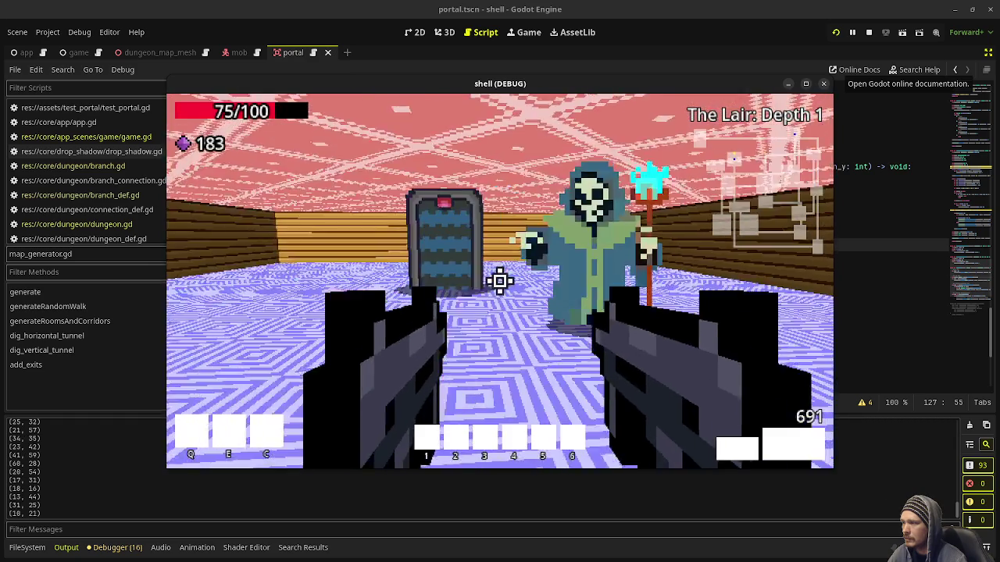
click(500, 281)
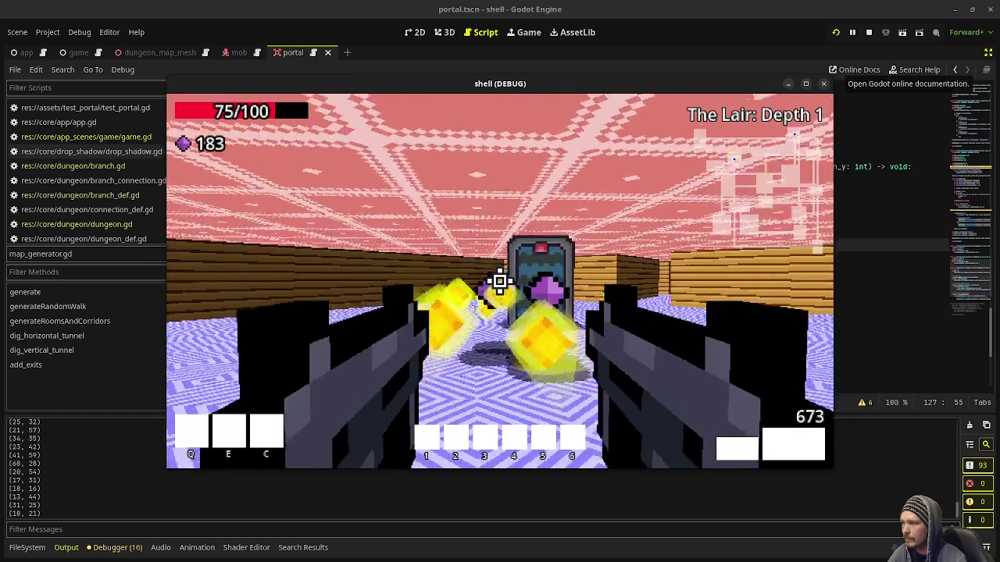
key(F8)
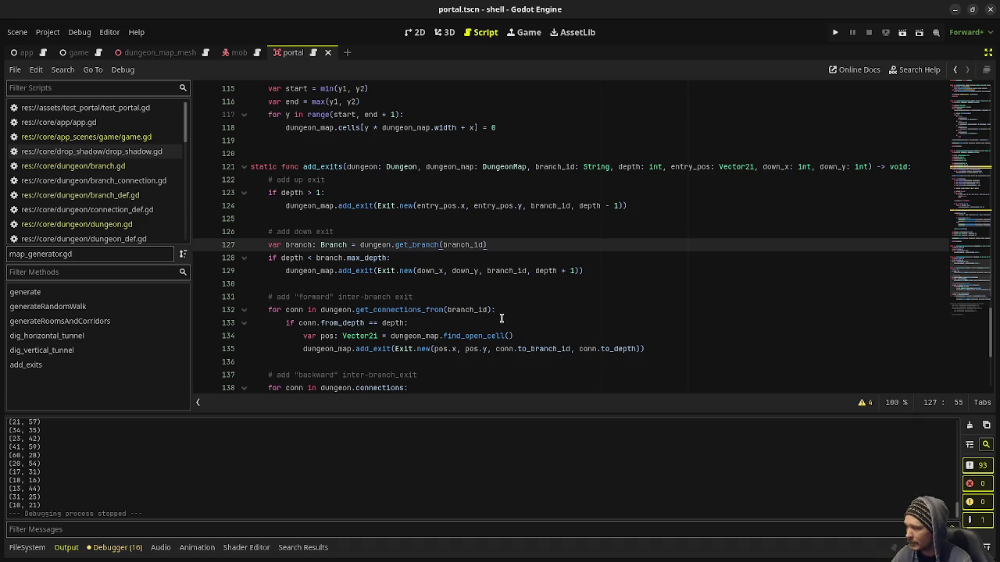
click(436, 269)
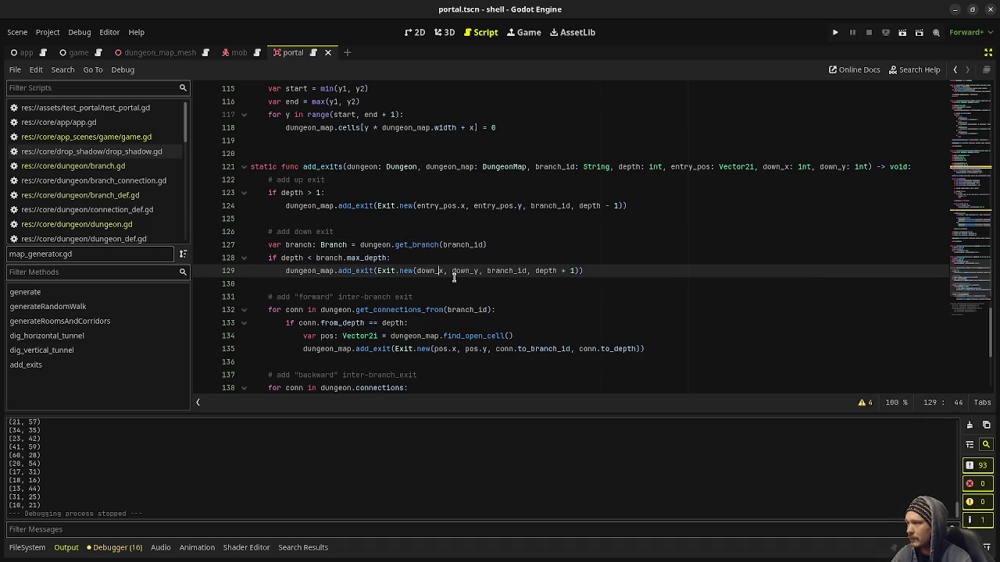
In game.gd, inspect the portal.exit assignment around lines 417-419.
scroll(452, 278, up, 15)
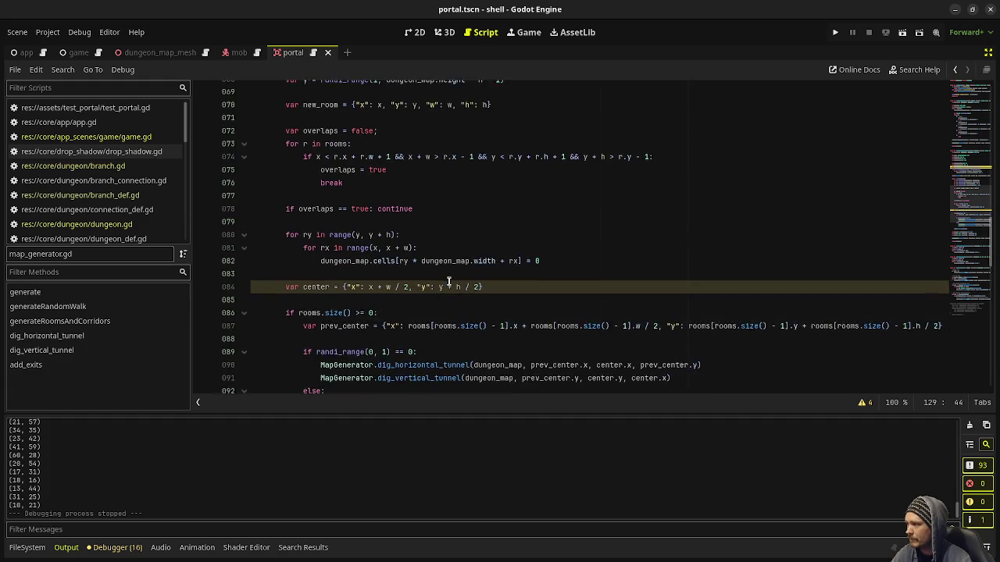
scroll(449, 281, up, 2)
click(86, 137)
click(462, 233)
scroll(463, 233, down, 4)
click(373, 245)
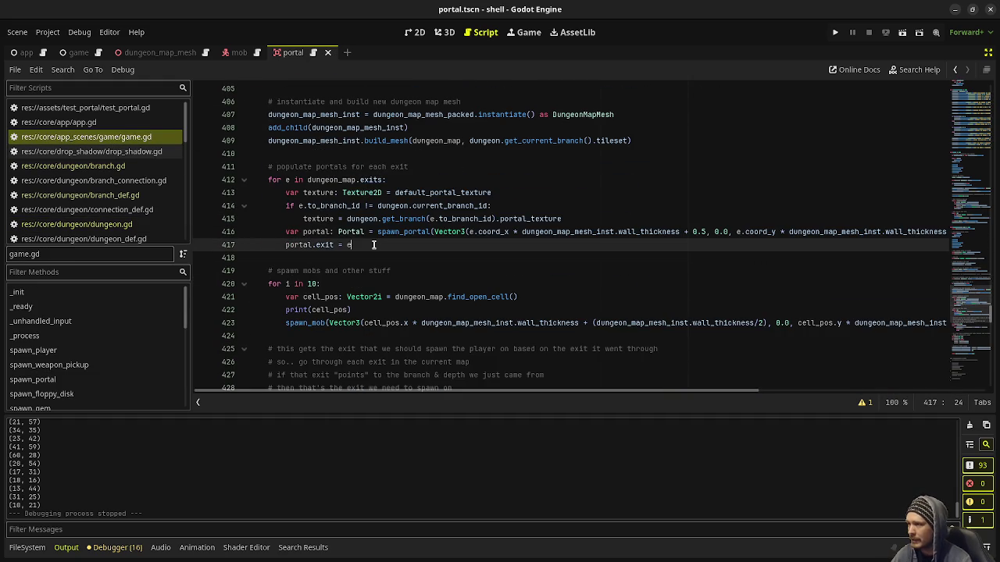
mouse_move(422, 213)
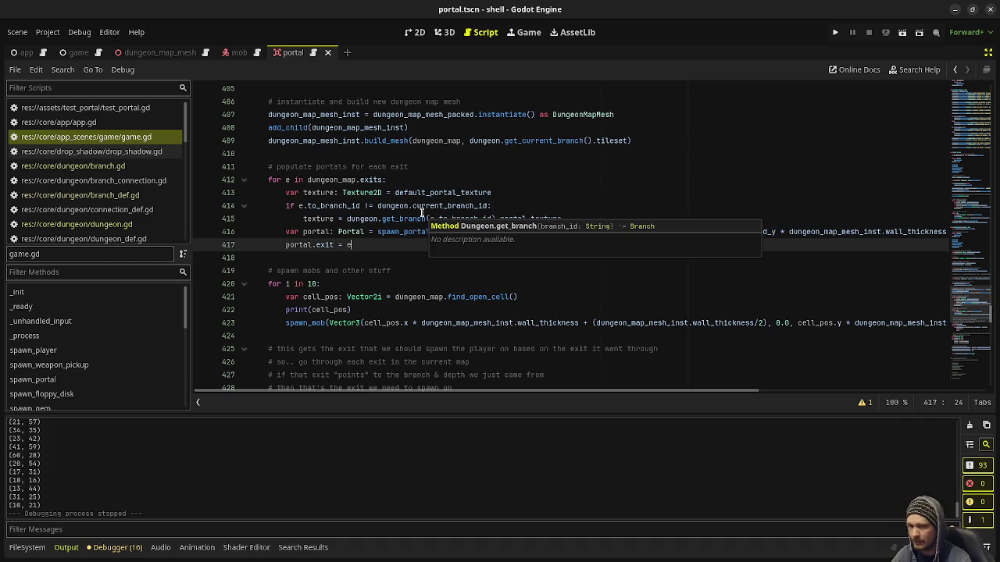
click(394, 263)
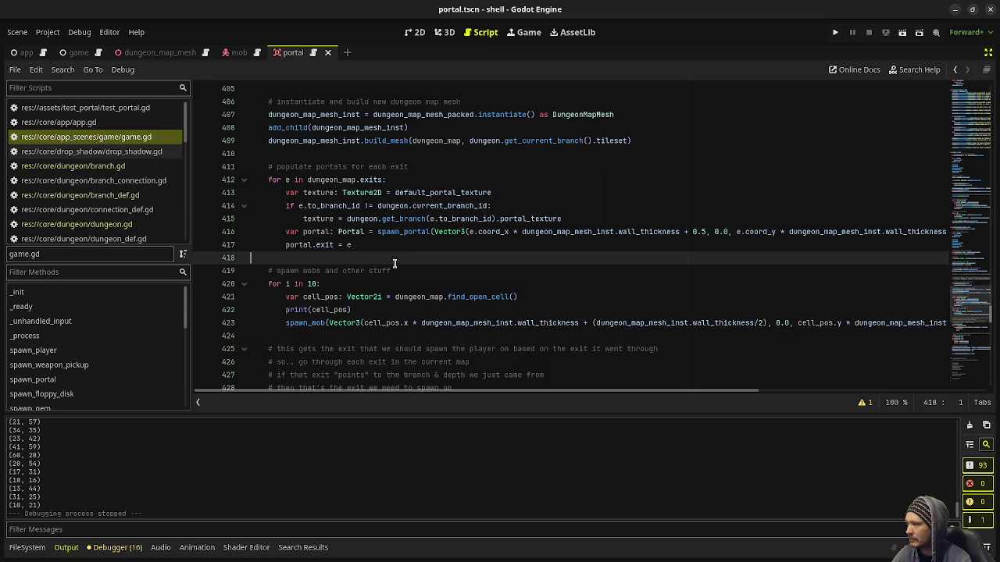
click(395, 265)
scroll(495, 298, down, 7)
scroll(495, 299, down, 9)
scroll(495, 298, up, 14)
scroll(495, 299, up, 9)
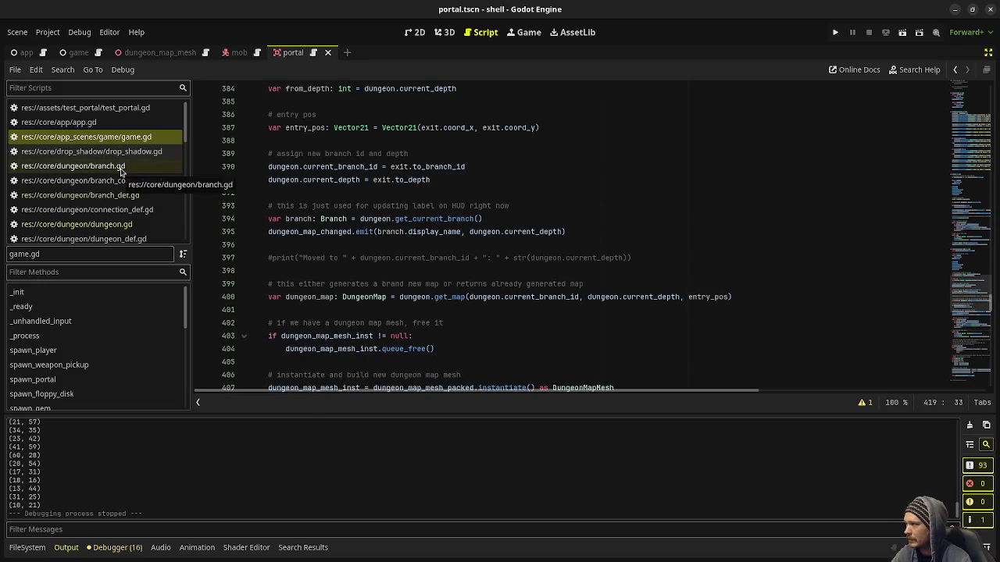
Look over branch.gd's portal_texture, then branch_def.gd and dungeon.gd.
click(121, 168)
click(416, 246)
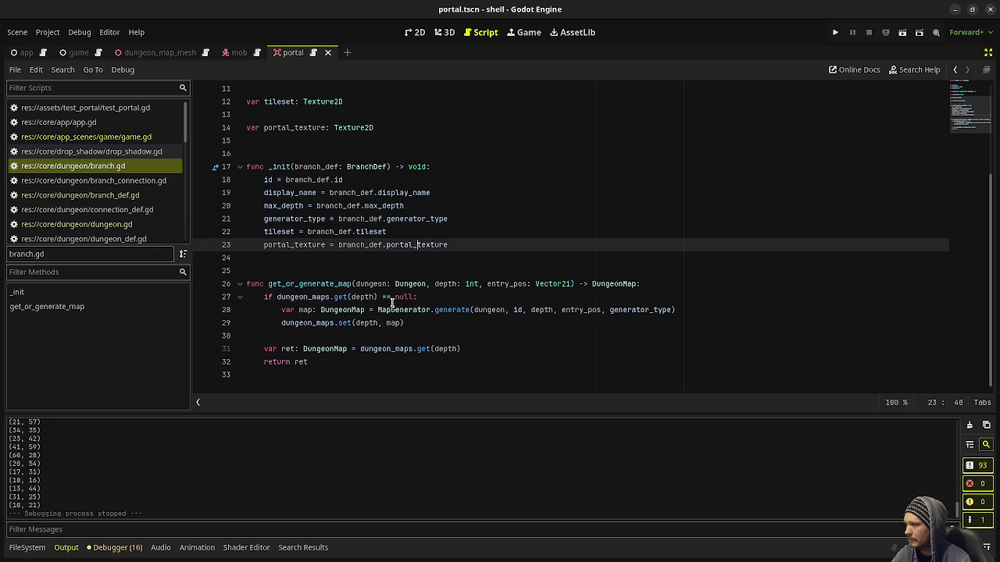
click(122, 195)
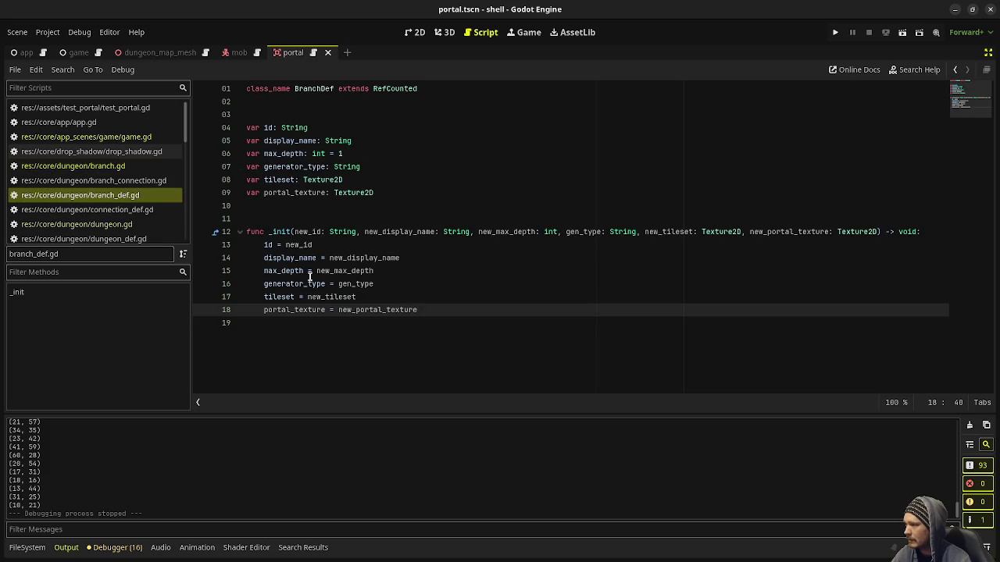
click(125, 224)
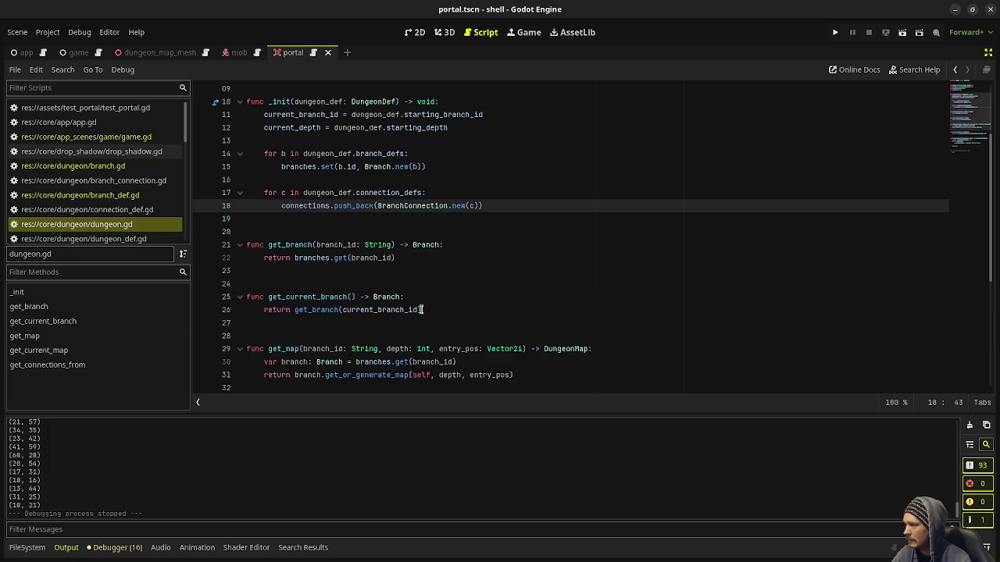
scroll(423, 309, down, 2)
scroll(422, 310, up, 4)
scroll(304, 269, down, 2)
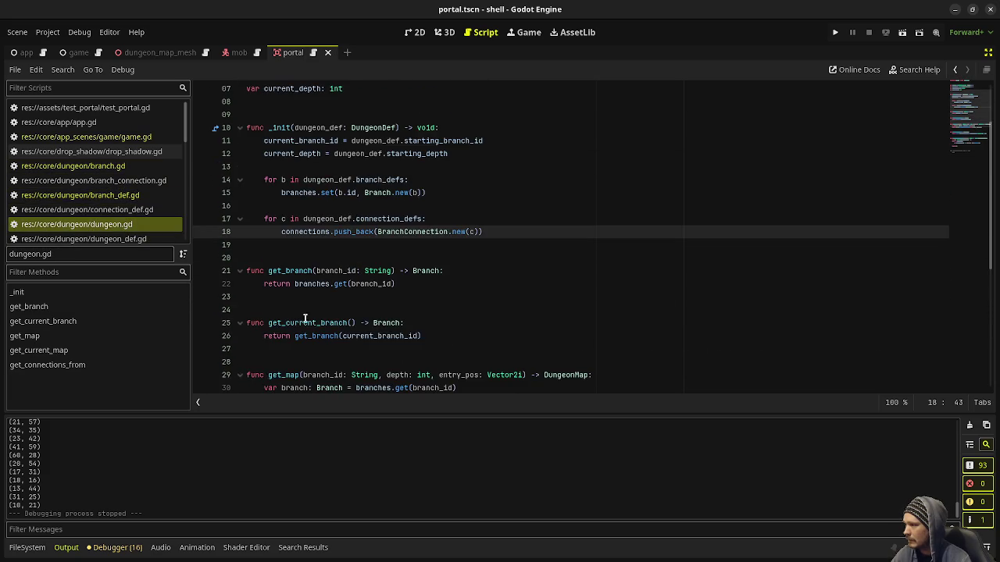
scroll(306, 297, down, 4)
scroll(307, 270, down, 2)
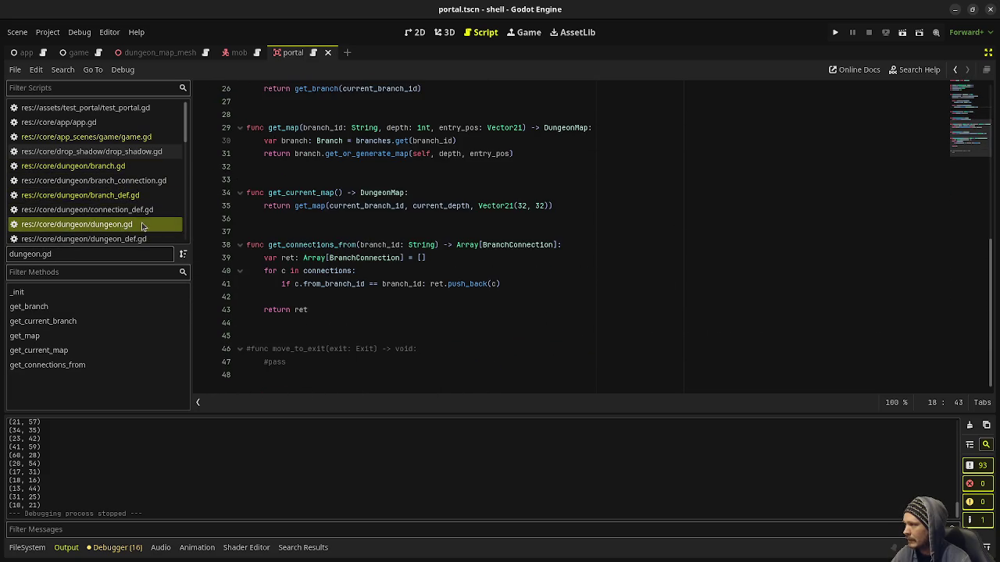
Return to game.gd's spawn-from-exit code and select Vector2i on line 421.
click(90, 137)
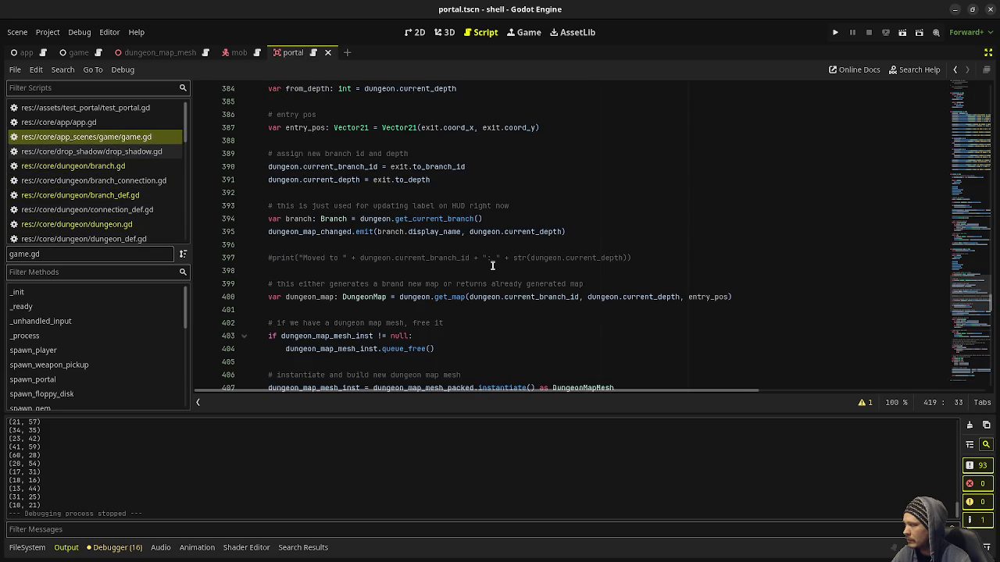
scroll(445, 298, up, 9)
scroll(446, 297, up, 11)
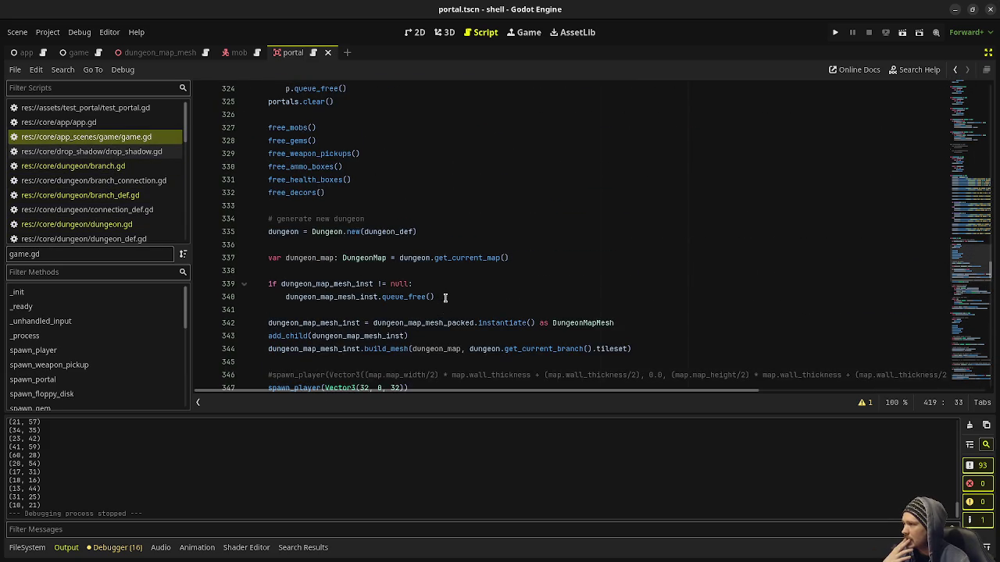
scroll(445, 297, up, 17)
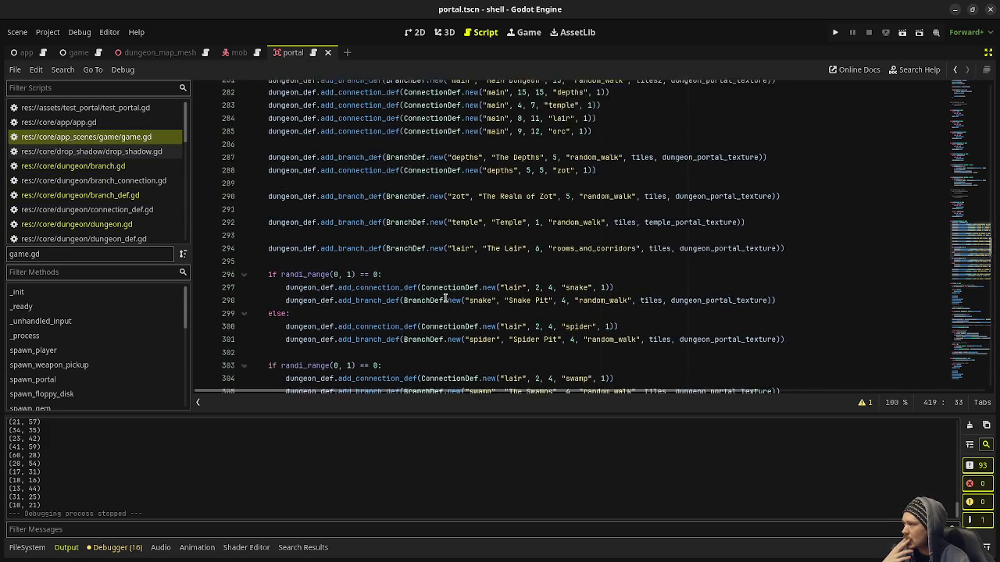
scroll(445, 298, up, 10)
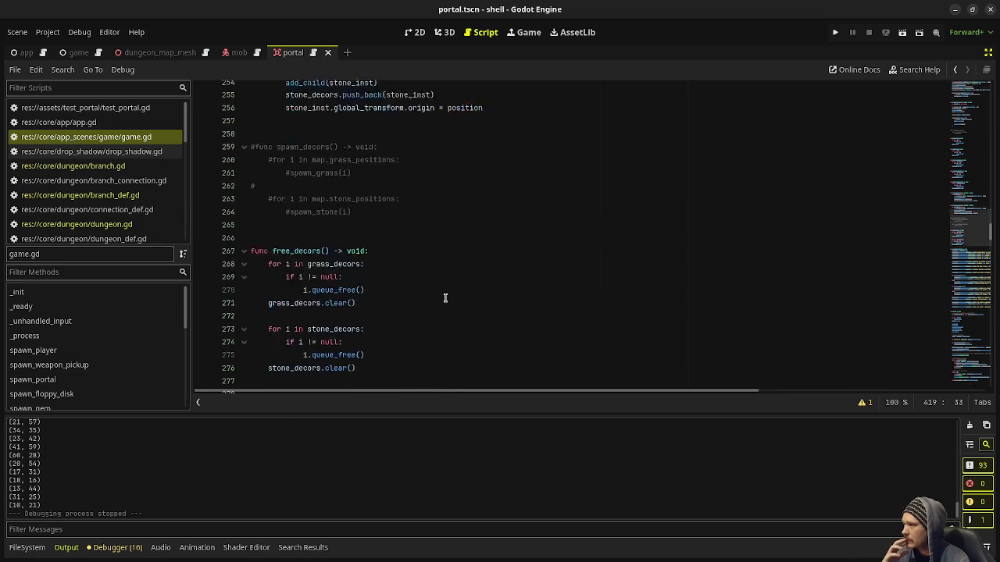
scroll(445, 298, up, 3)
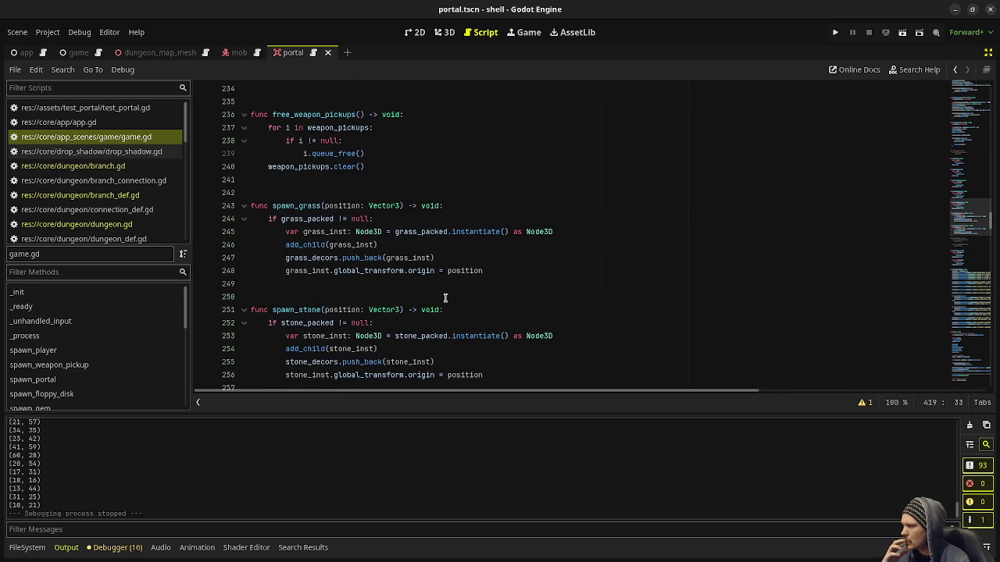
scroll(445, 297, up, 17)
scroll(445, 298, up, 16)
scroll(445, 298, up, 16)
scroll(445, 298, up, 10)
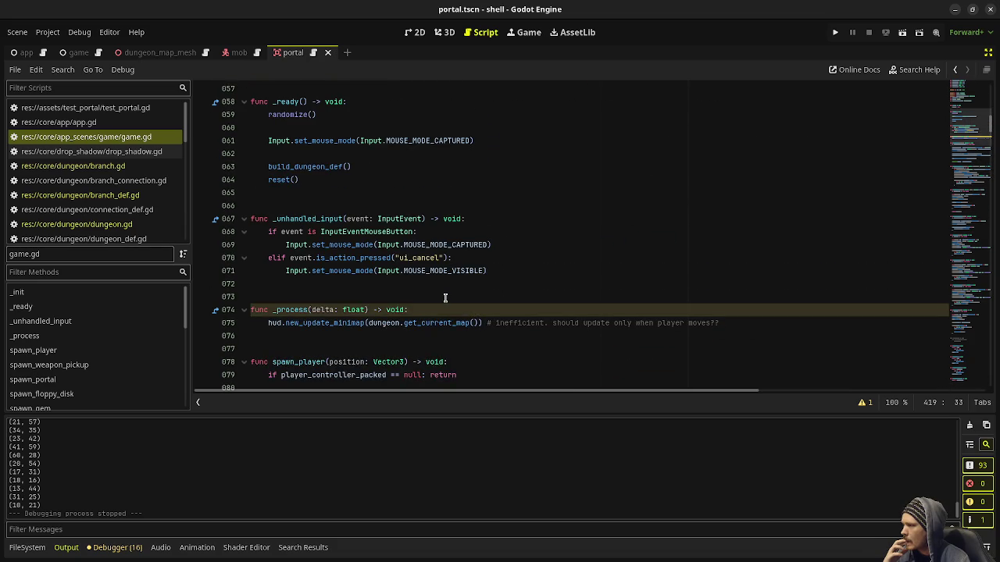
scroll(446, 298, up, 1)
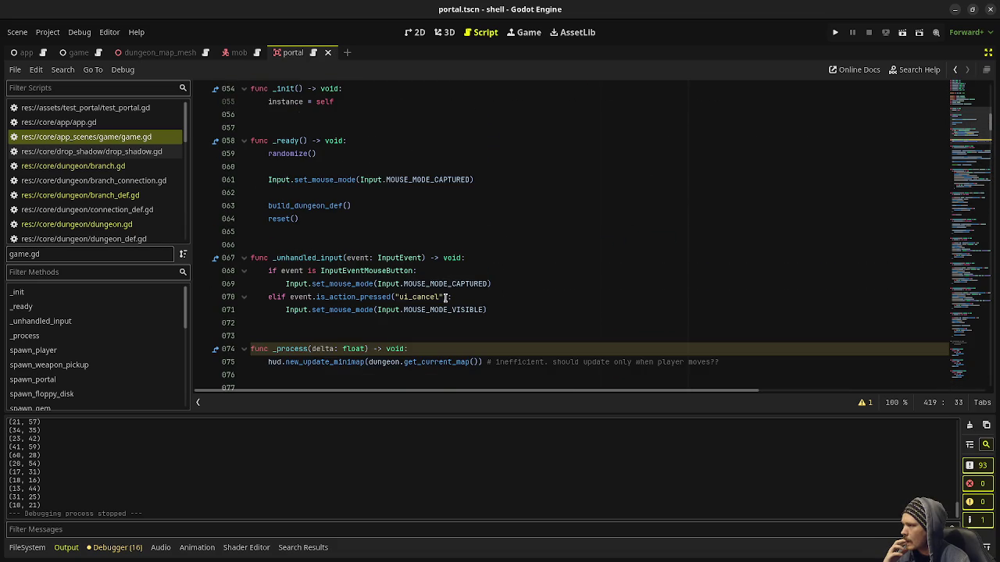
mouse_move(965, 134)
mouse_down()
mouse_move(929, 305)
mouse_move(908, 339)
mouse_up()
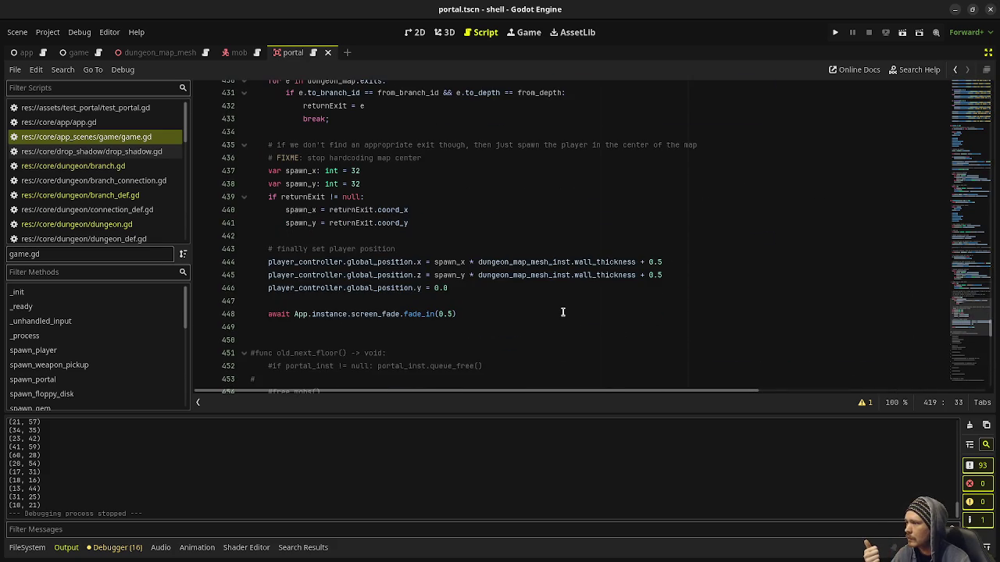
scroll(563, 311, up, 4)
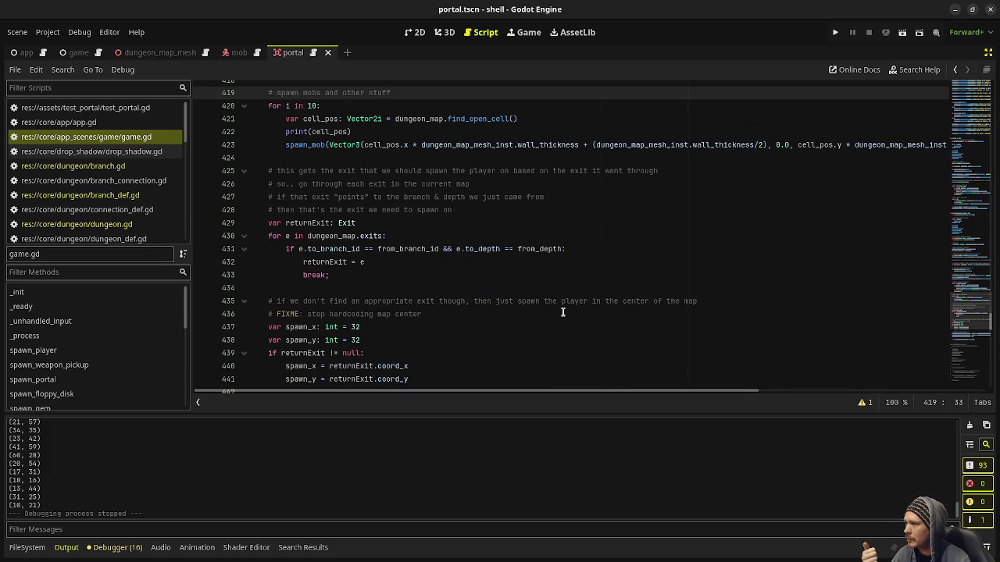
scroll(563, 312, up, 1)
double_click(359, 159)
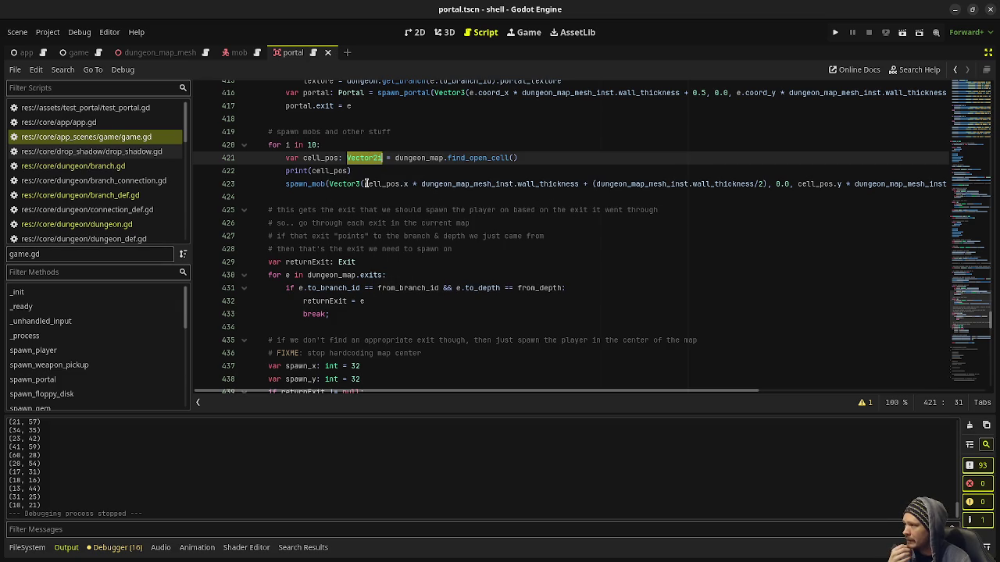
Study the mob's x position expression and wall_thickness term on line 423.
click(364, 183)
drag(364, 184, 766, 184)
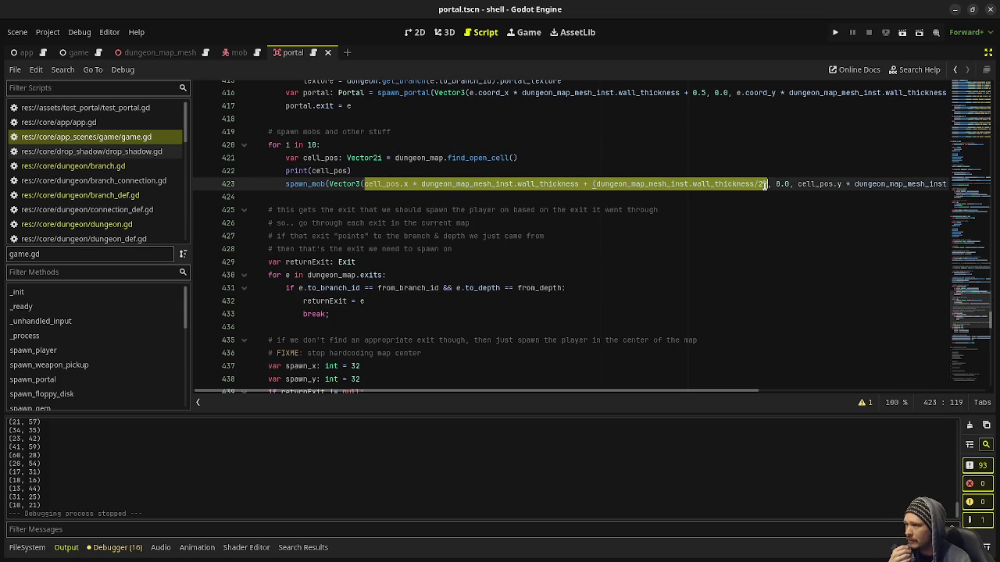
click(630, 237)
scroll(544, 250, up, 3)
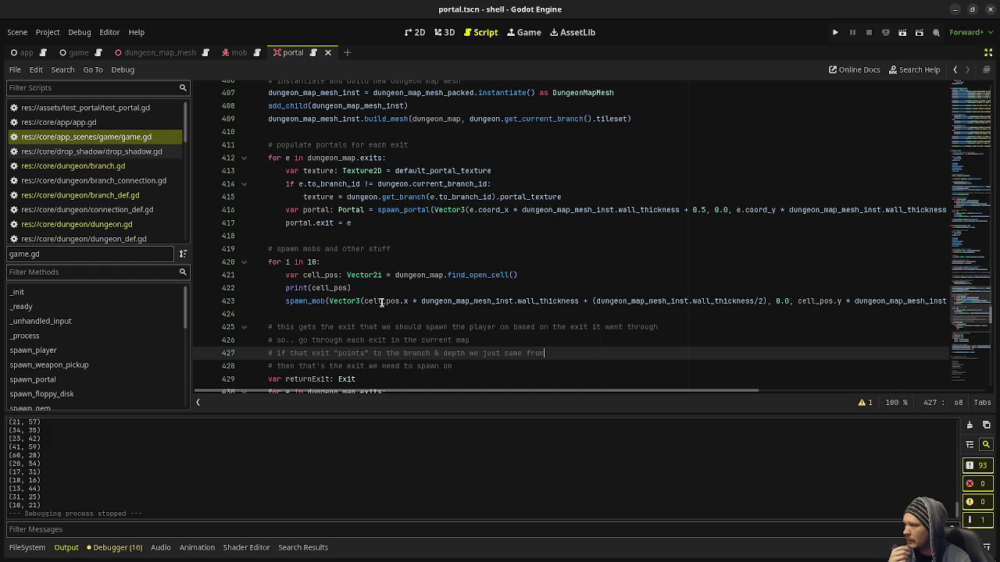
drag(519, 275, 303, 274)
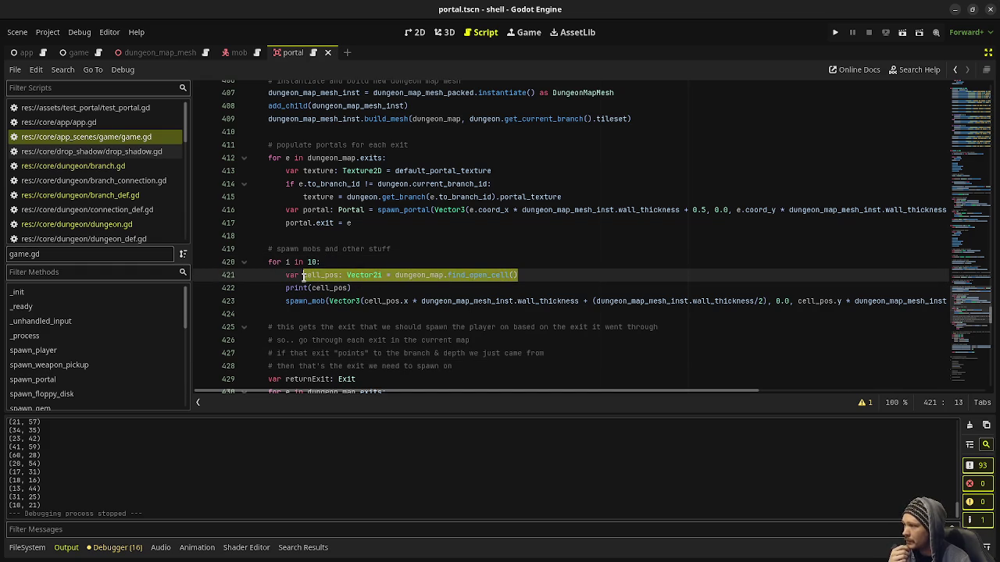
drag(364, 301, 768, 297)
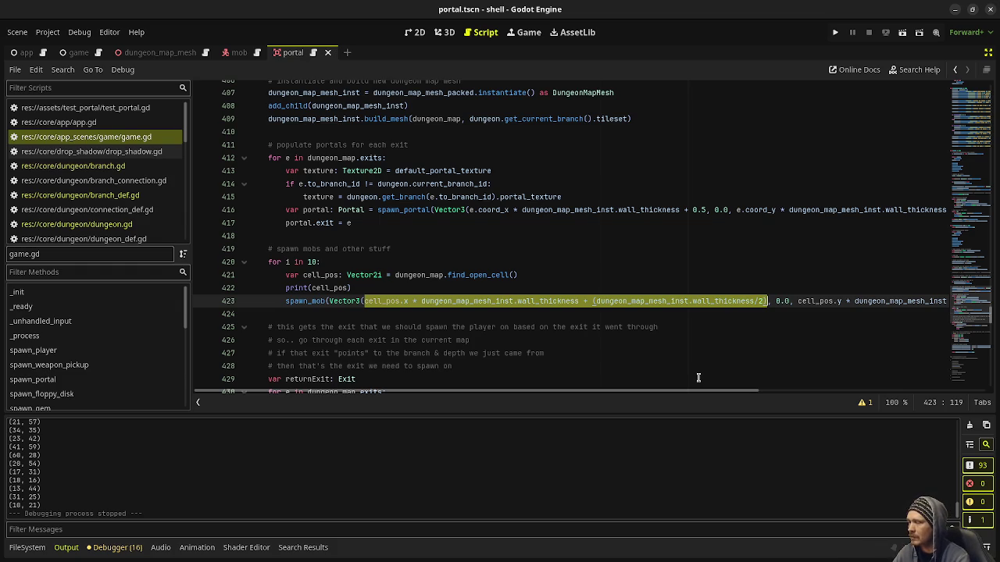
drag(412, 301, 361, 304)
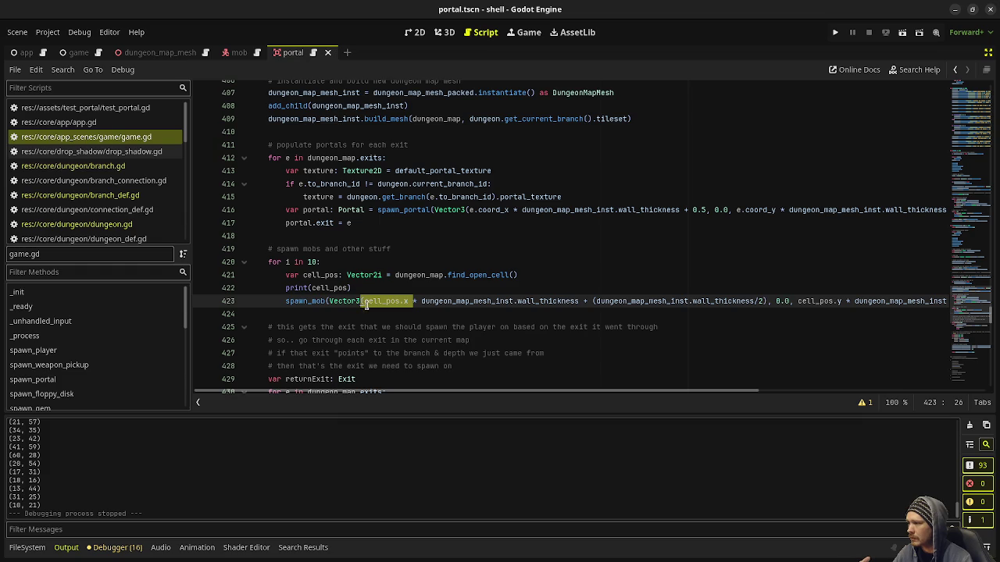
drag(439, 301, 767, 301)
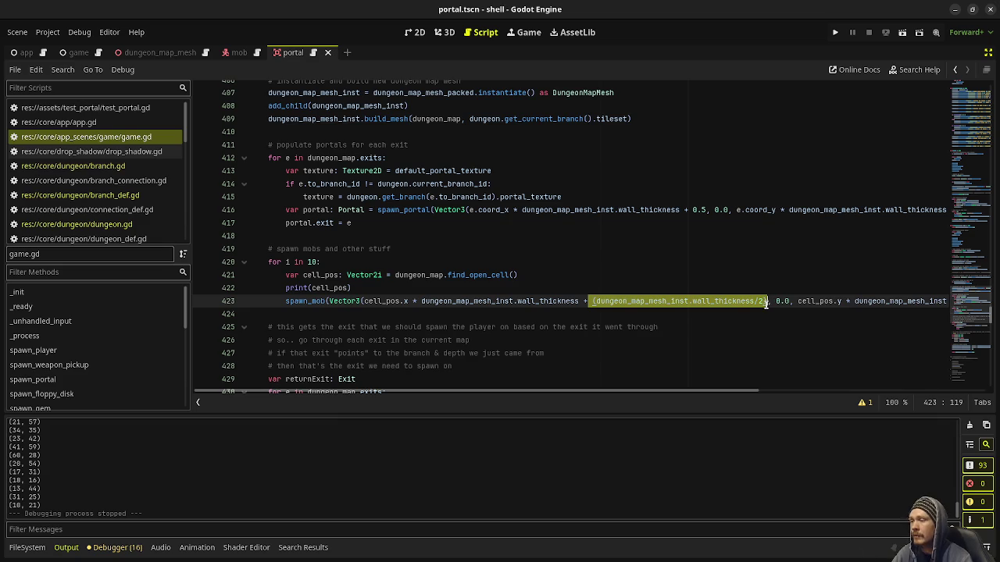
click(648, 300)
drag(439, 301, 536, 301)
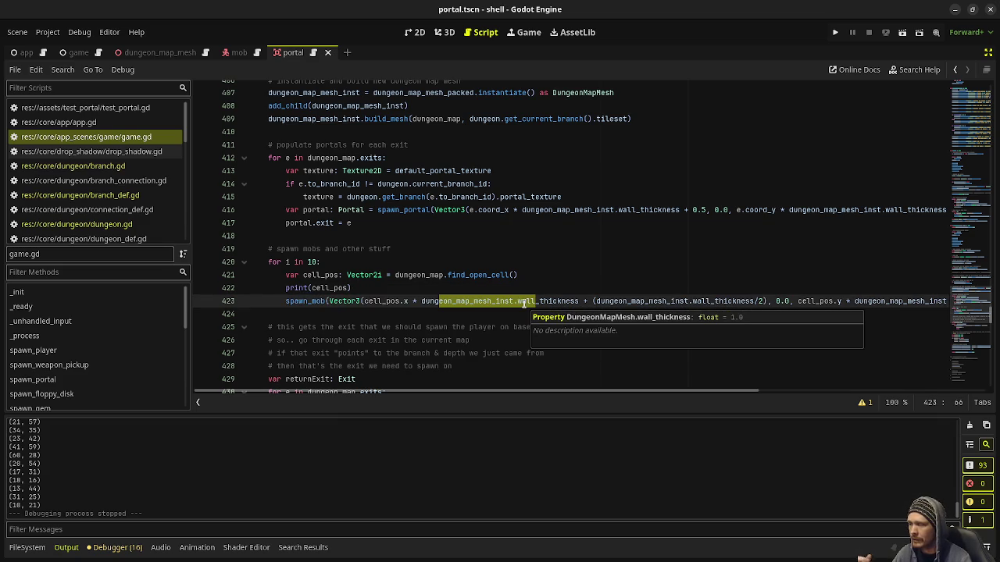
Select the (dungeon_map_mesh_inst.wall_thickness/2) term on line 423 for reuse.
click(364, 300)
drag(364, 300, 765, 301)
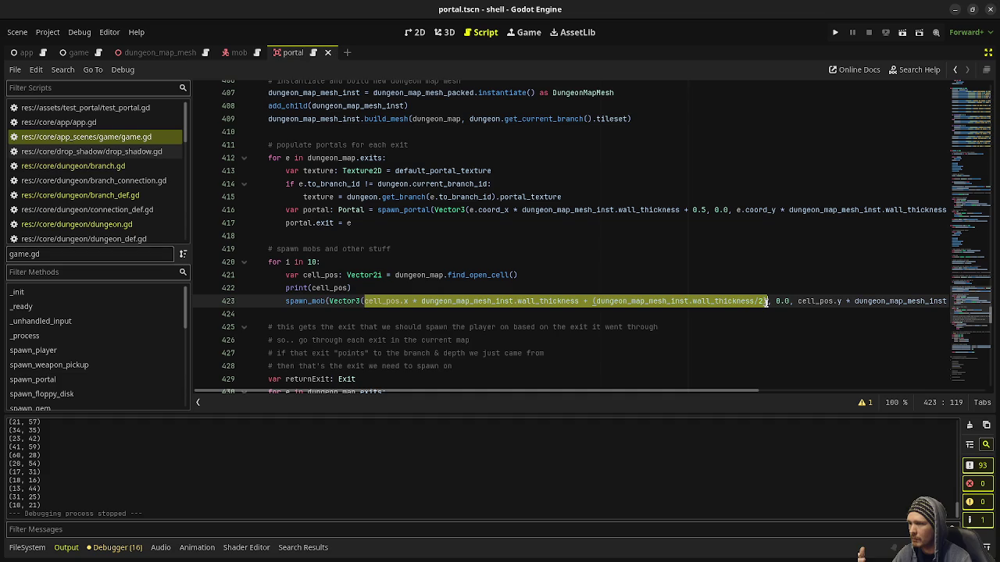
drag(678, 387, 744, 387)
scroll(744, 387, right, 5)
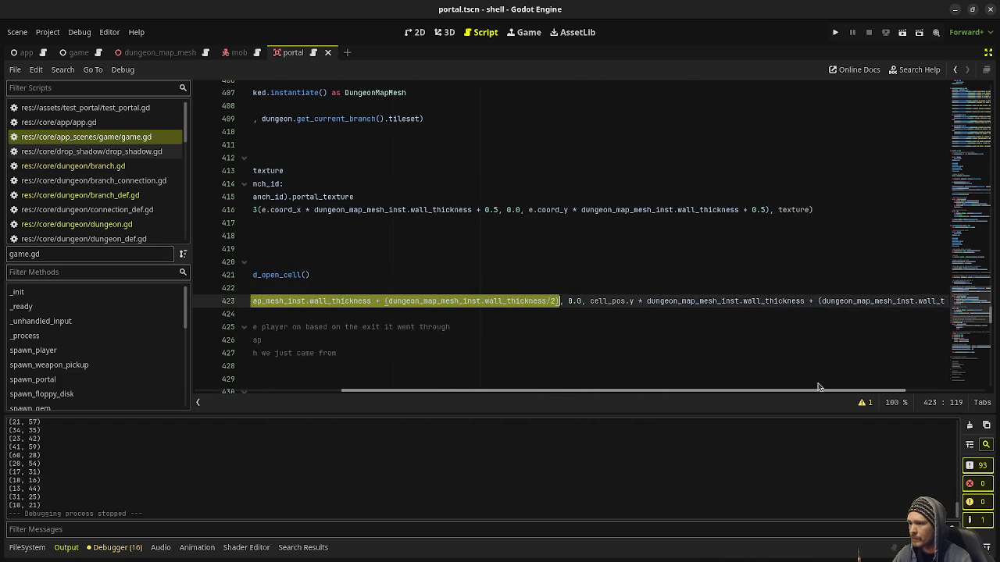
scroll(743, 380, left, 6)
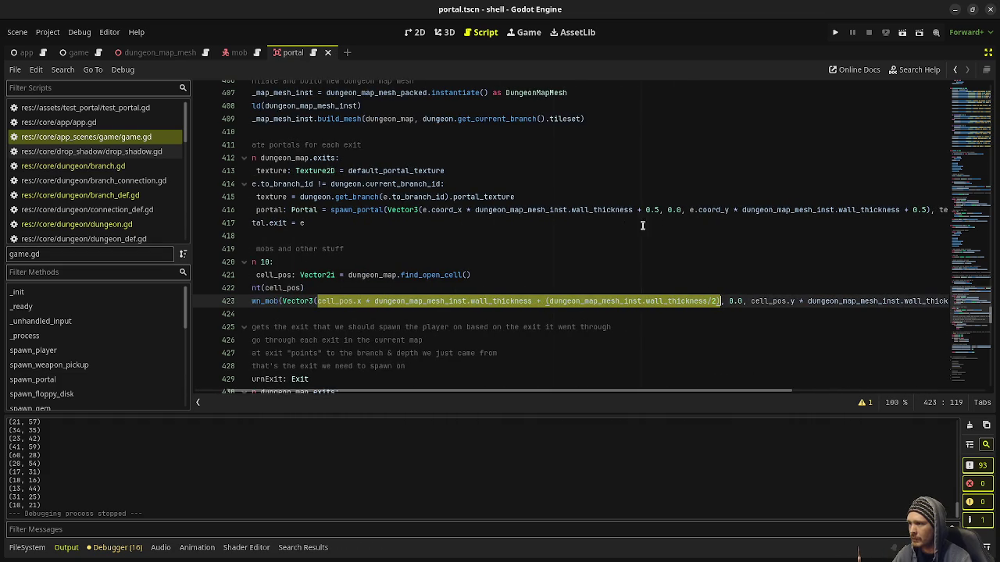
click(660, 301)
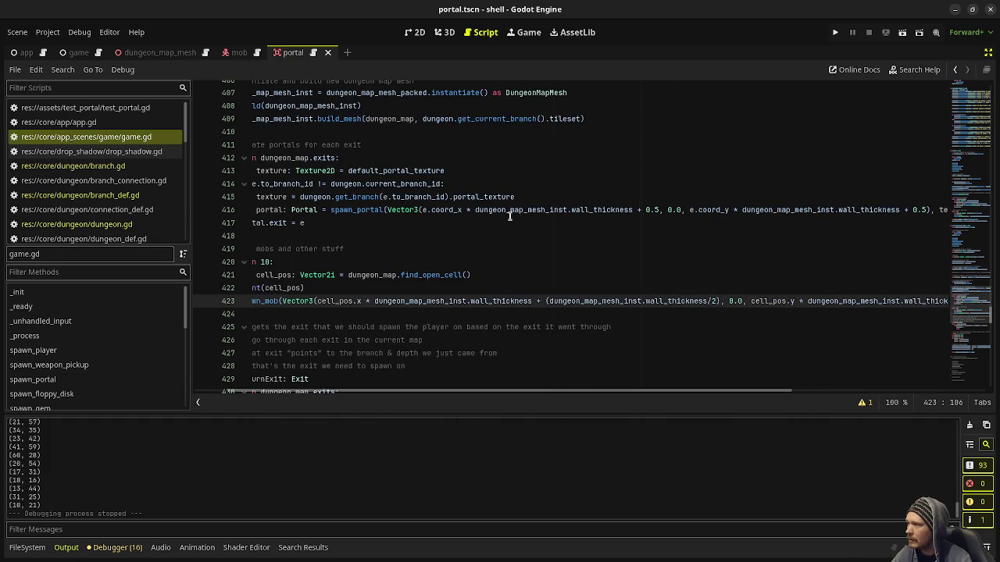
drag(719, 301, 546, 302)
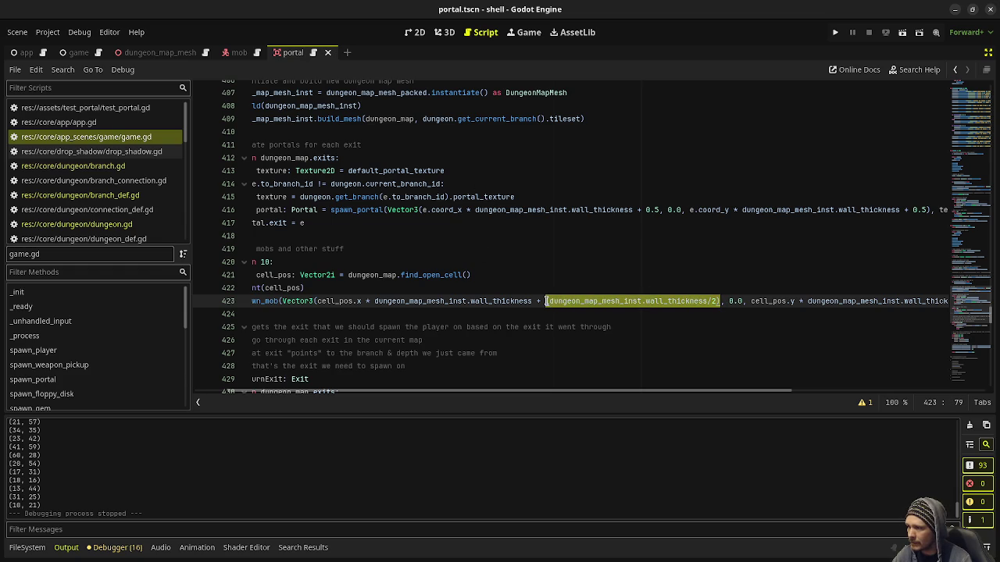
Replace both 0.5 offsets on line 416 with half the wall thickness and save.
click(657, 210)
key(BackSpace)
key(BackSpace)
key(BackSpace)
key(ctrl+v)
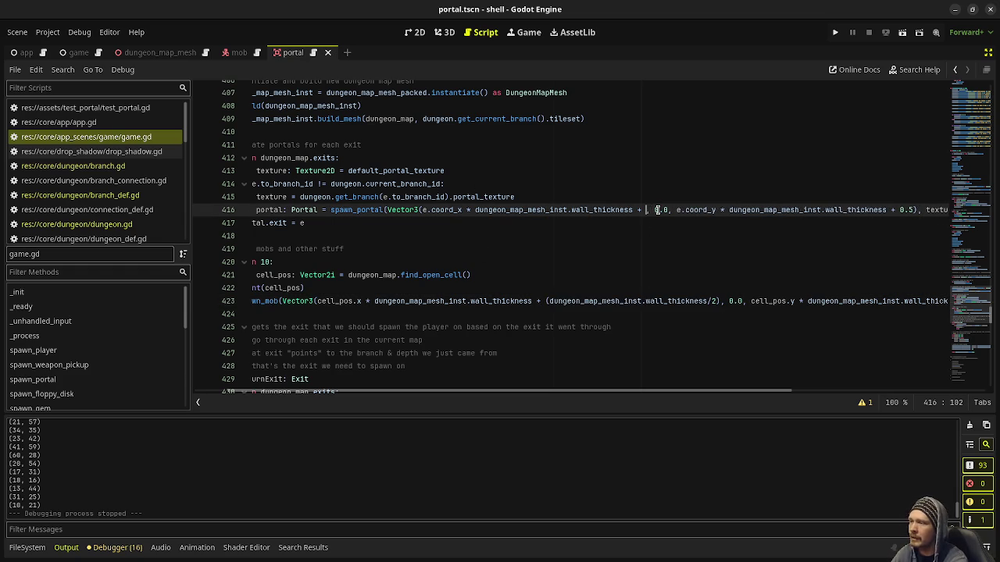
drag(638, 396, 853, 387)
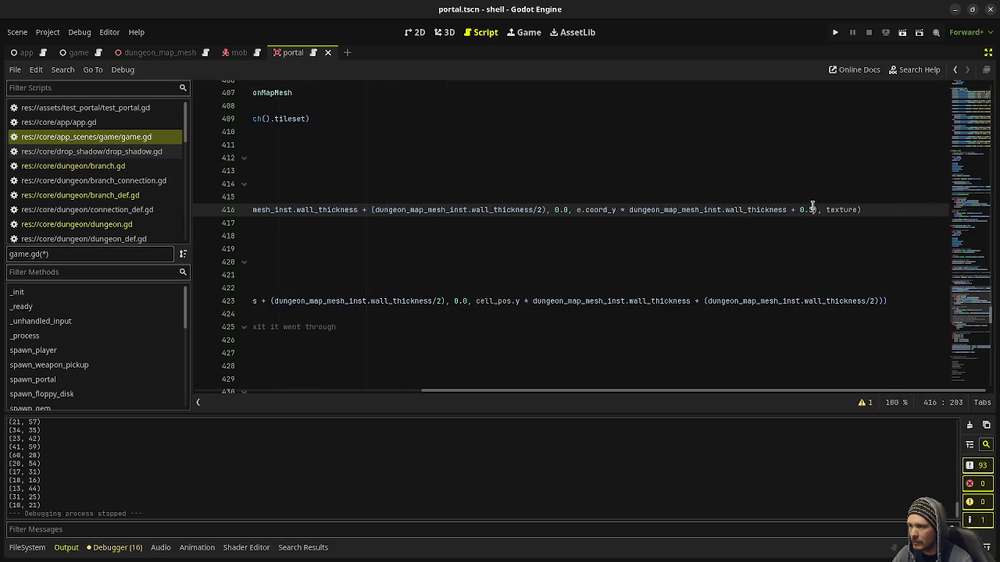
key(BackSpace)
key(BackSpace)
key(BackSpace)
text((dungeon_map_mesh_inst.wall_thickness/2))
key(ctrl+s)
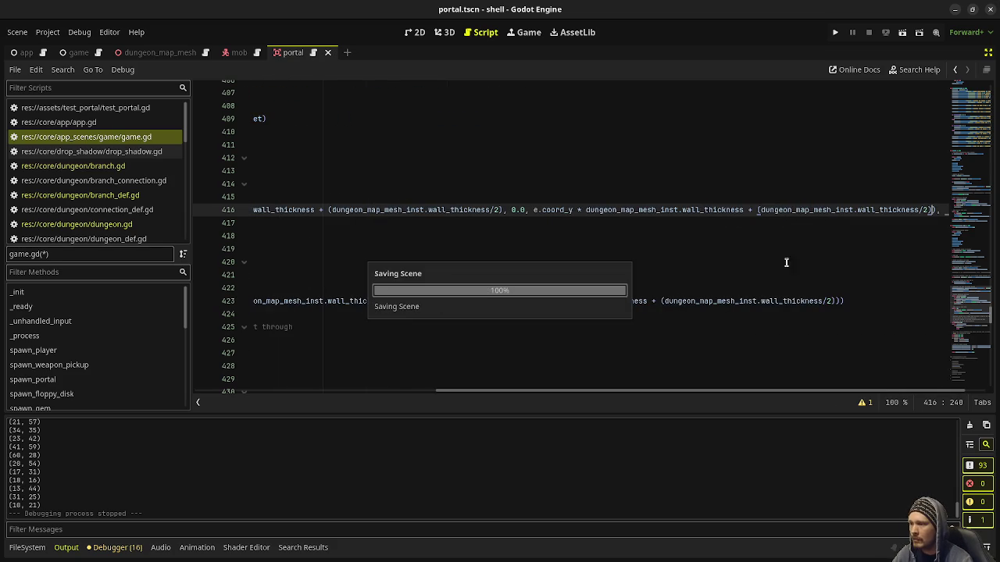
Replace the 0.5 x and y offsets on line 354 with half the wall thickness.
drag(667, 396, 427, 395)
scroll(503, 310, down, 2)
click(258, 312)
scroll(503, 309, up, 3)
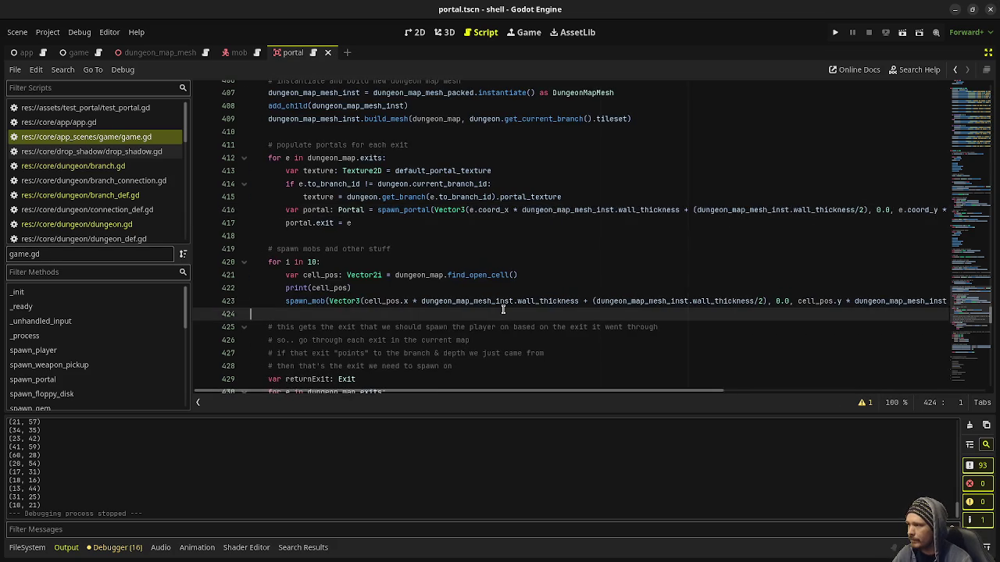
scroll(503, 309, up, 15)
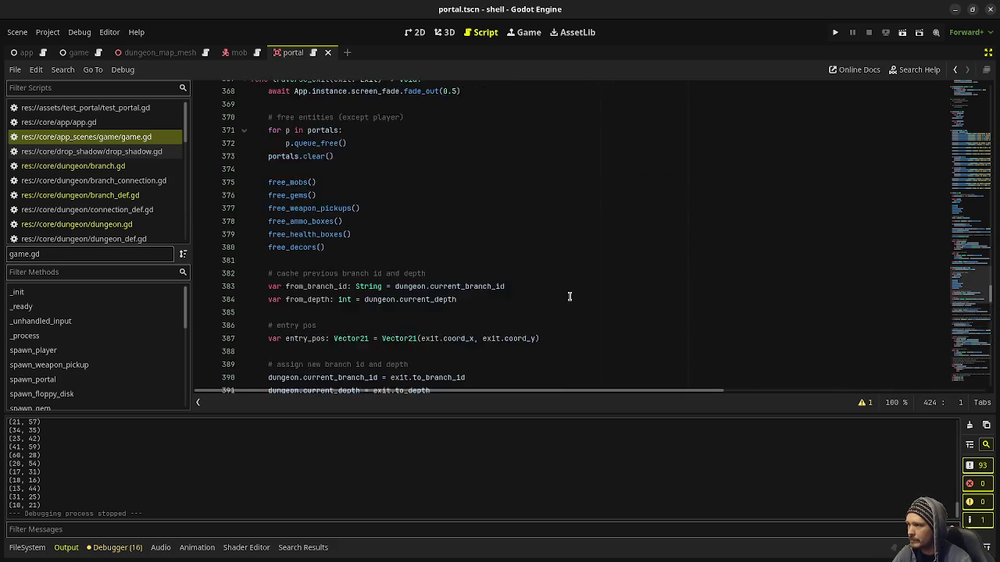
scroll(570, 296, up, 2)
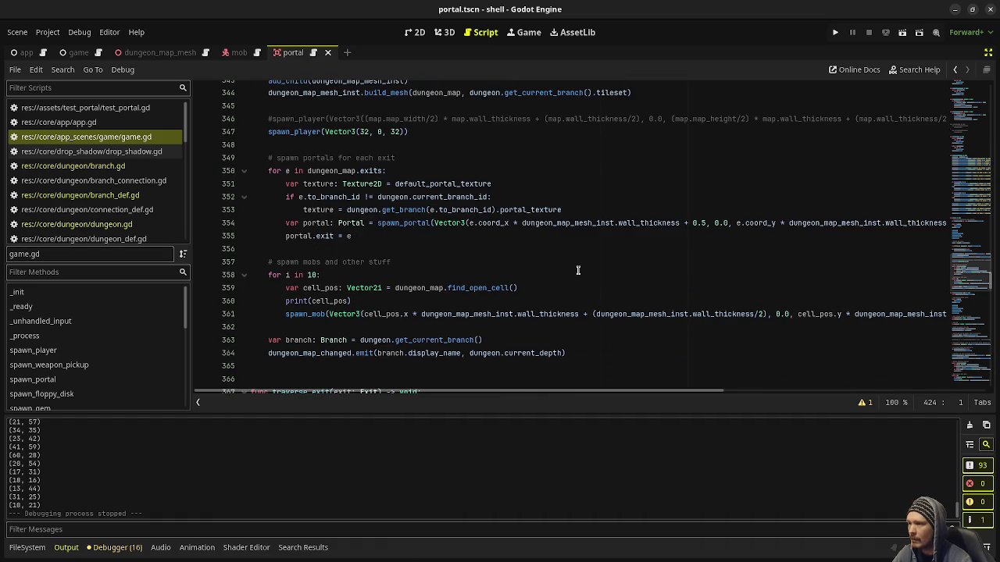
drag(707, 222, 690, 222)
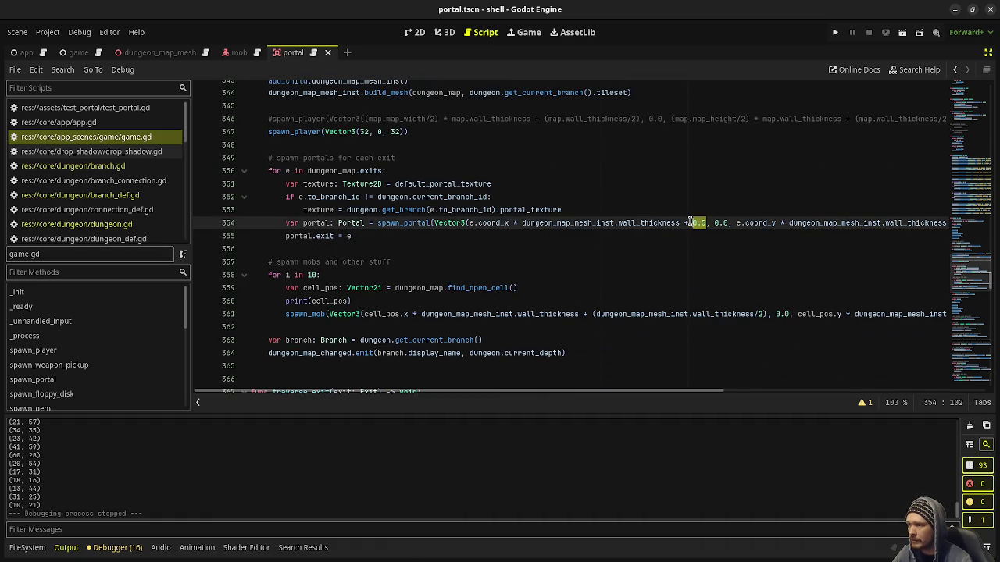
text((dungeon_map_mesh_inst.wall_thickness/2))
drag(678, 388, 936, 389)
double_click(763, 224)
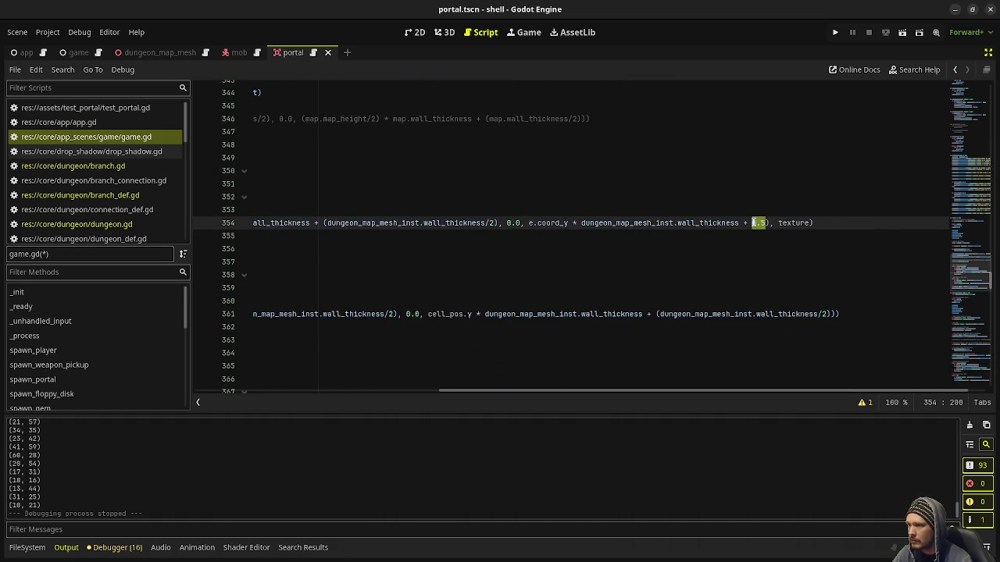
text((dungeon_map_mesh_inst.wall_thickness/2))
drag(723, 388, 468, 389)
scroll(296, 238, up, 10)
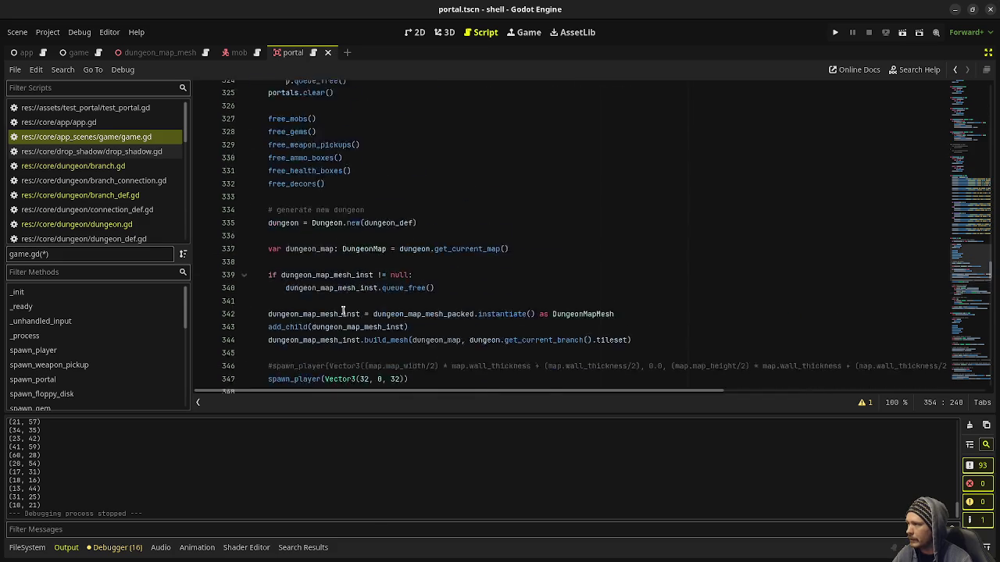
Fold and unfold reset(), collapsing its portal-freeing loop, and scroll through the code.
click(244, 275)
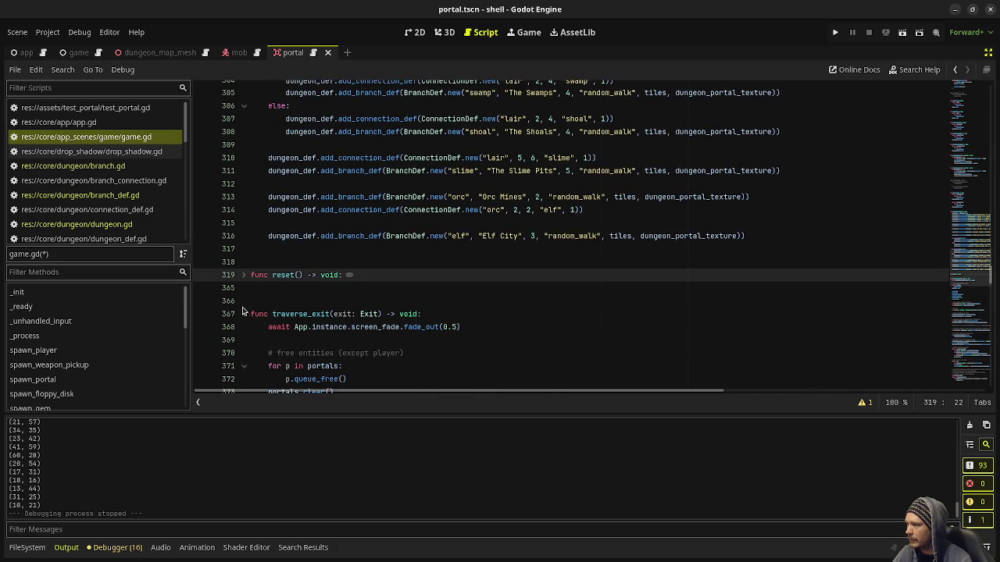
click(243, 314)
click(243, 275)
click(243, 327)
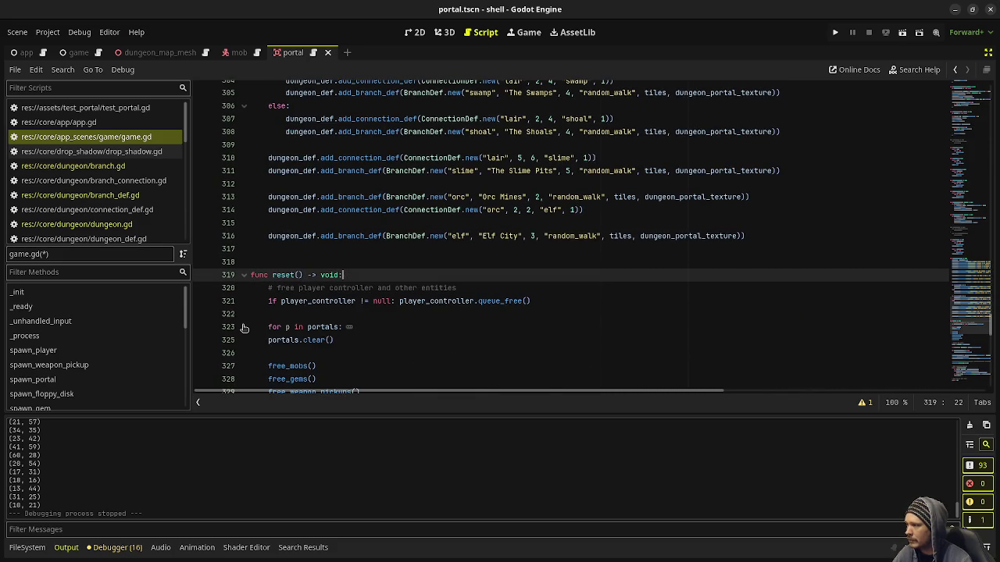
scroll(253, 325, down, 3)
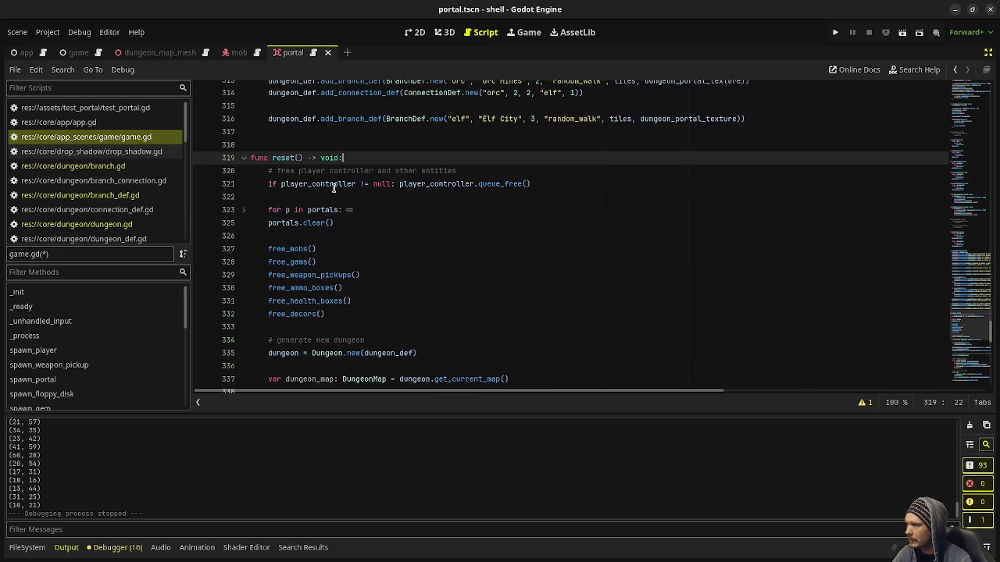
mouse_move(321, 210)
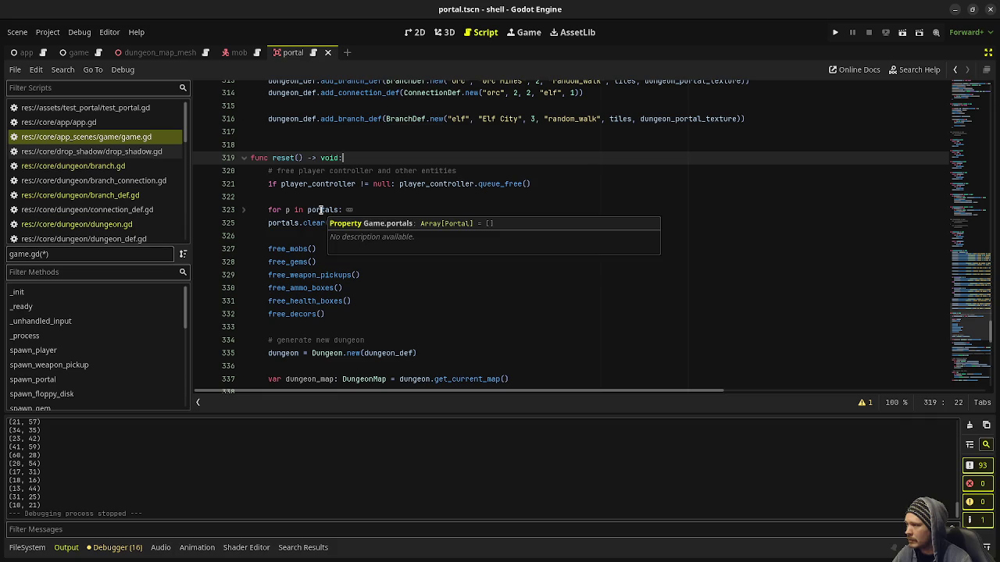
scroll(352, 250, down, 3)
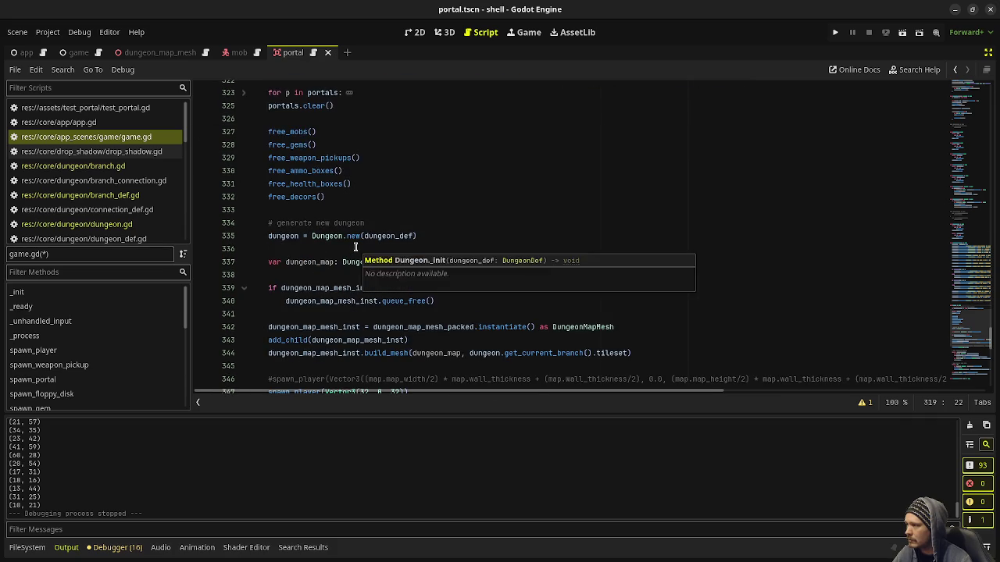
scroll(356, 247, up, 2)
scroll(356, 246, down, 14)
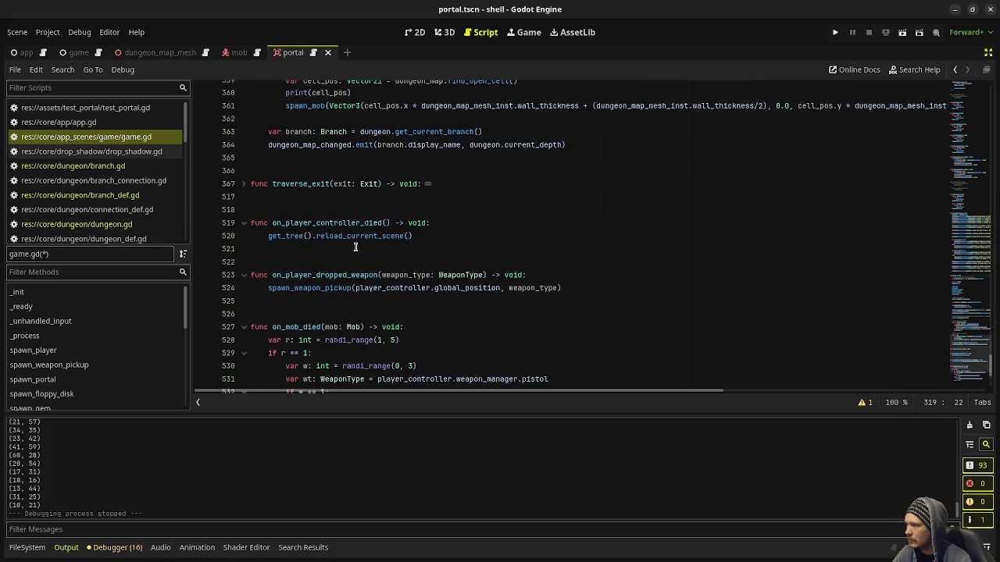
scroll(356, 247, up, 20)
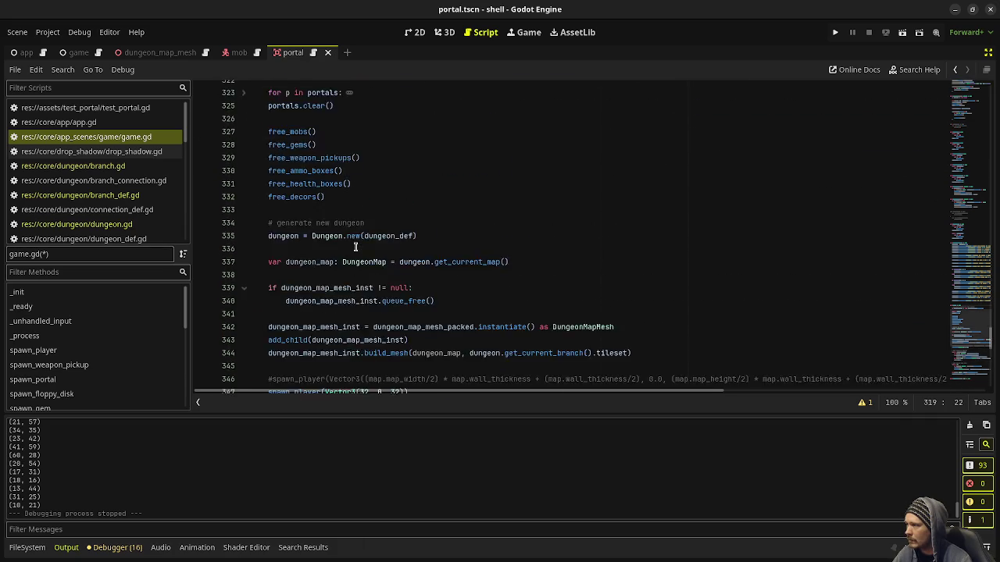
scroll(356, 247, up, 7)
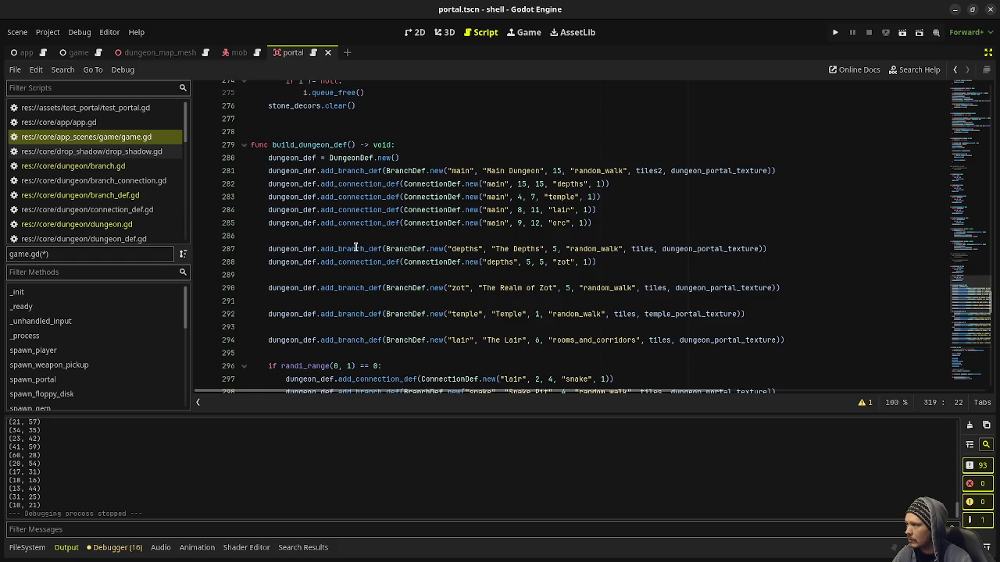
scroll(355, 247, down, 10)
scroll(356, 247, down, 18)
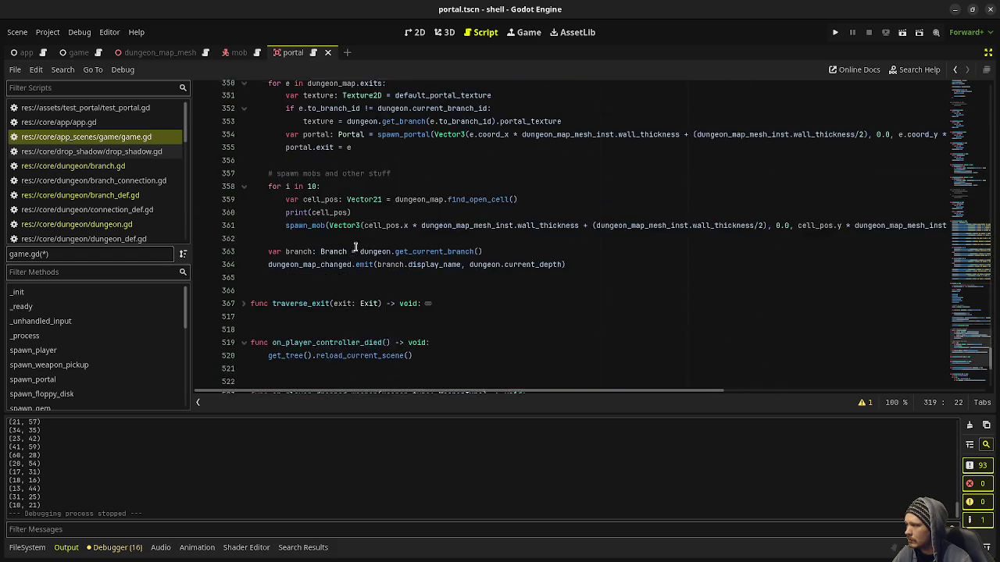
Unfold traverse_exit and highlight its entity cleanup block.
click(244, 262)
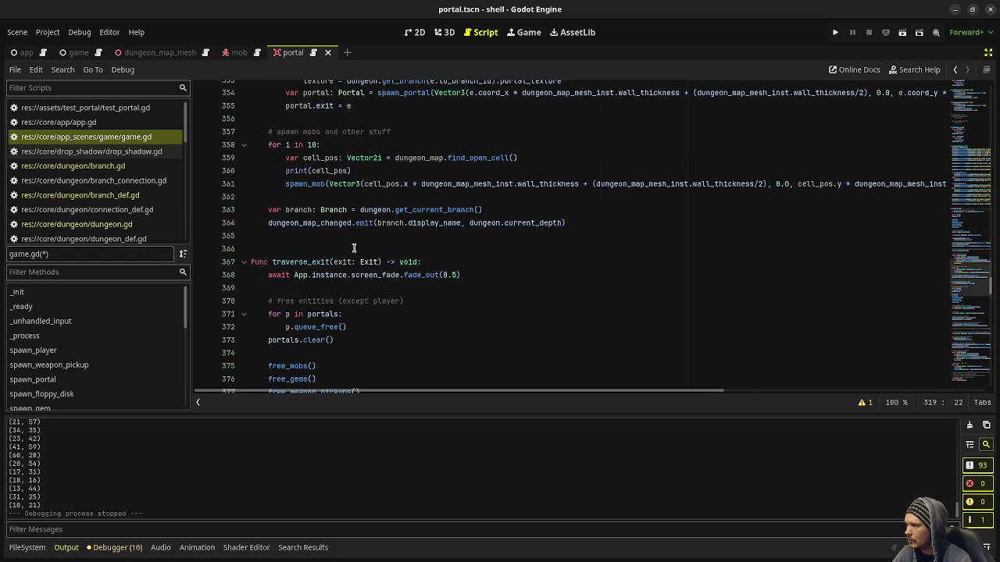
scroll(437, 261, up, 1)
drag(462, 314, 403, 314)
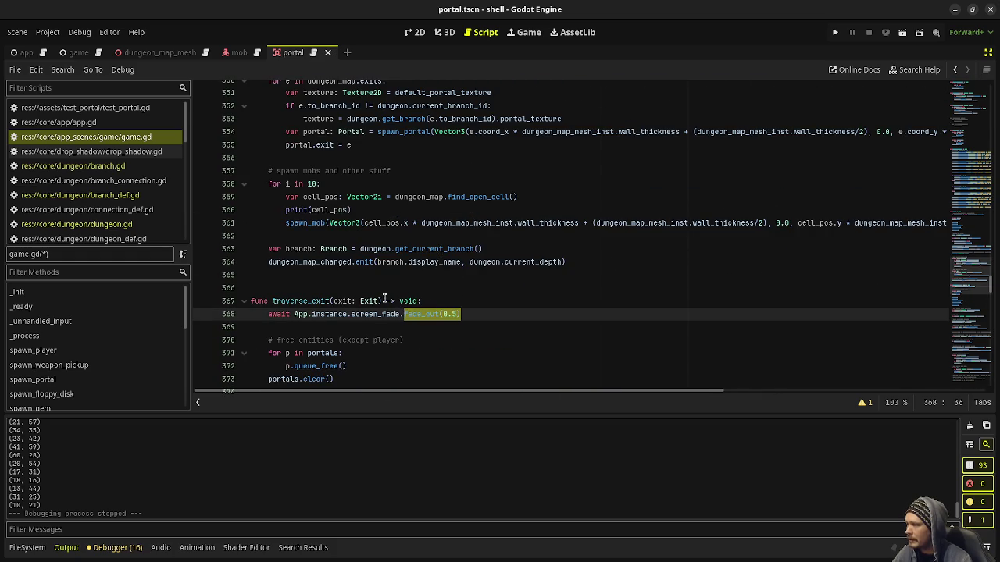
scroll(358, 293, down, 2)
drag(343, 303, 277, 275)
scroll(359, 297, down, 2)
mouse_move(342, 312)
mouse_down()
mouse_move(270, 237)
mouse_move(278, 197)
mouse_move(267, 197)
mouse_up()
scroll(338, 332, up, 17)
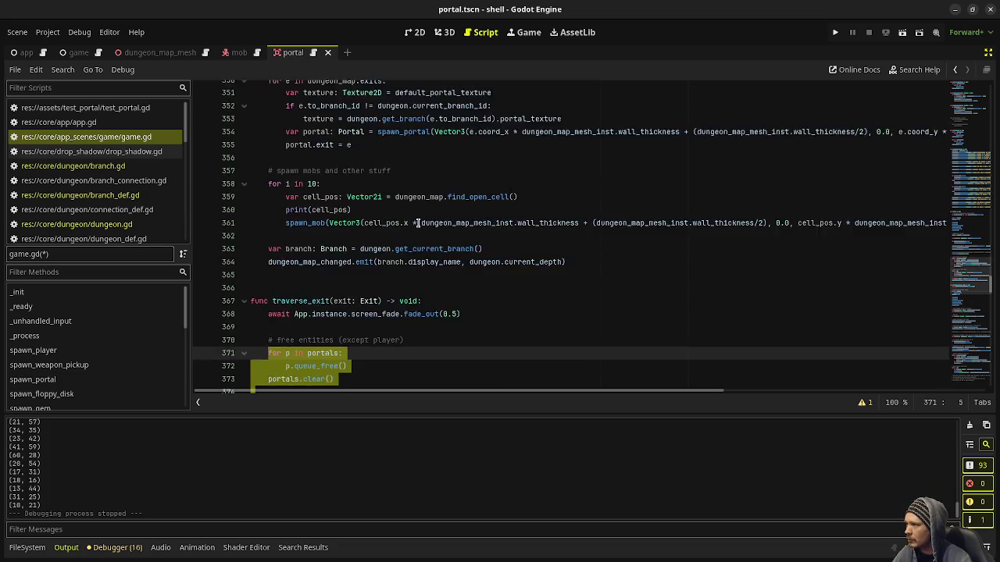
drag(329, 353, 271, 224)
scroll(426, 288, down, 2)
scroll(426, 287, down, 17)
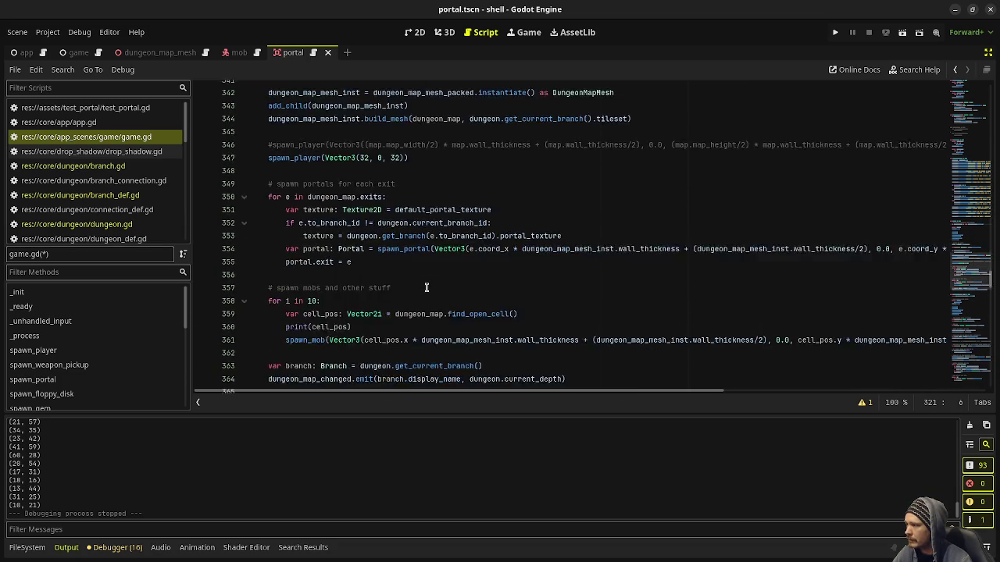
scroll(426, 287, down, 1)
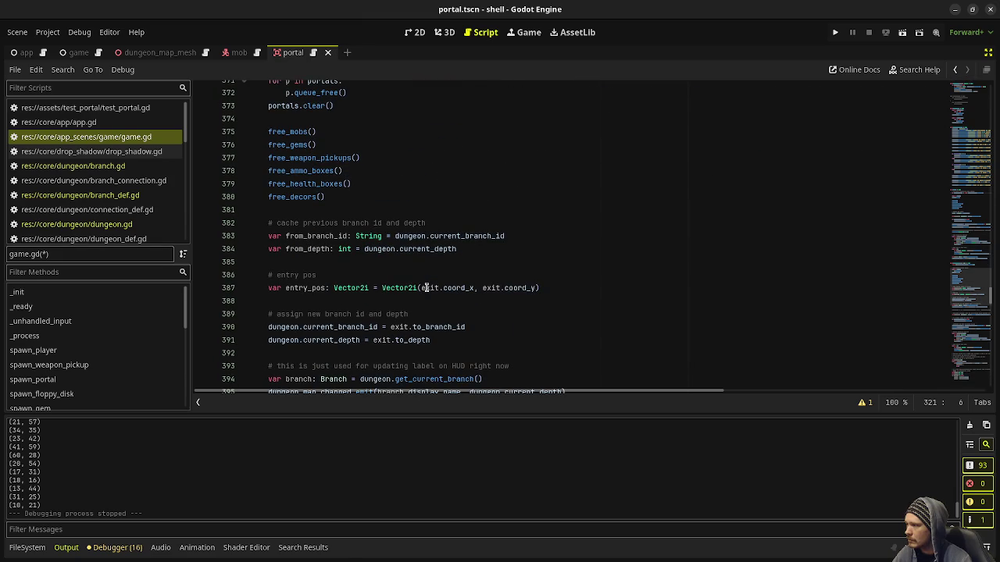
scroll(332, 274, down, 1)
mouse_move(433, 300)
mouse_down()
mouse_move(317, 275)
mouse_move(264, 196)
mouse_up()
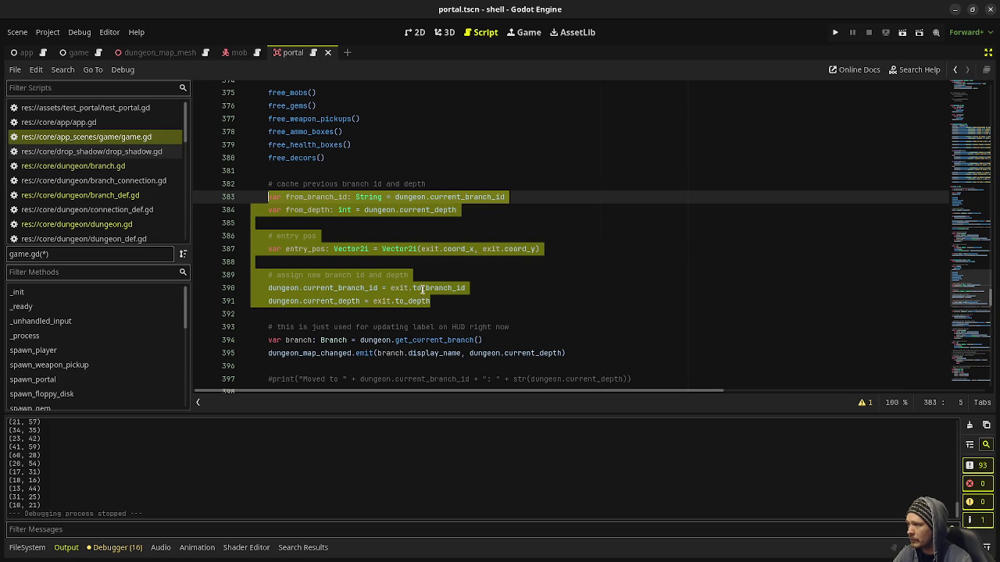
scroll(535, 320, up, 5)
scroll(504, 305, up, 9)
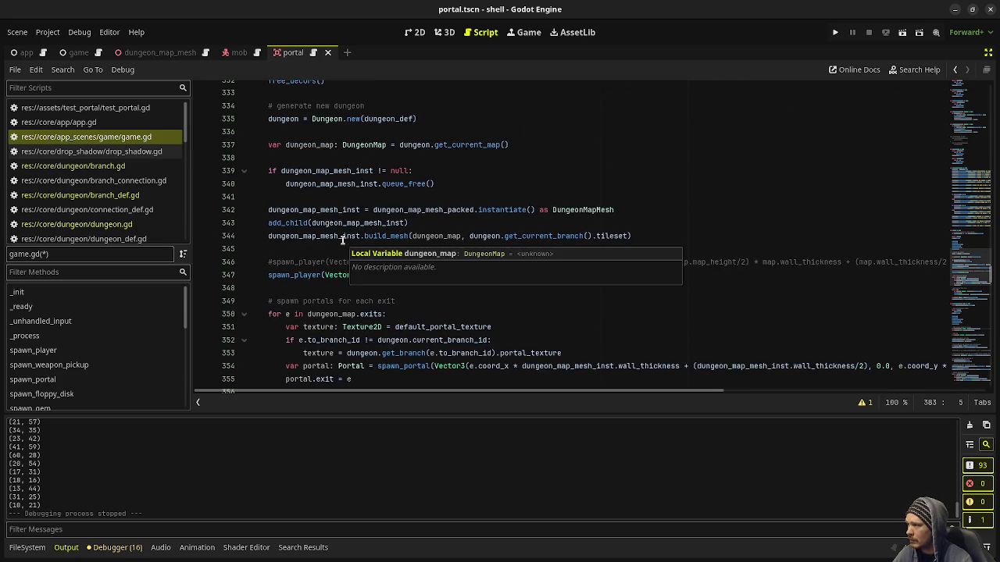
scroll(282, 143, up, 1)
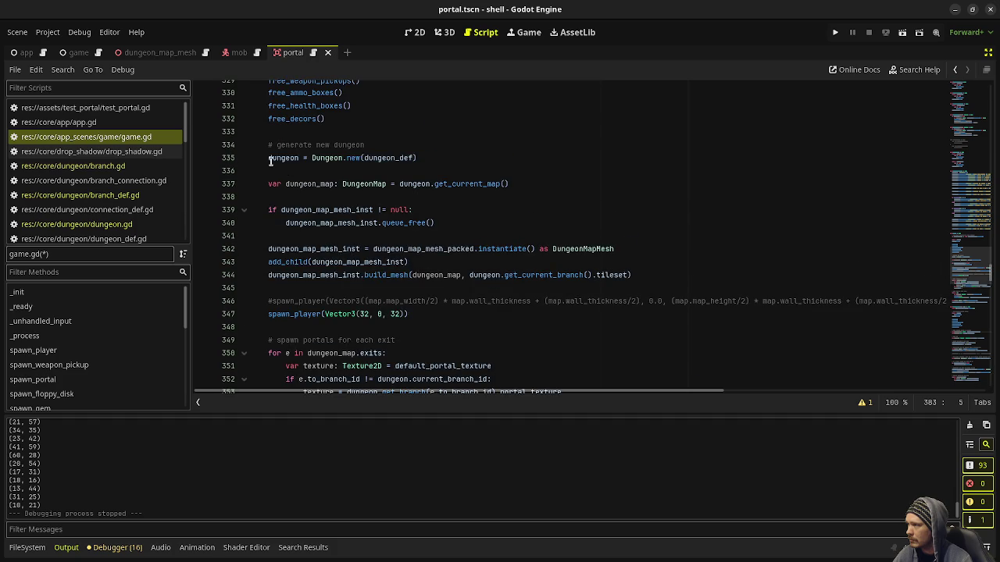
scroll(273, 185, up, 2)
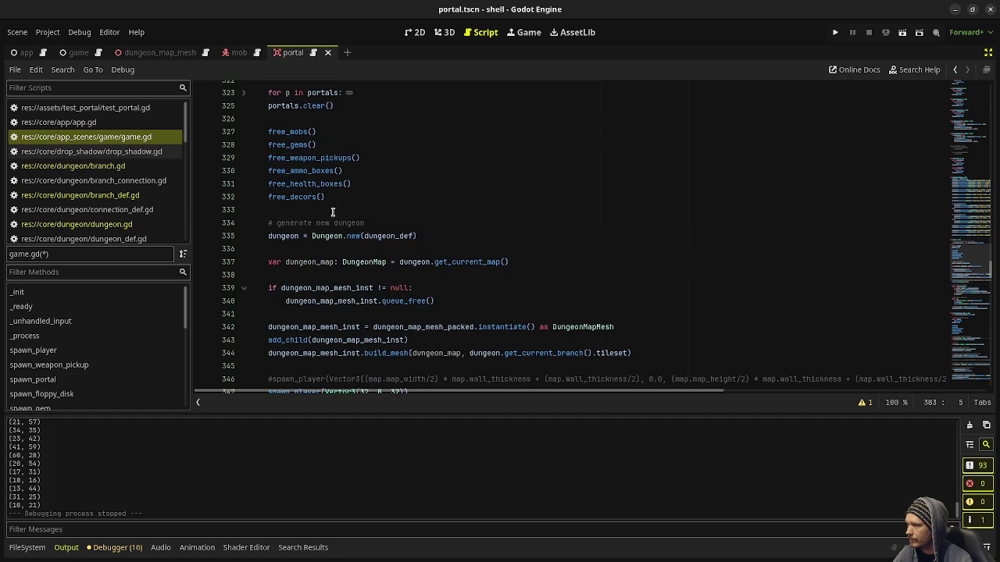
drag(432, 231, 265, 221)
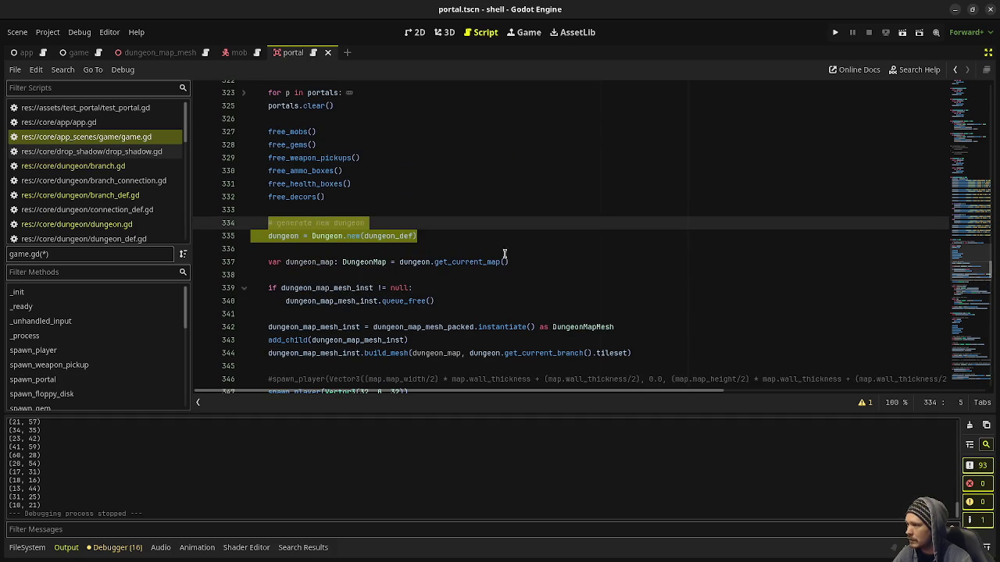
click(528, 262)
click(311, 262)
double_click(311, 262)
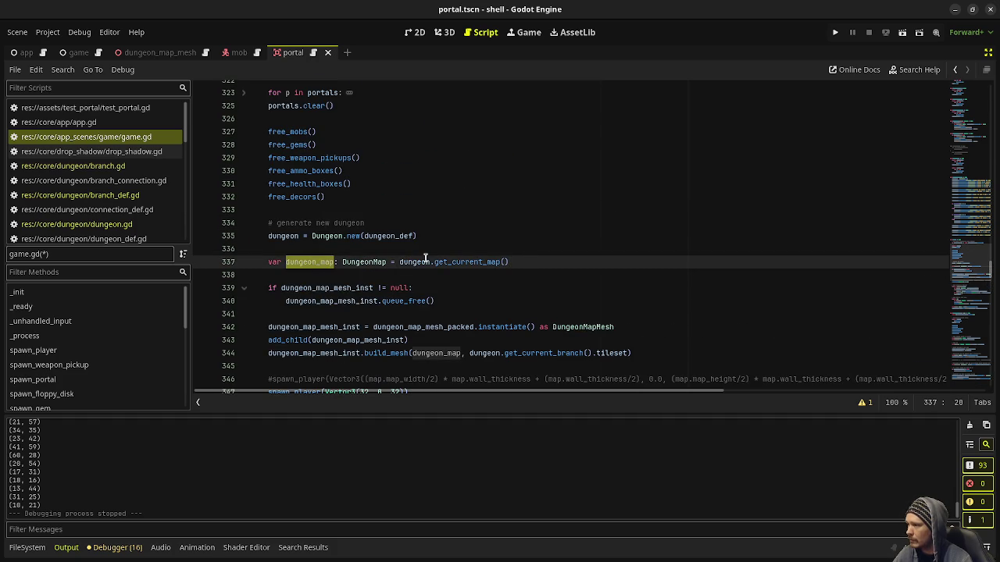
scroll(439, 293, down, 15)
scroll(439, 294, down, 4)
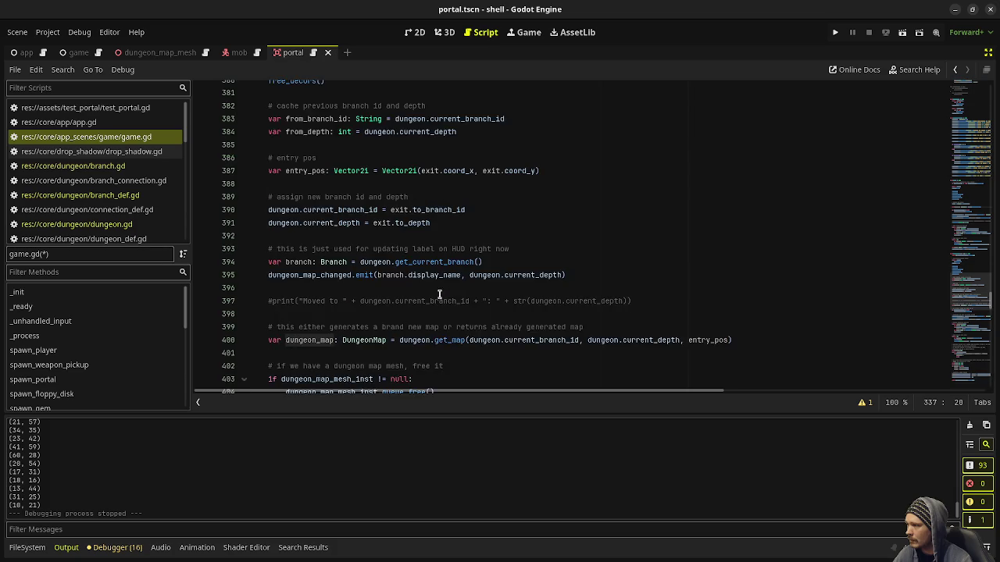
scroll(438, 293, up, 1)
mouse_move(453, 263)
mouse_down()
mouse_move(351, 222)
mouse_move(254, 148)
mouse_move(264, 149)
mouse_up()
scroll(385, 279, up, 3)
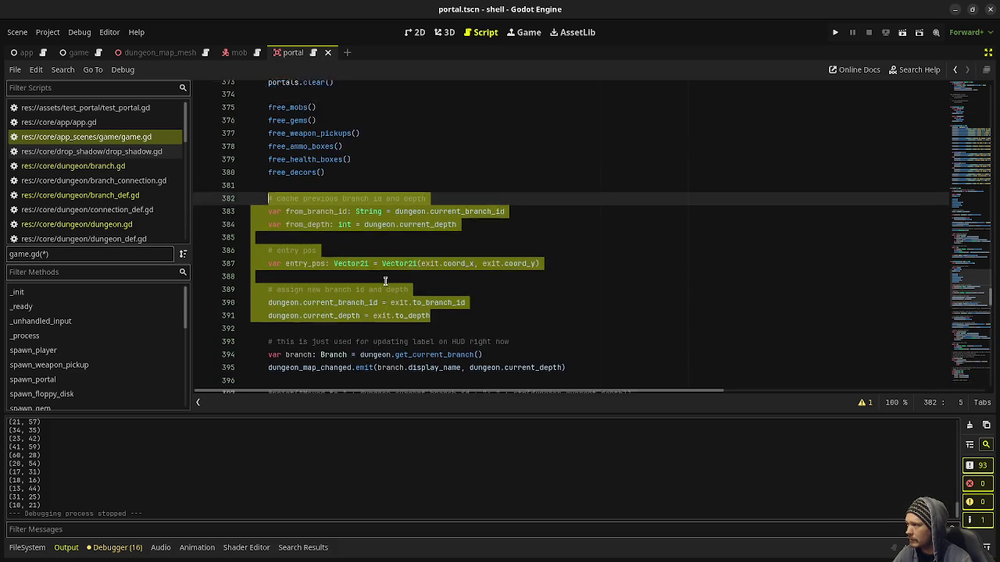
scroll(385, 280, up, 1)
scroll(385, 280, down, 3)
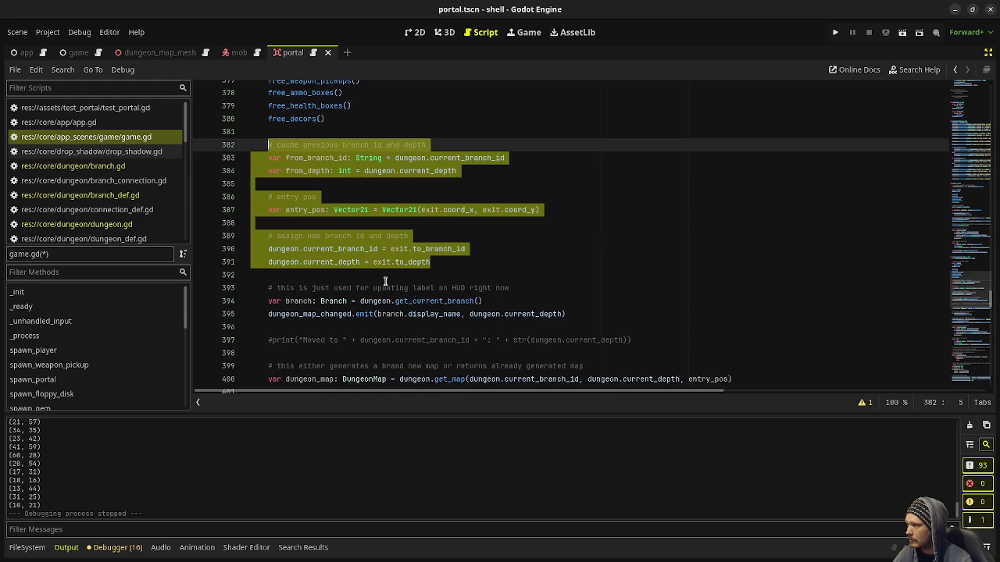
scroll(385, 281, down, 1)
scroll(428, 262, up, 15)
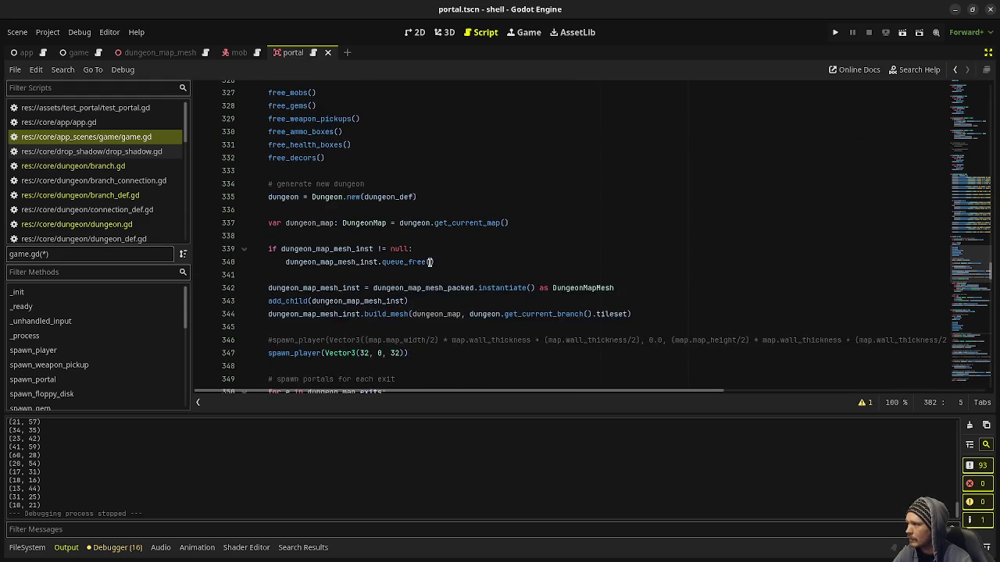
scroll(429, 261, up, 1)
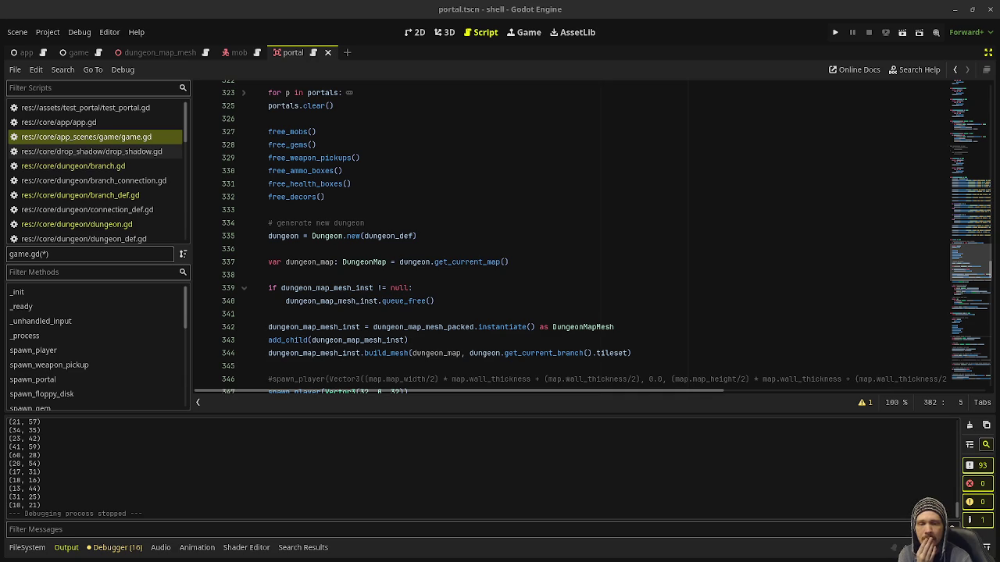
key(alt+Tab)
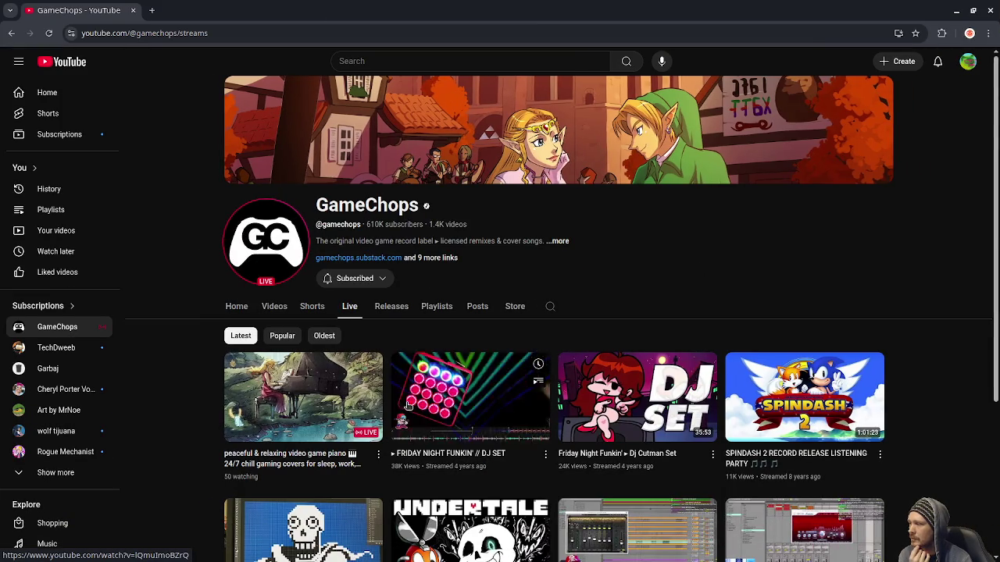
Move from GameChops' live streams to its Home tab, then to its Videos list.
scroll(410, 416, down, 3)
scroll(323, 316, up, 3)
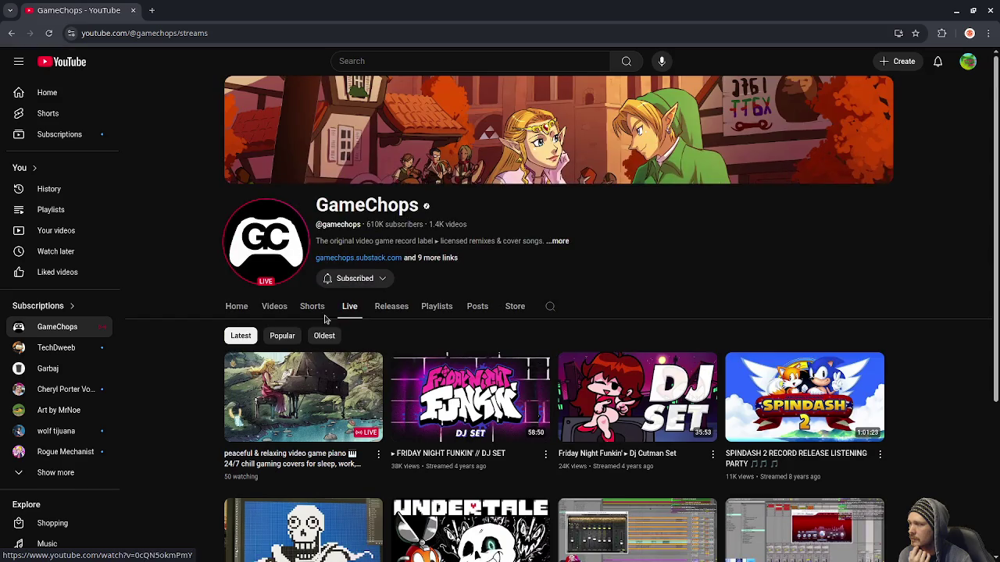
click(237, 306)
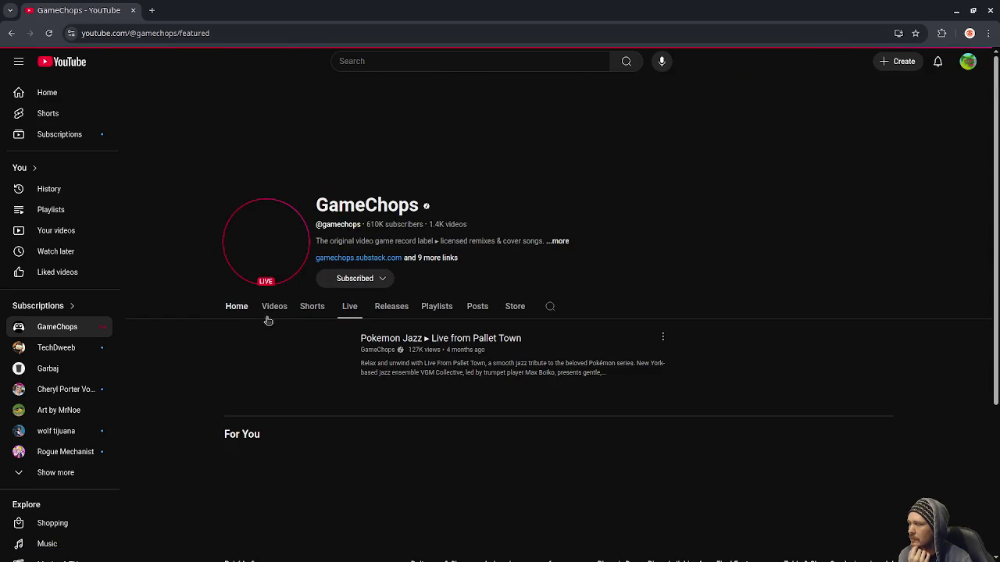
scroll(365, 358, down, 2)
scroll(365, 358, up, 2)
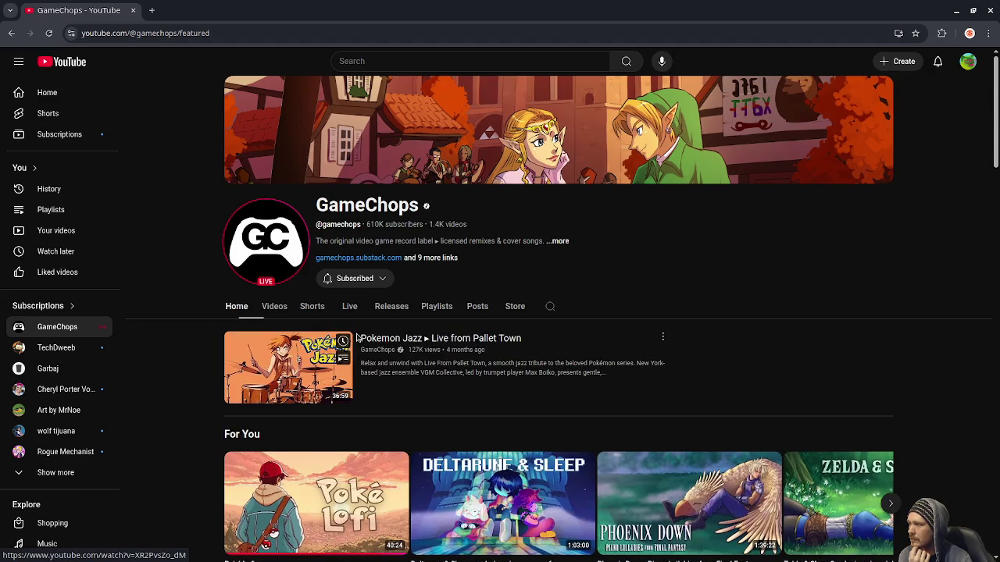
click(282, 309)
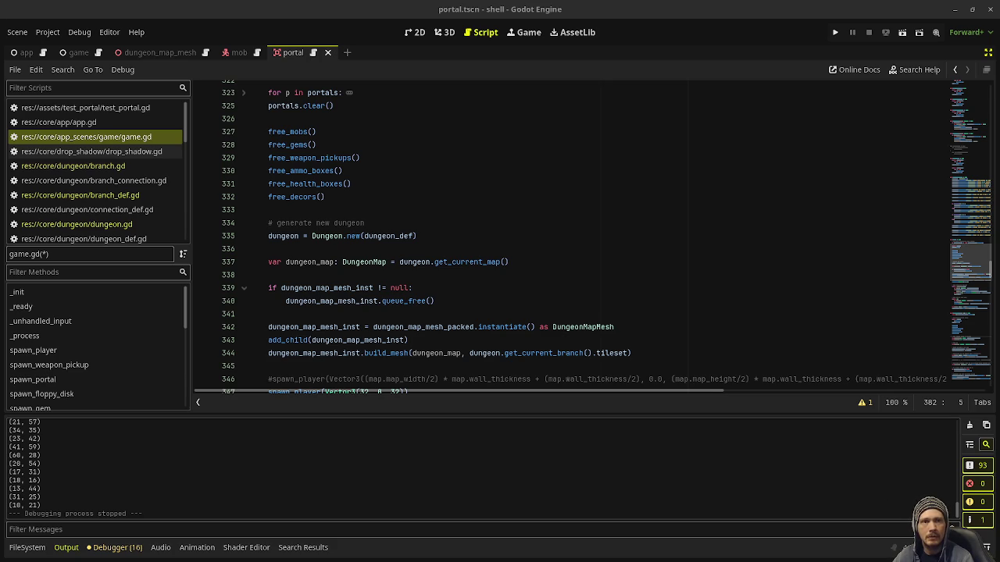
key(super)
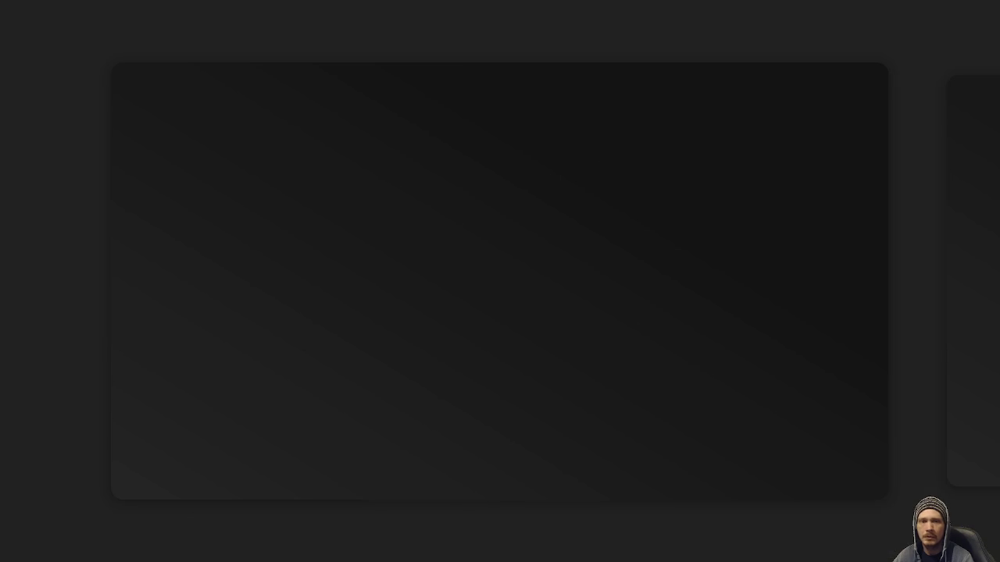
key(super)
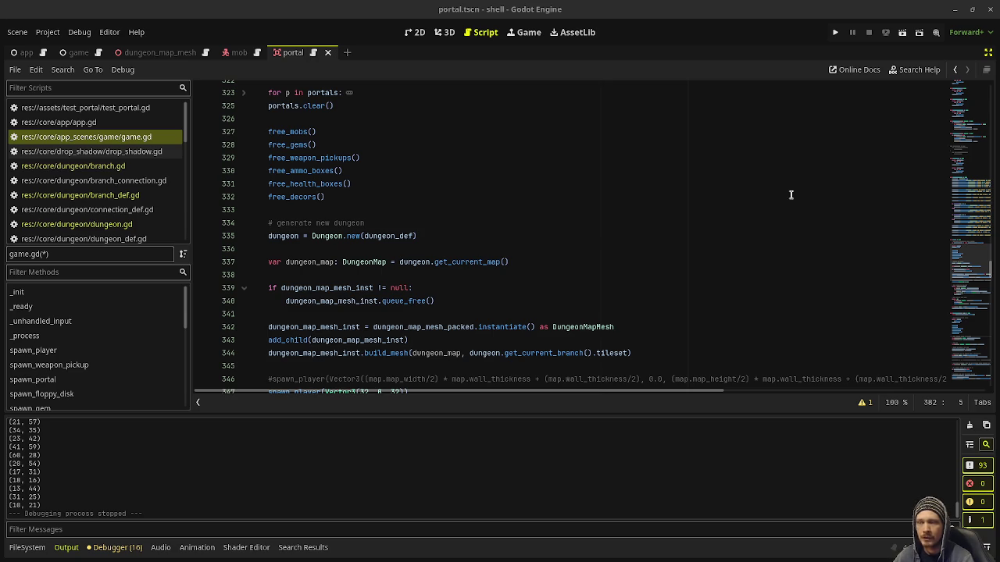
Run the project, shoot a skeleton and a skeleton mage in the corridors, then close the debug window.
click(834, 33)
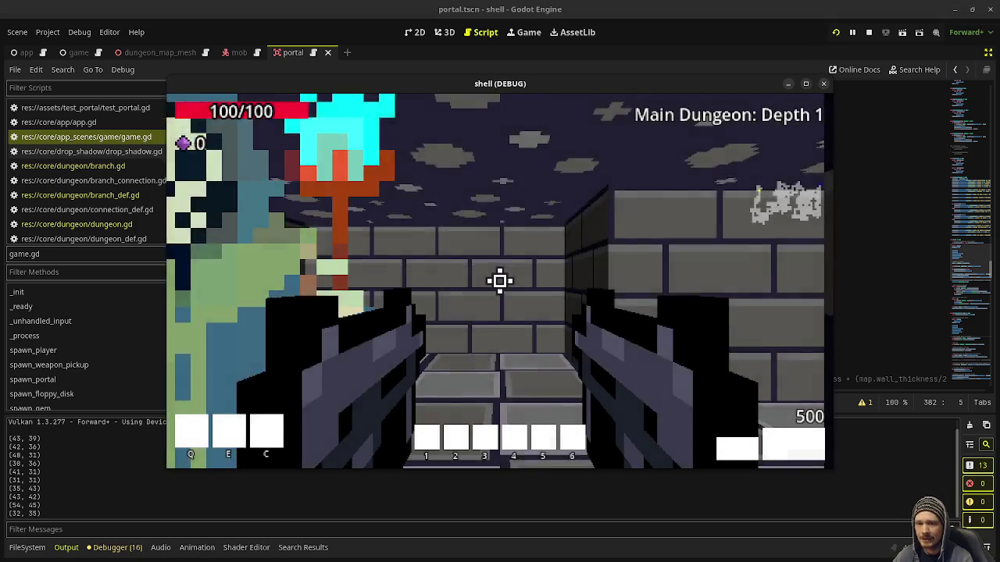
drag(500, 281, 500, 282)
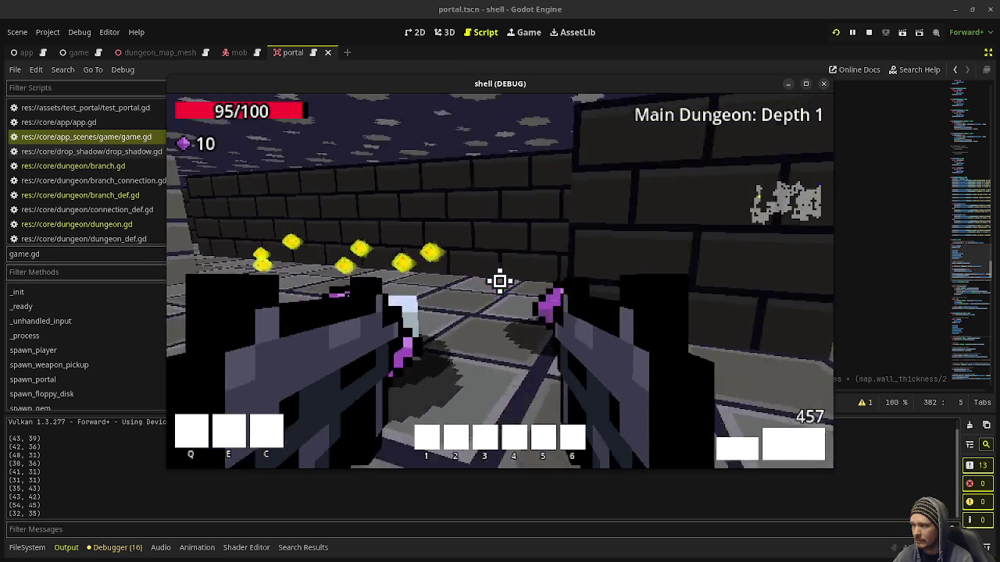
key(w)
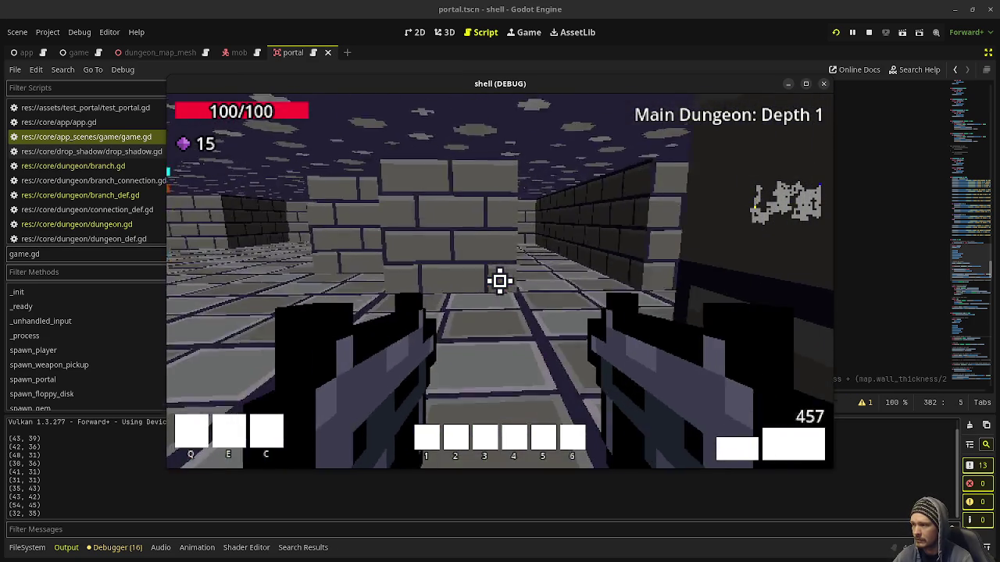
drag(500, 281, 500, 282)
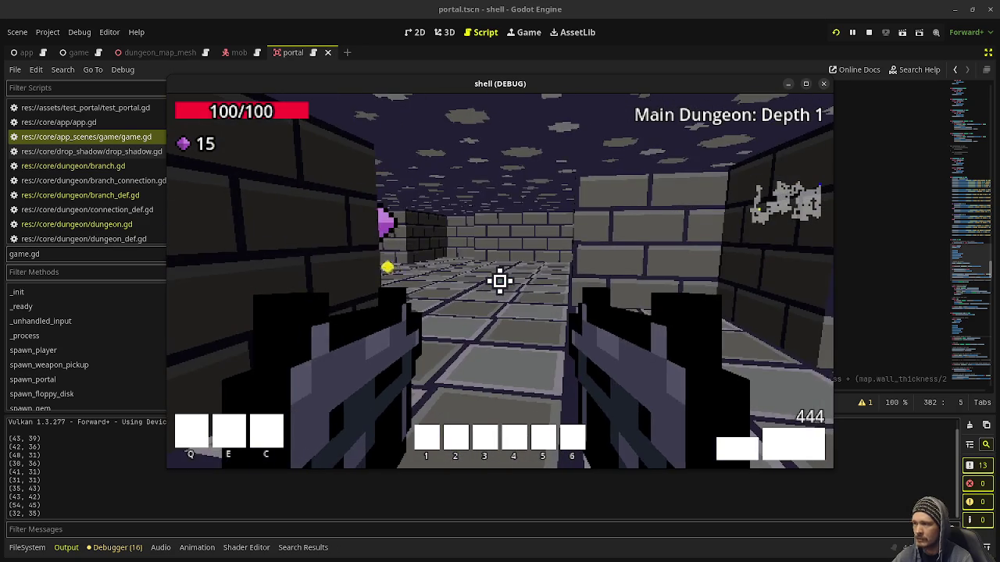
click(823, 84)
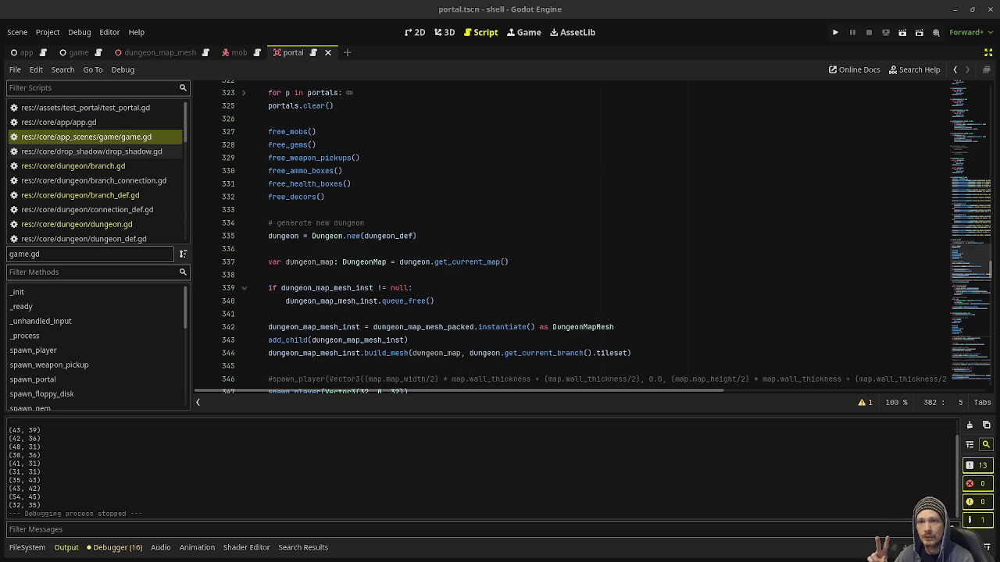
key(super)
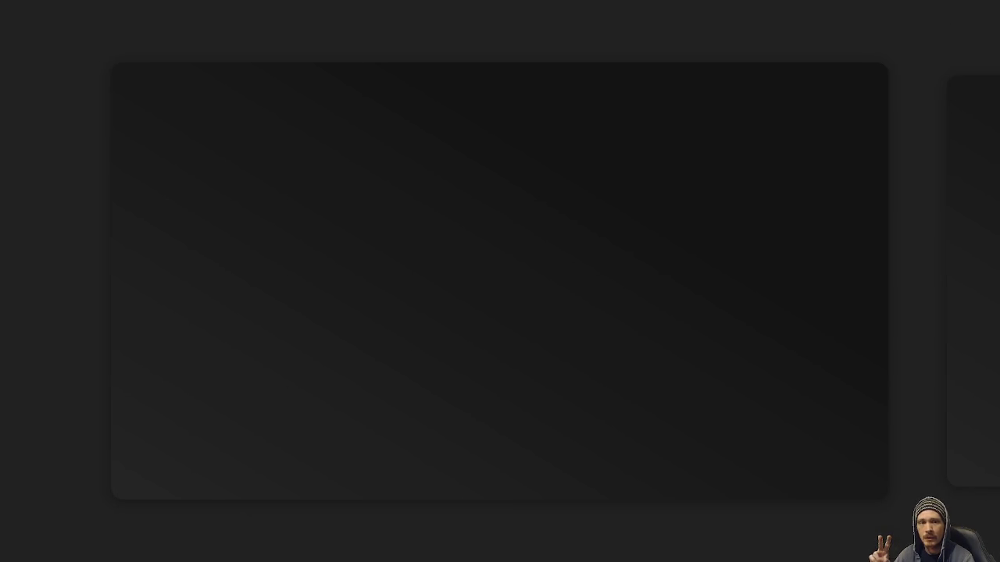
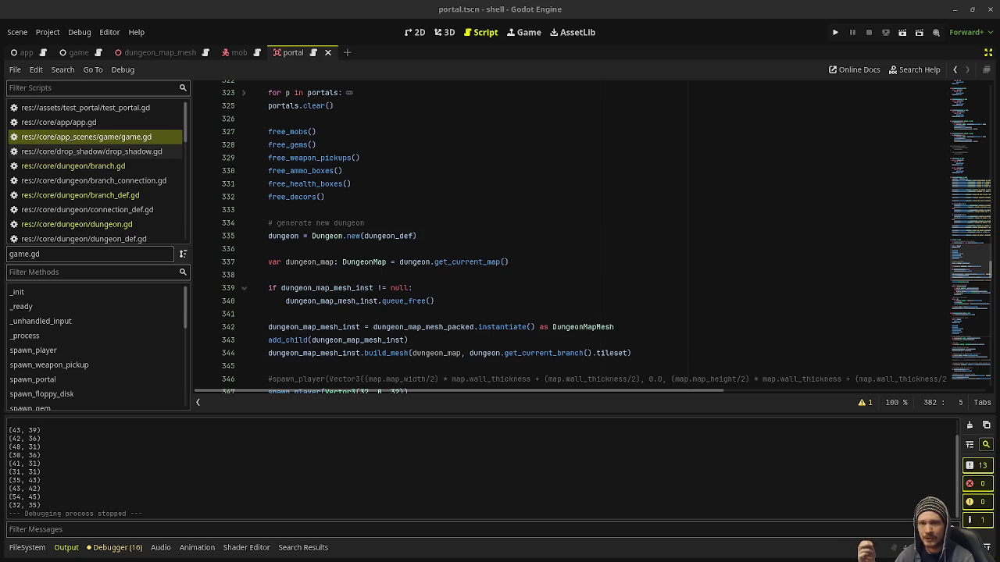
Review the game.gd code around line 339.
click(551, 290)
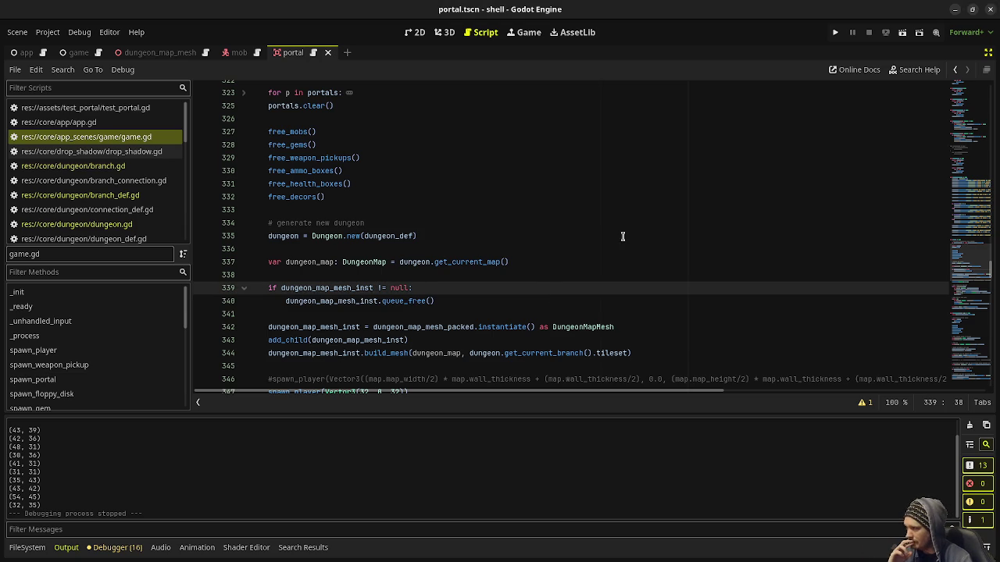
scroll(606, 277, down, 2)
scroll(606, 277, down, 5)
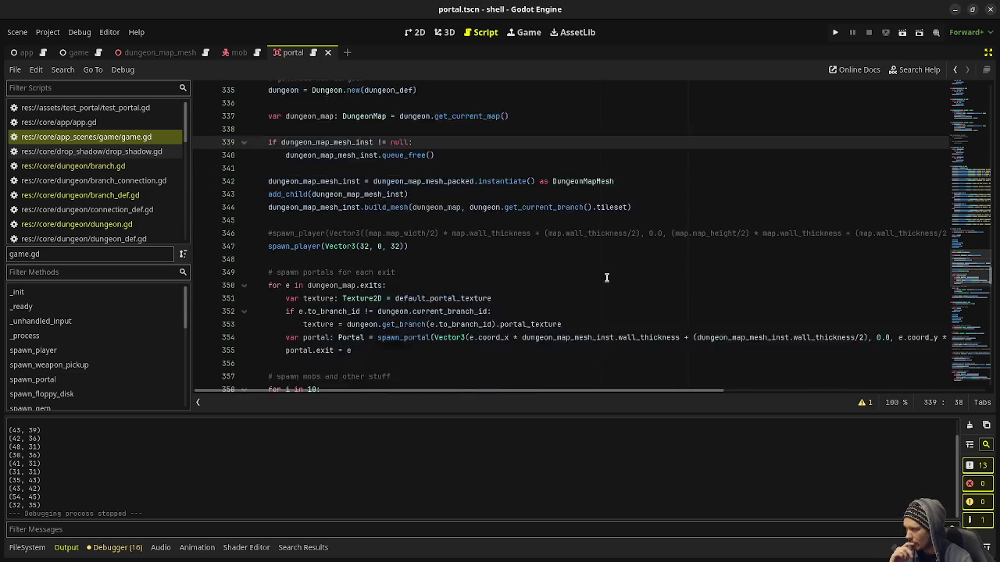
scroll(606, 278, up, 9)
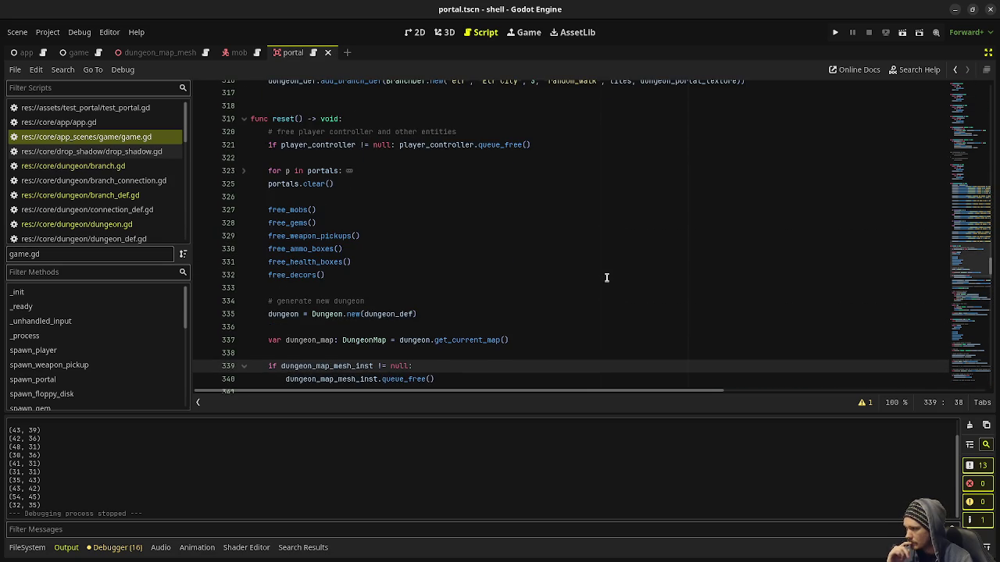
scroll(606, 277, down, 2)
scroll(606, 278, up, 2)
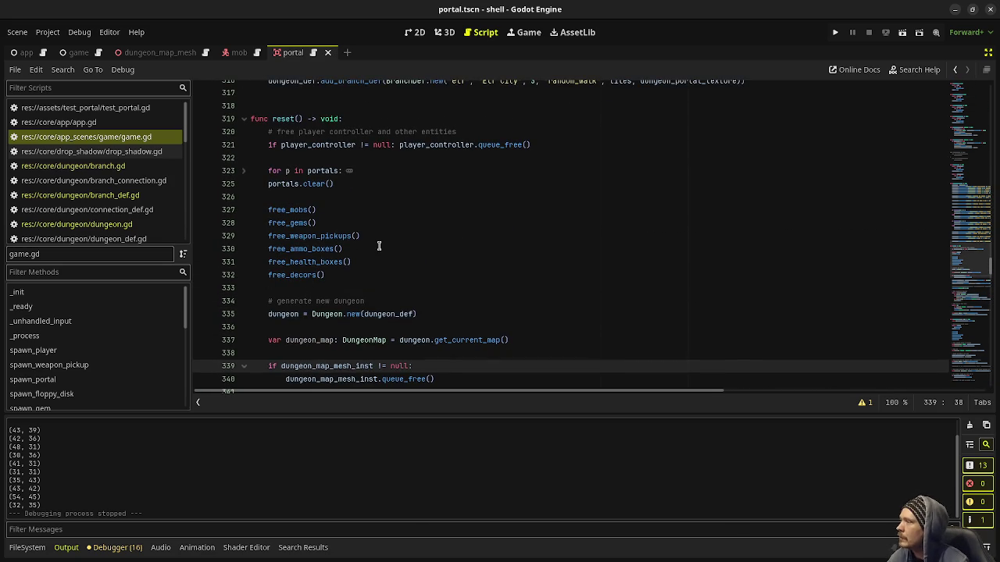
scroll(463, 261, up, 2)
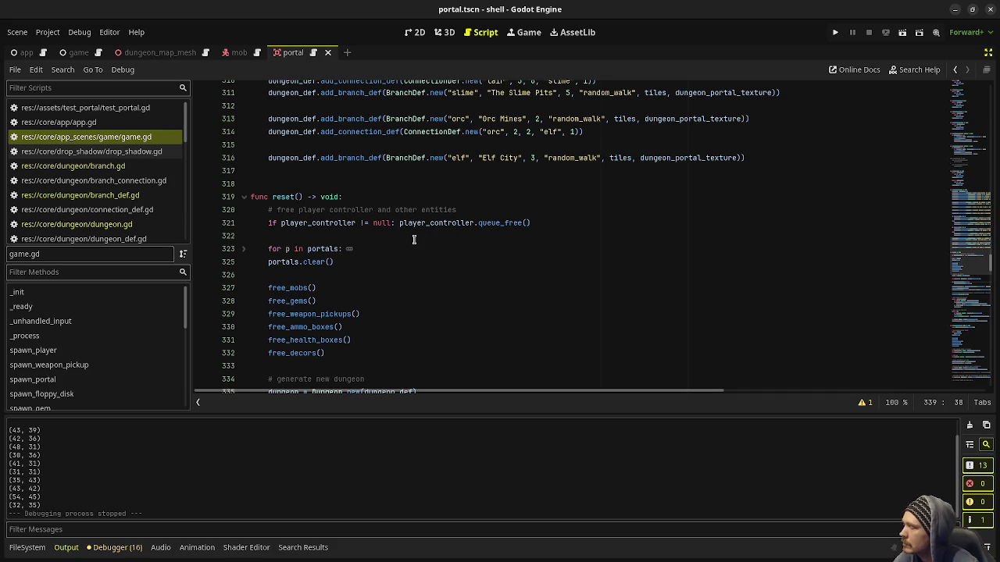
scroll(414, 240, down, 14)
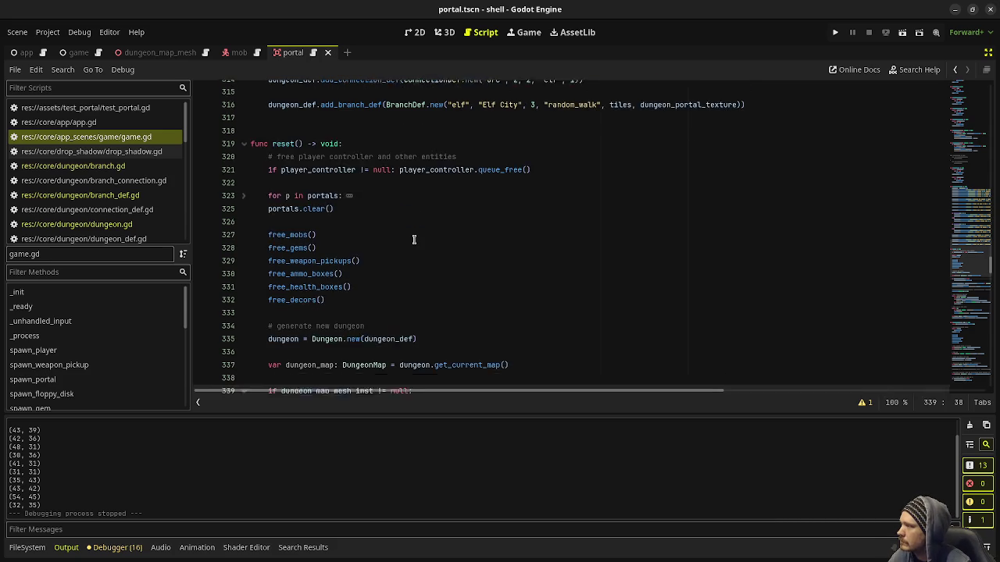
scroll(414, 240, down, 12)
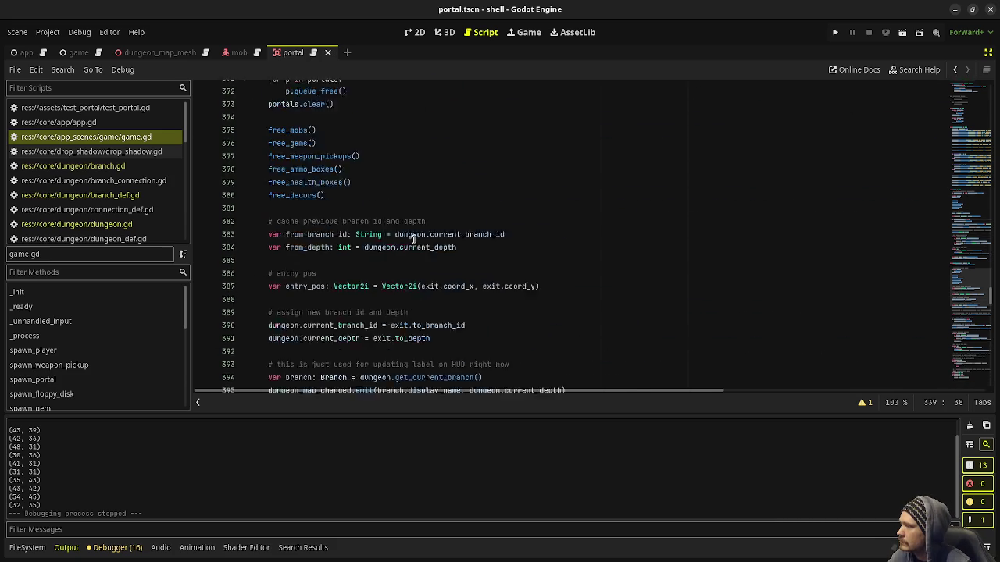
scroll(412, 282, down, 5)
scroll(412, 281, up, 17)
scroll(413, 281, up, 14)
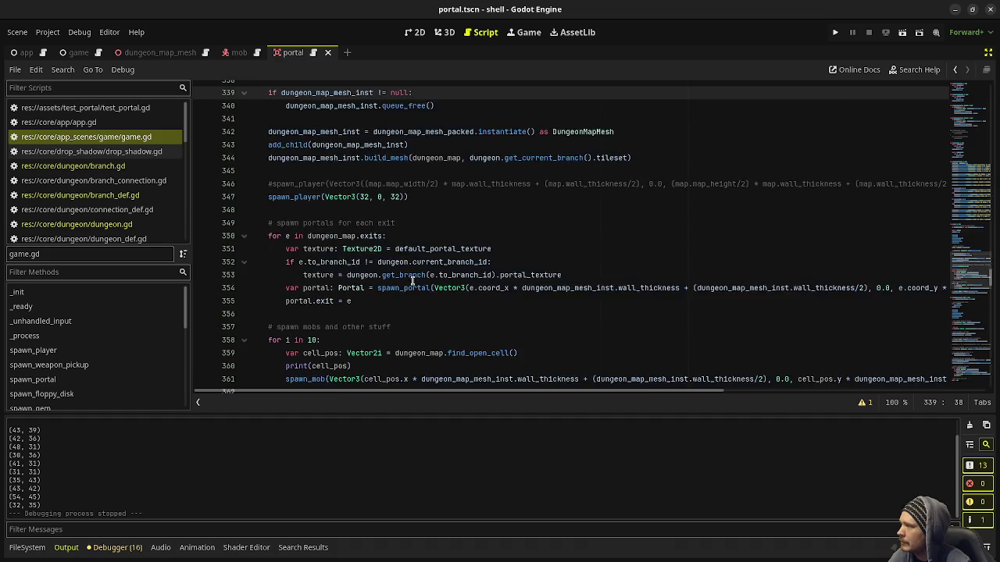
drag(328, 353, 267, 250)
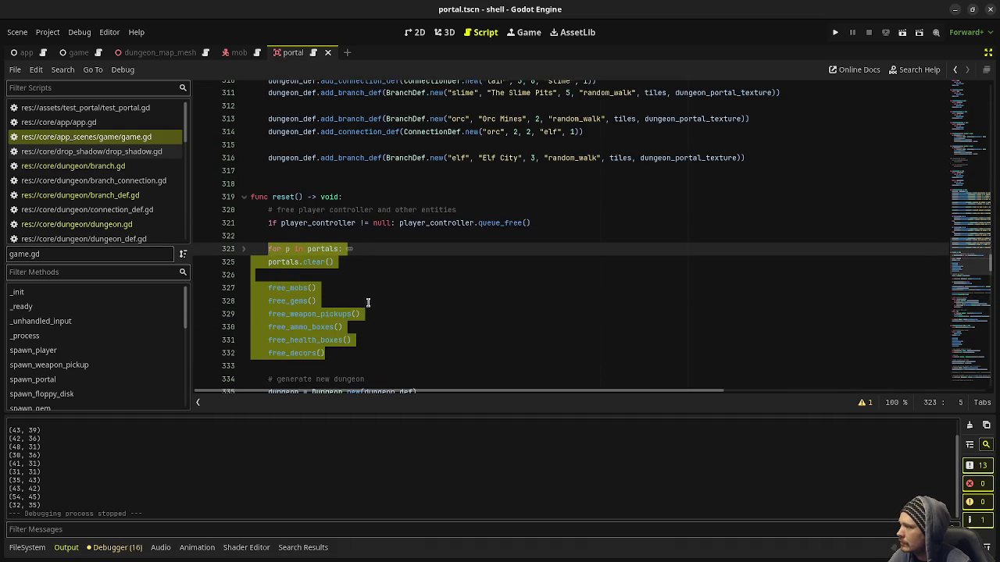
scroll(344, 289, down, 7)
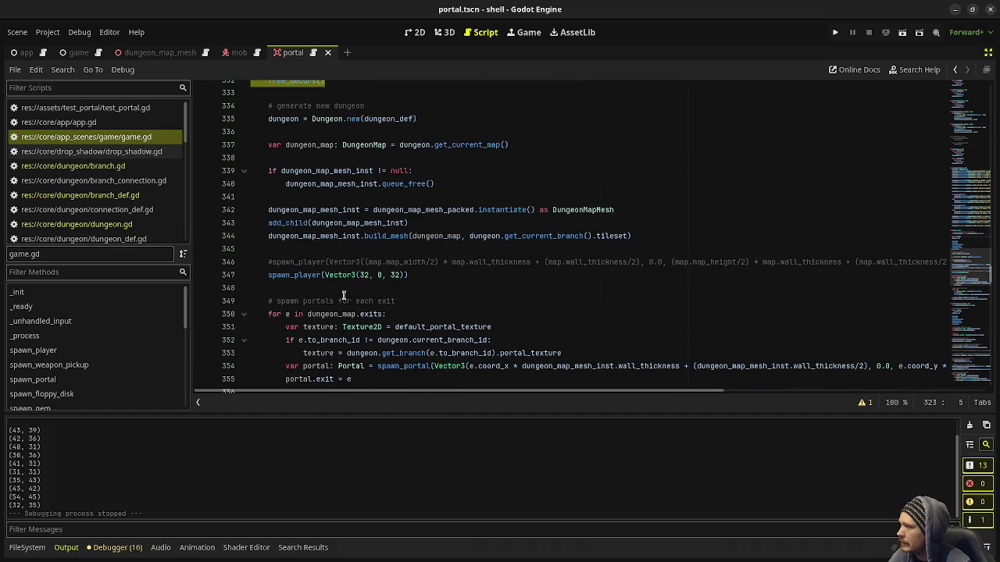
scroll(343, 295, down, 6)
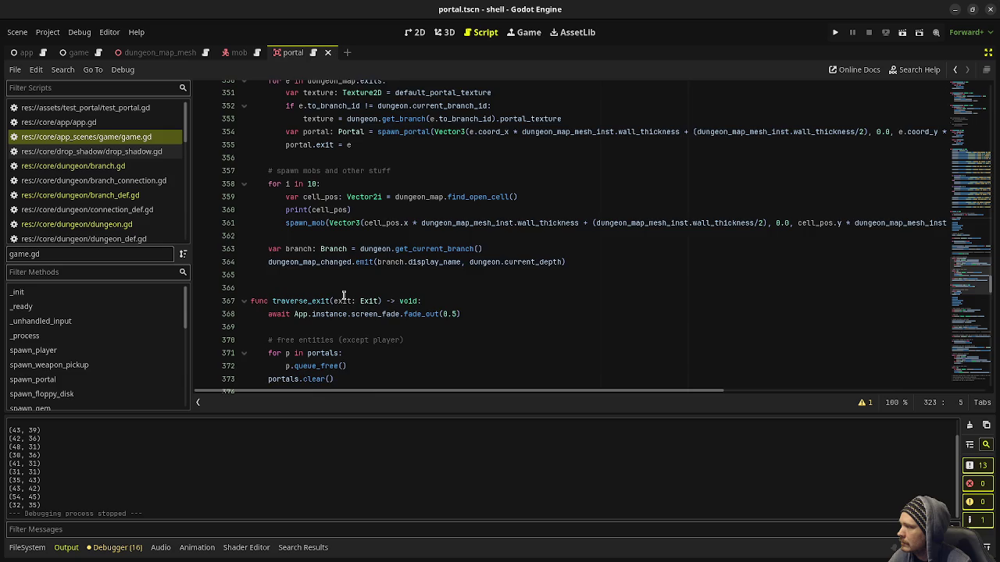
scroll(343, 295, up, 2)
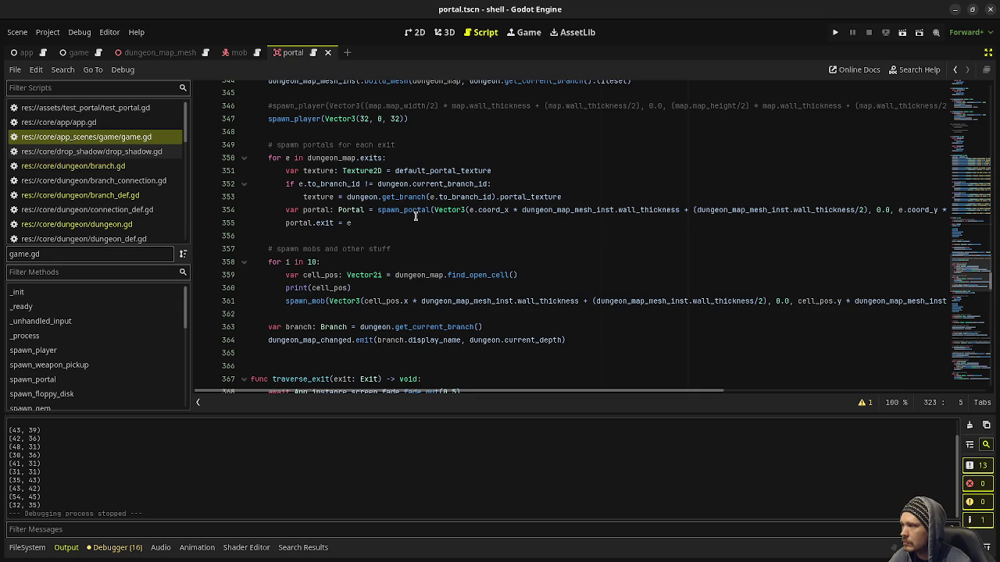
Look through the rest of game.gd, then switch to dungeon_map.gd in the scripts list.
scroll(459, 293, down, 20)
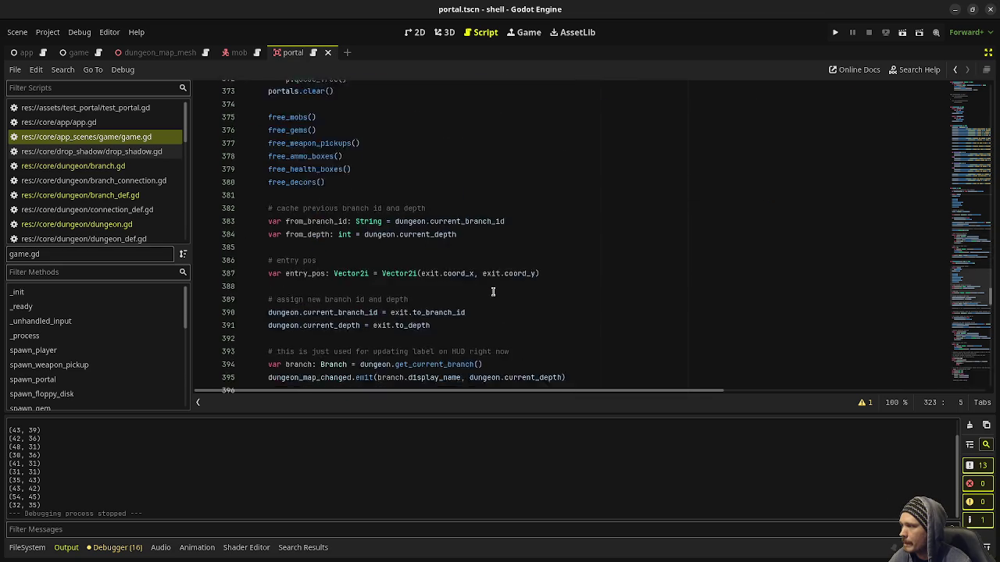
scroll(493, 292, down, 4)
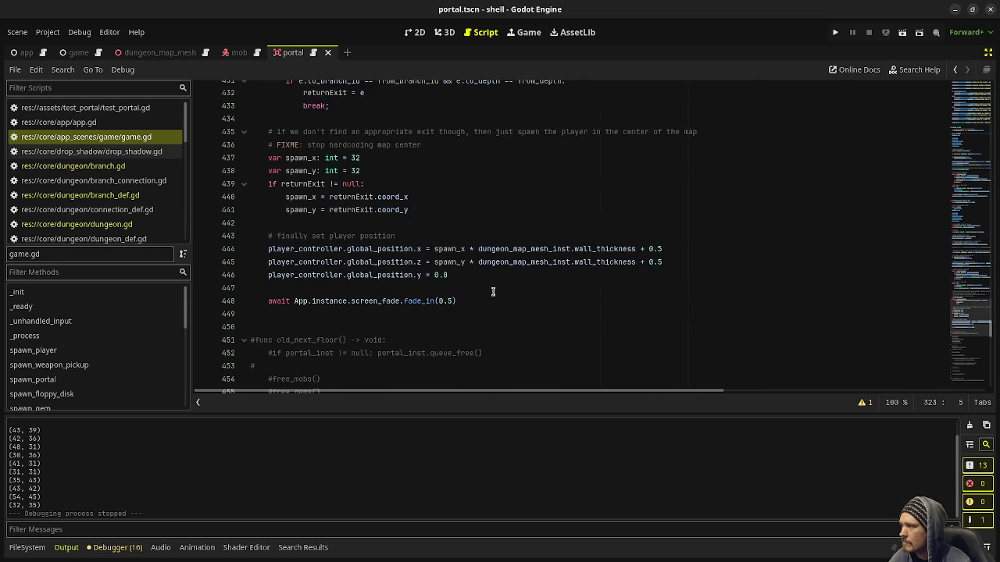
scroll(493, 292, down, 3)
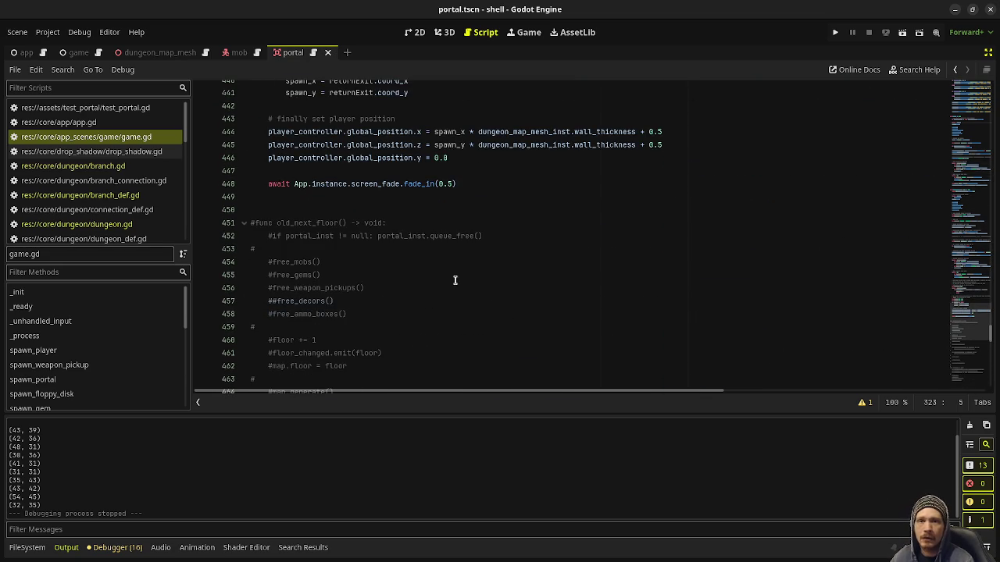
scroll(493, 292, down, 17)
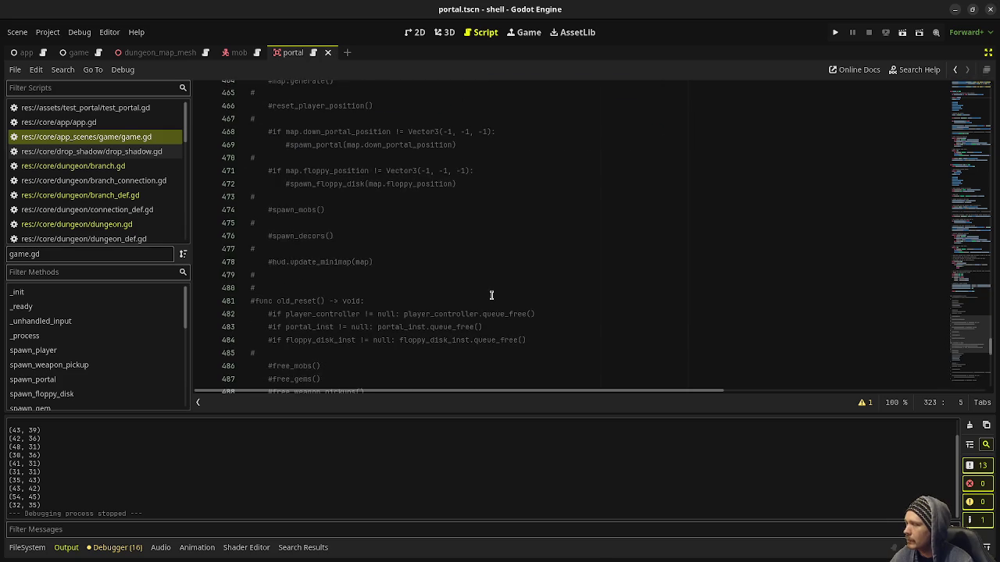
scroll(491, 295, down, 10)
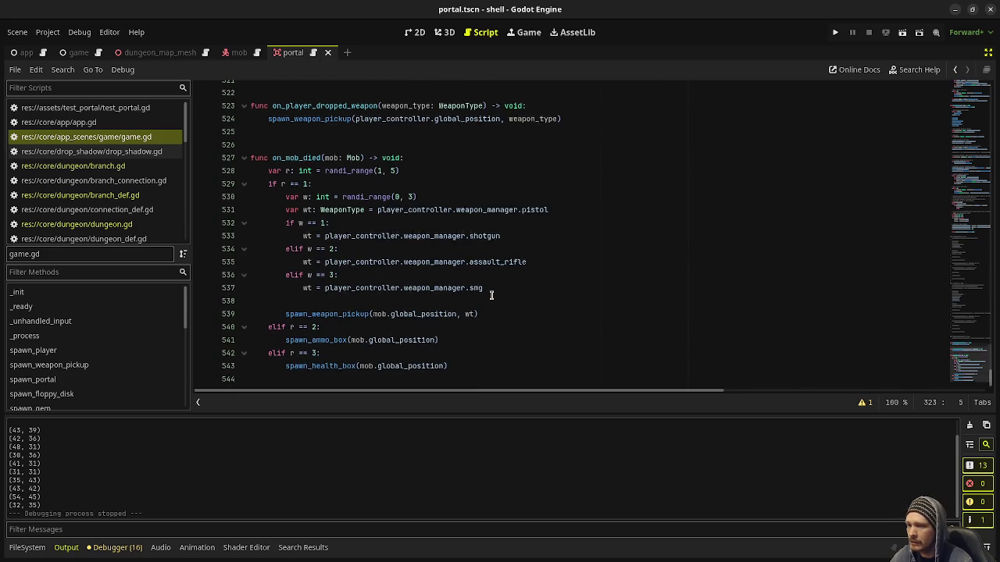
scroll(492, 295, up, 20)
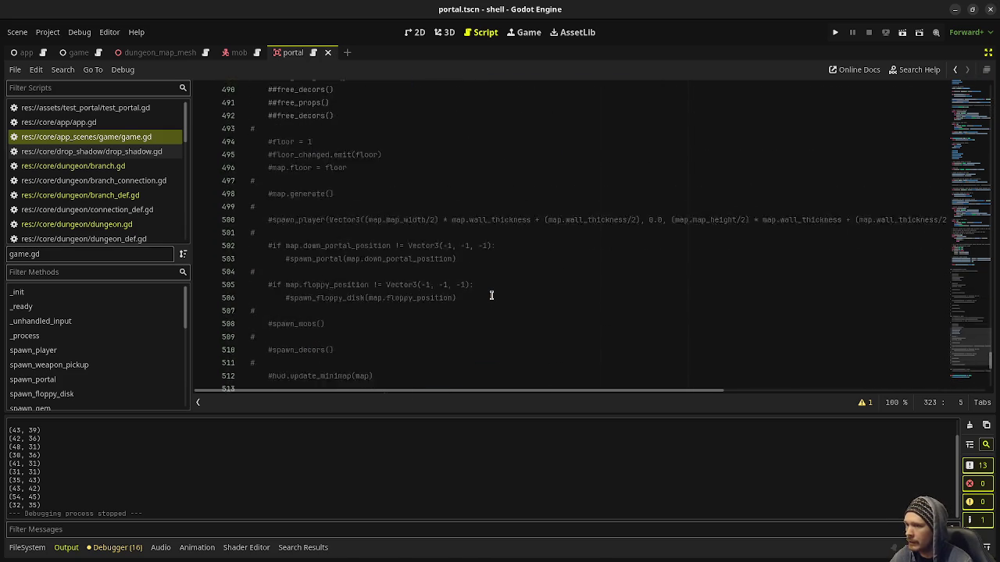
scroll(492, 295, up, 12)
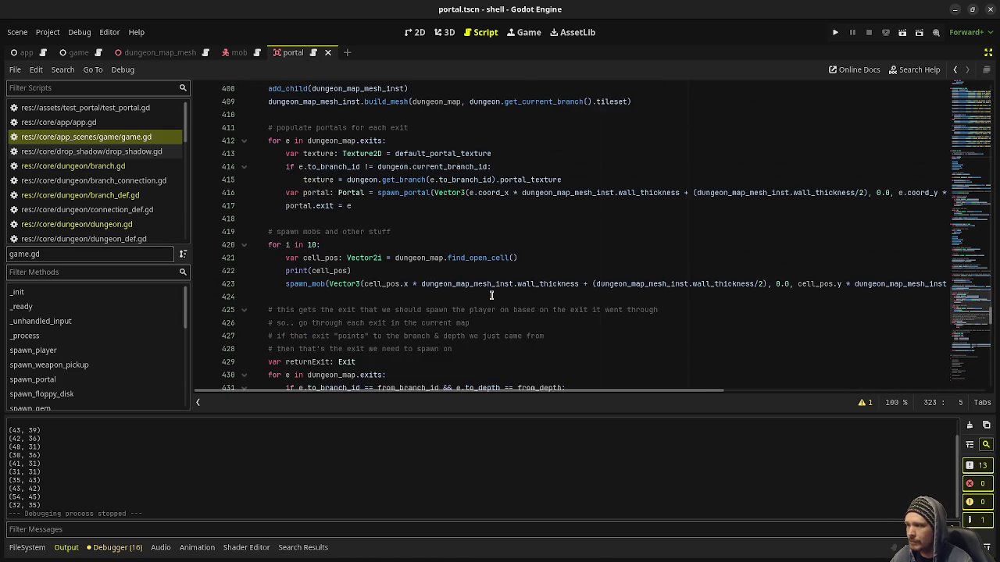
scroll(491, 295, up, 7)
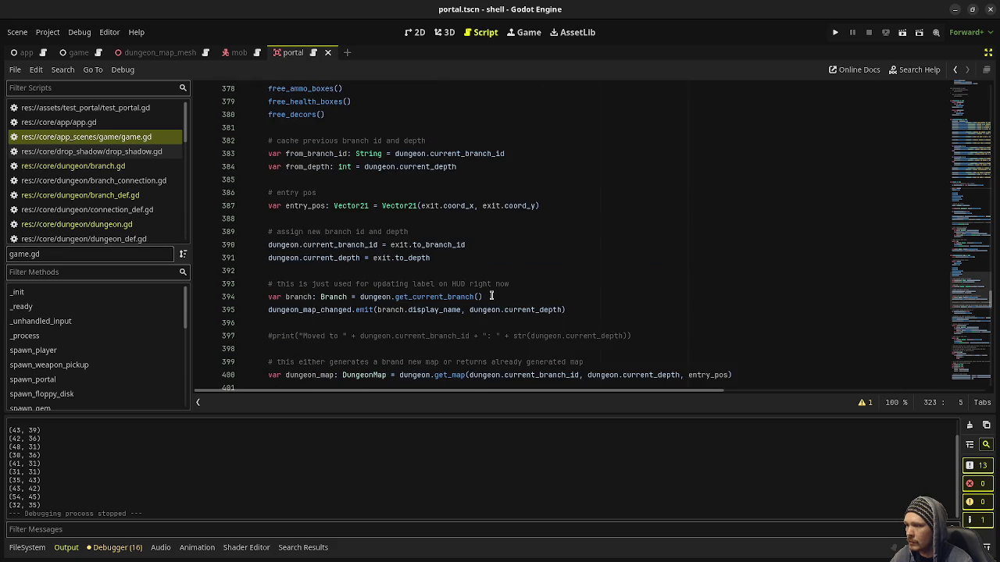
scroll(550, 310, up, 11)
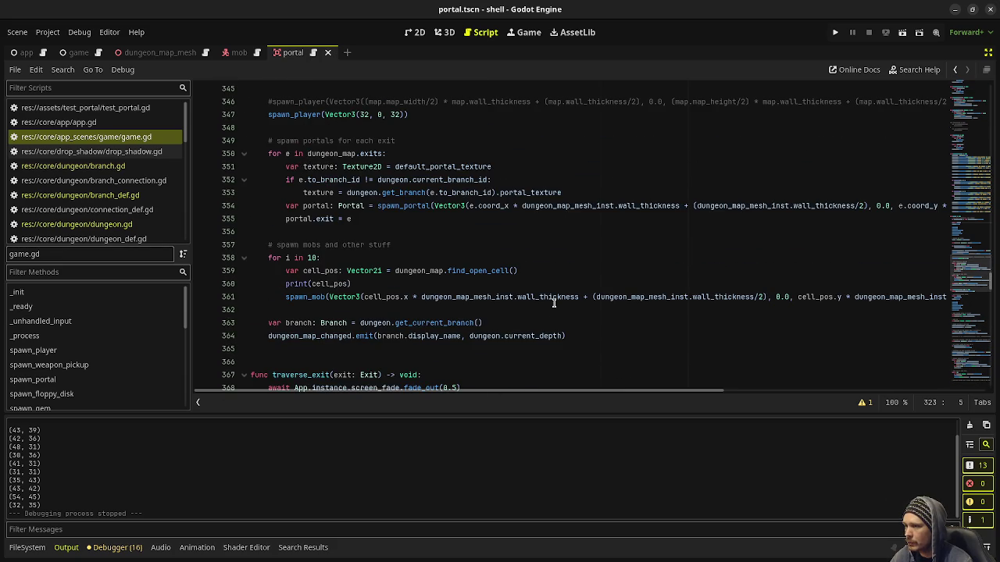
scroll(553, 303, up, 10)
drag(554, 309, 554, 303)
scroll(554, 303, up, 14)
scroll(554, 303, up, 14)
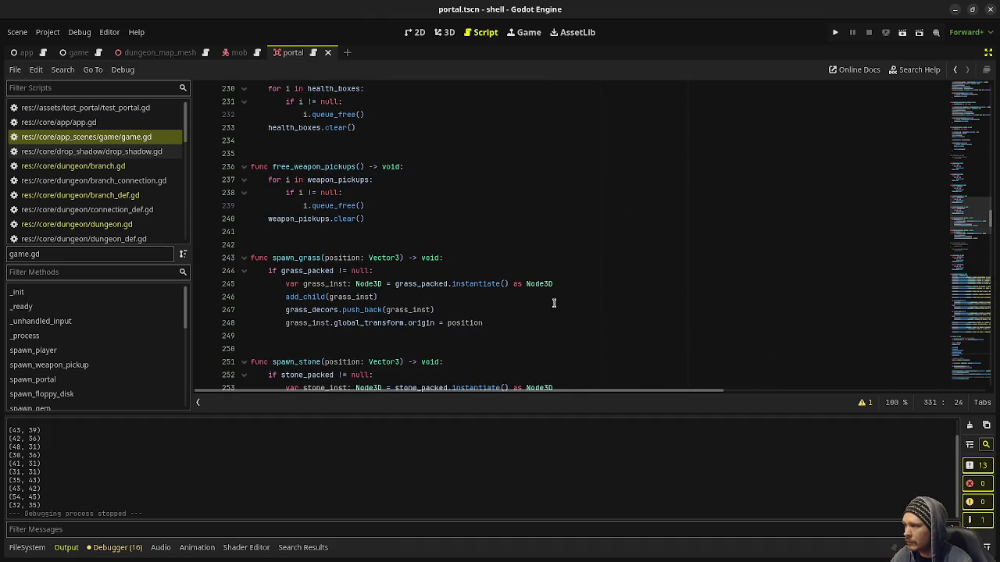
scroll(554, 303, up, 12)
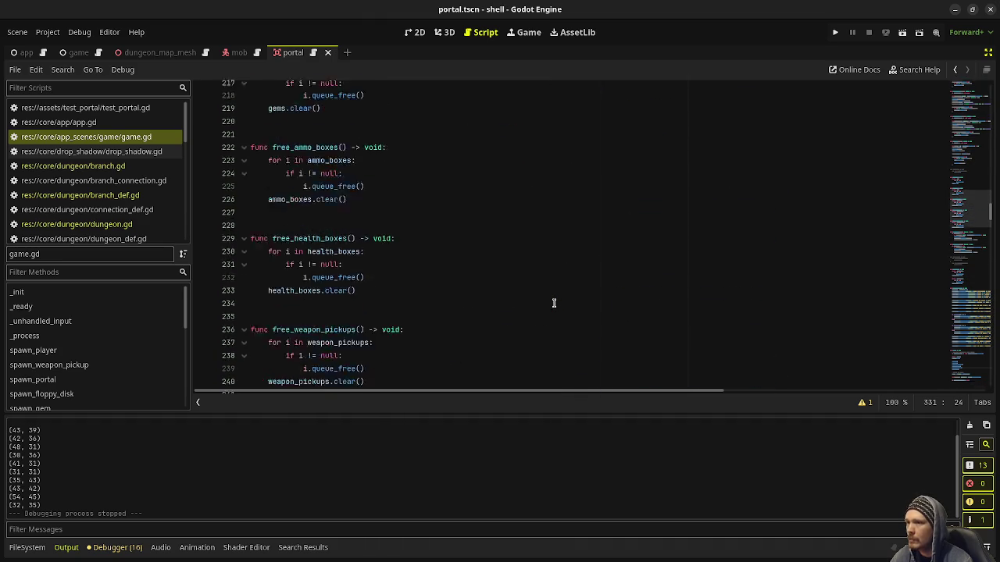
scroll(136, 215, down, 3)
click(127, 201)
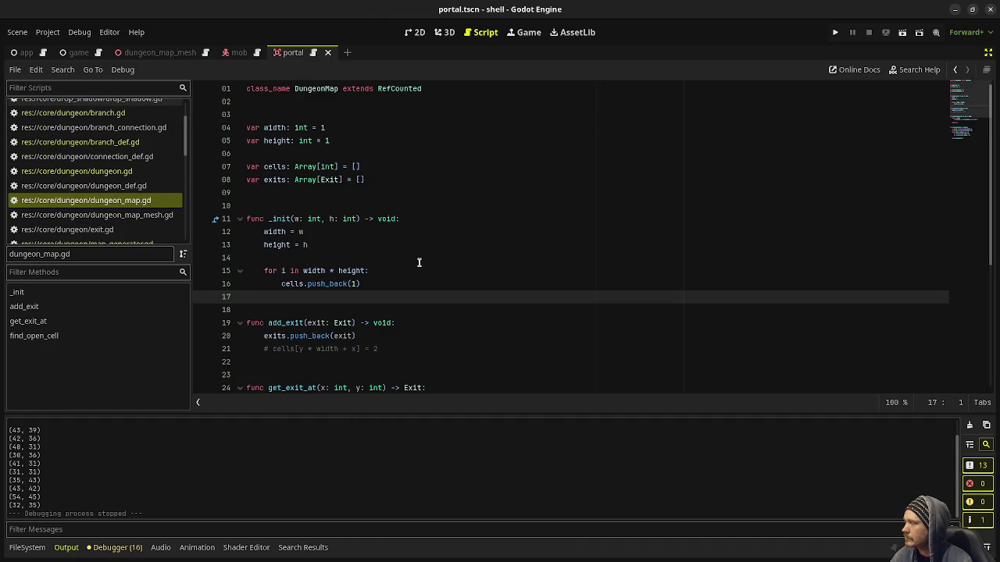
Add a '# enemy data' comment on line 10 below the exits declaration and save dungeon_map.gd.
click(362, 187)
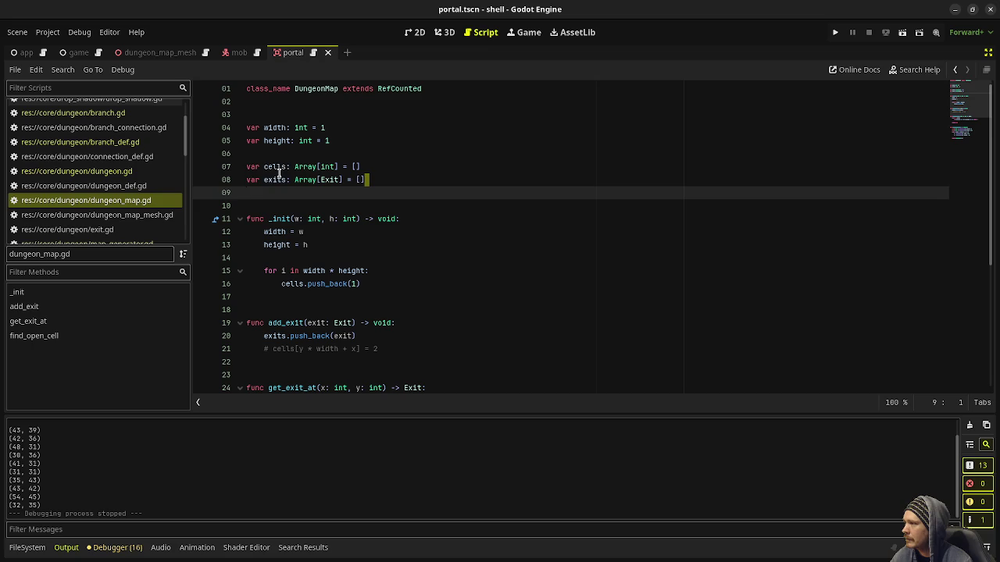
double_click(274, 179)
click(391, 179)
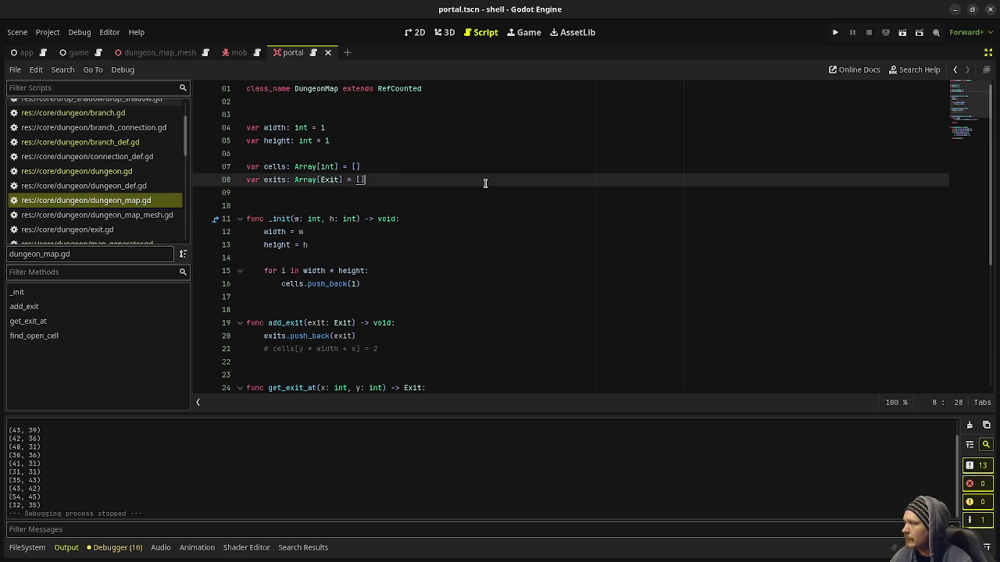
key(Return)
key(Return)
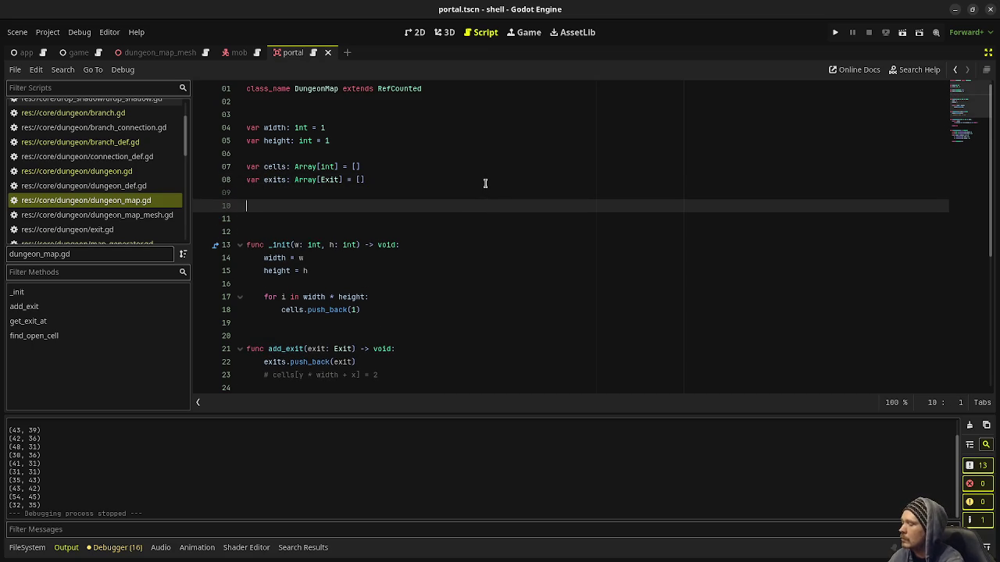
text(# ene)
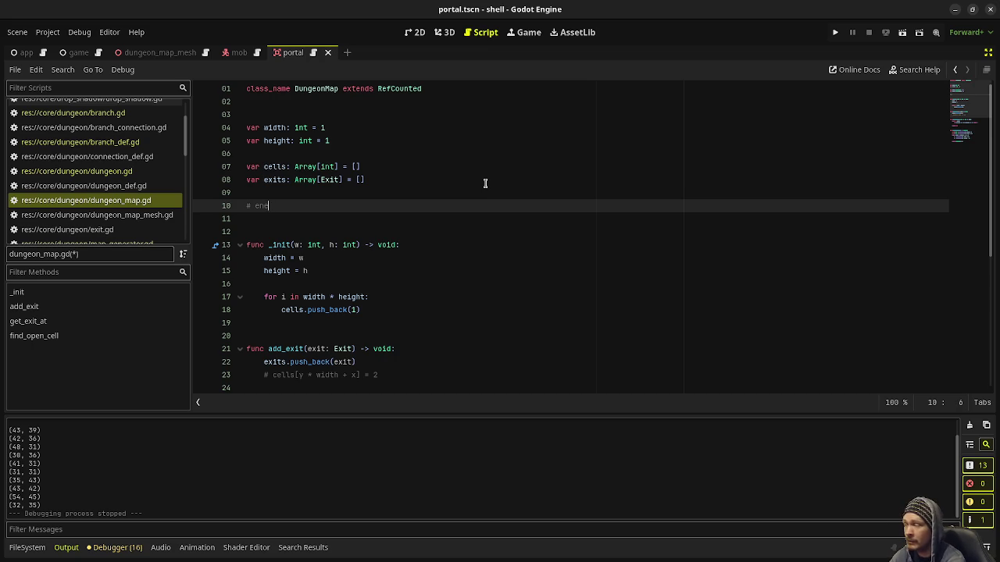
key(BackSpace)
key(BackSpace)
key(BackSpace)
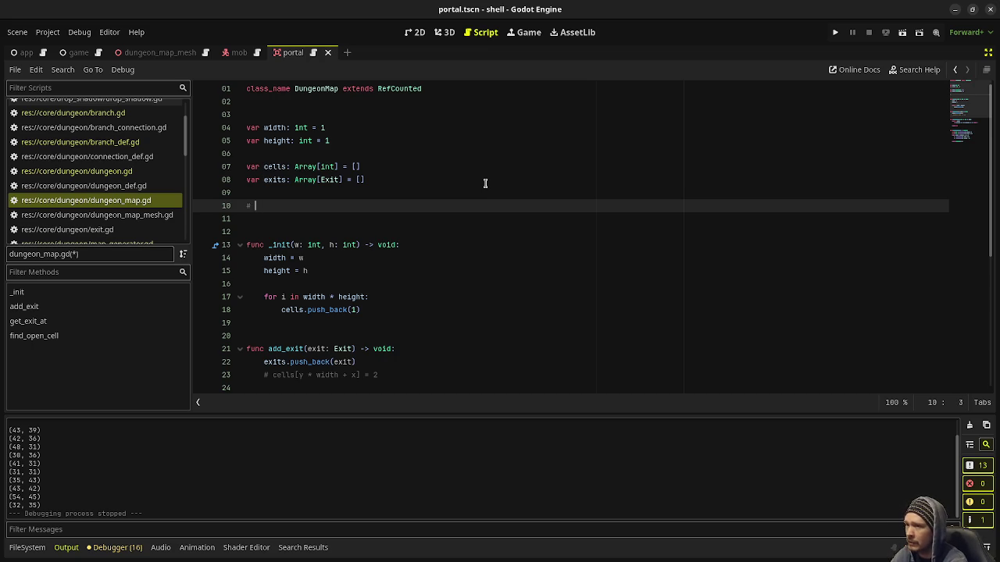
text(enemy)
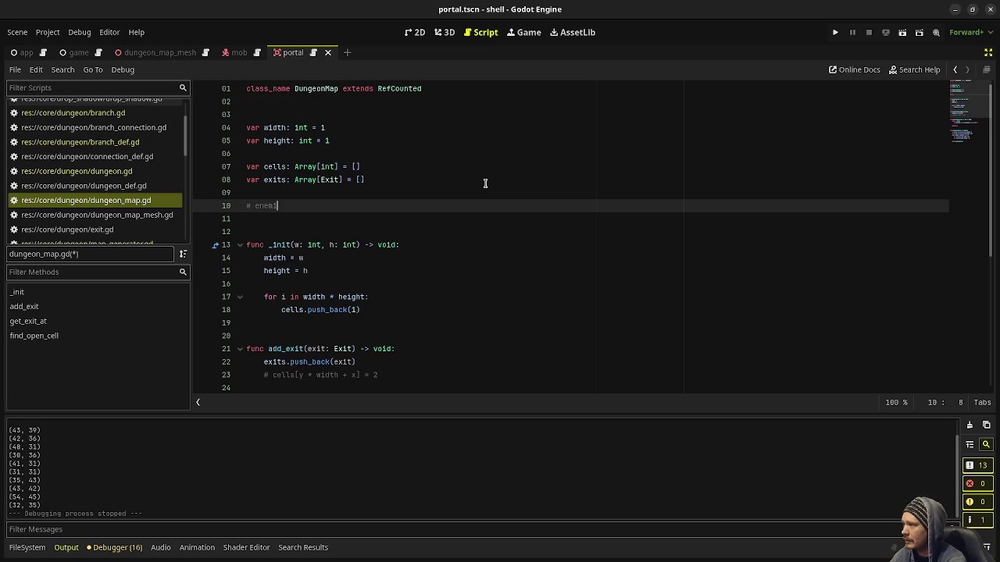
text( data)
key(ctrl+s)
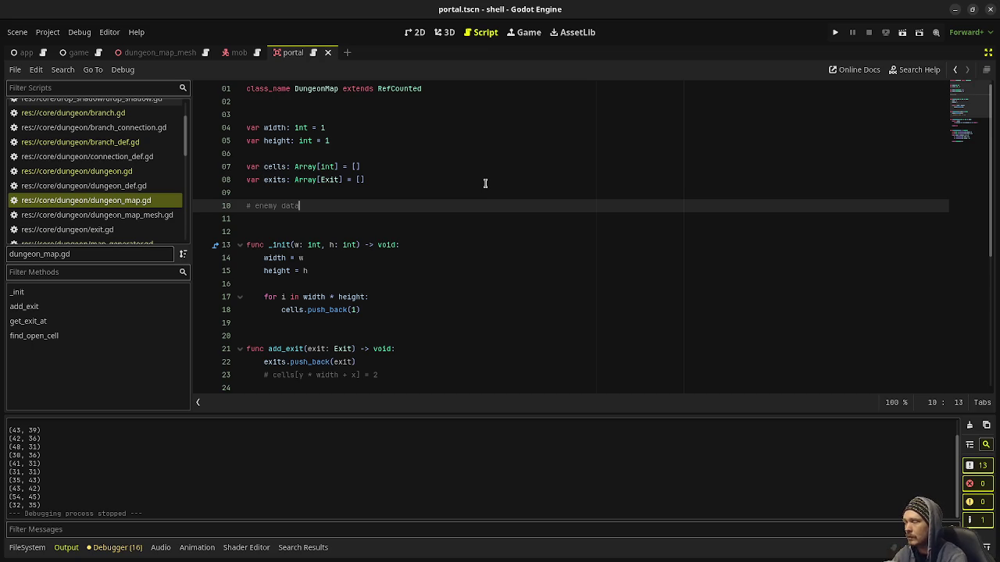
Select part of the enemy data comment, step away to the desktop overview, then clear the selection.
shift+click(268, 206)
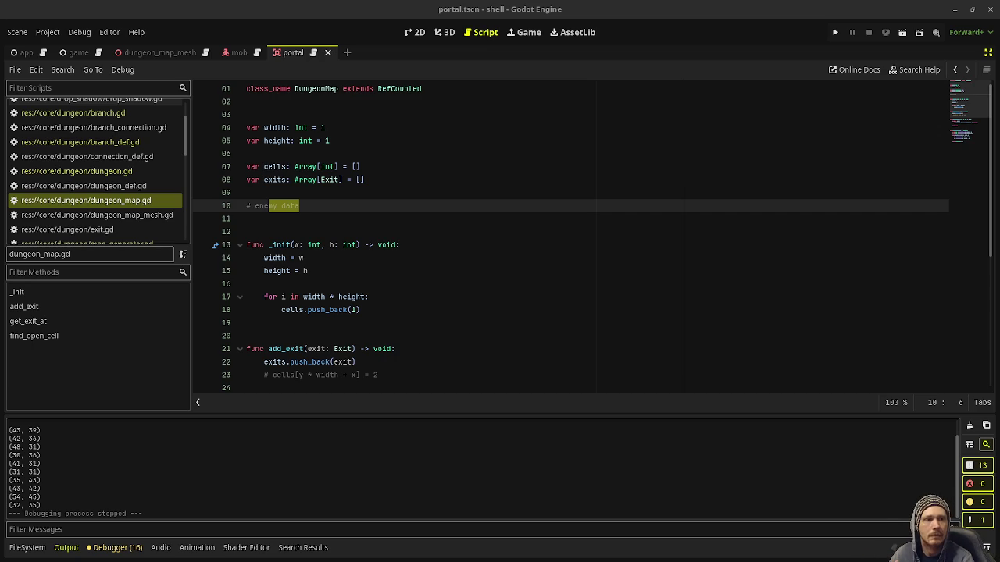
key(super)
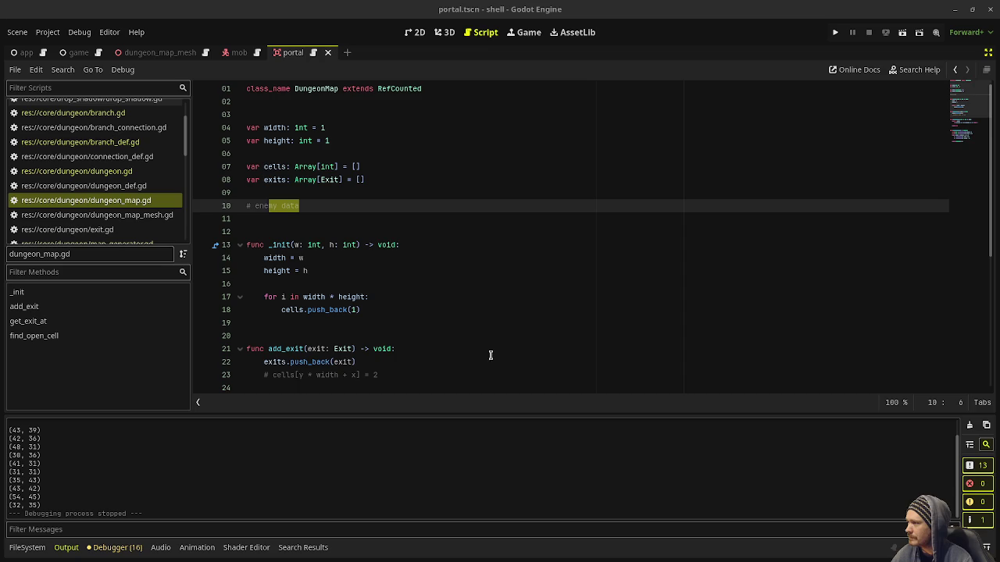
click(537, 271)
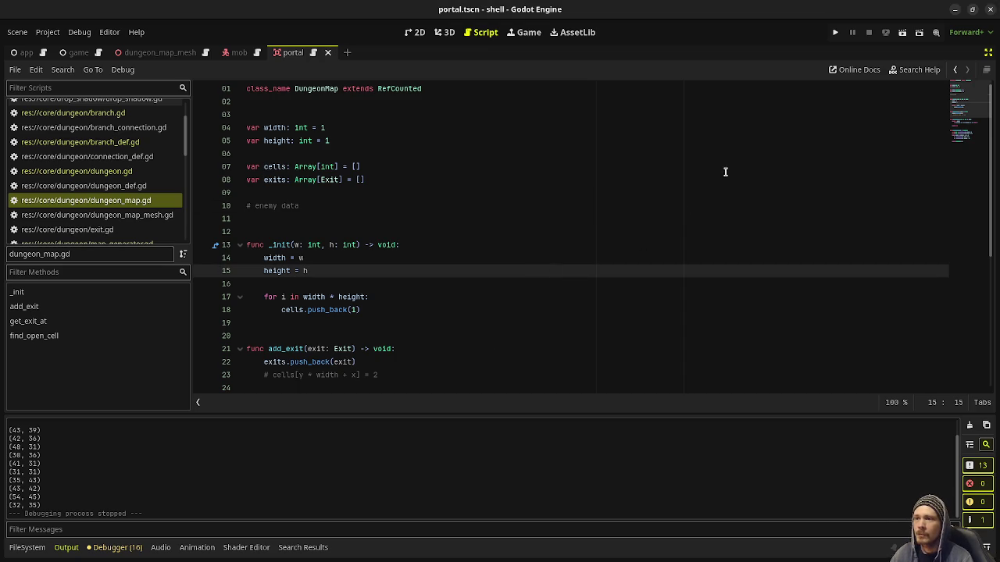
Turn off distraction-free mode and show the FileSystem dock.
click(988, 52)
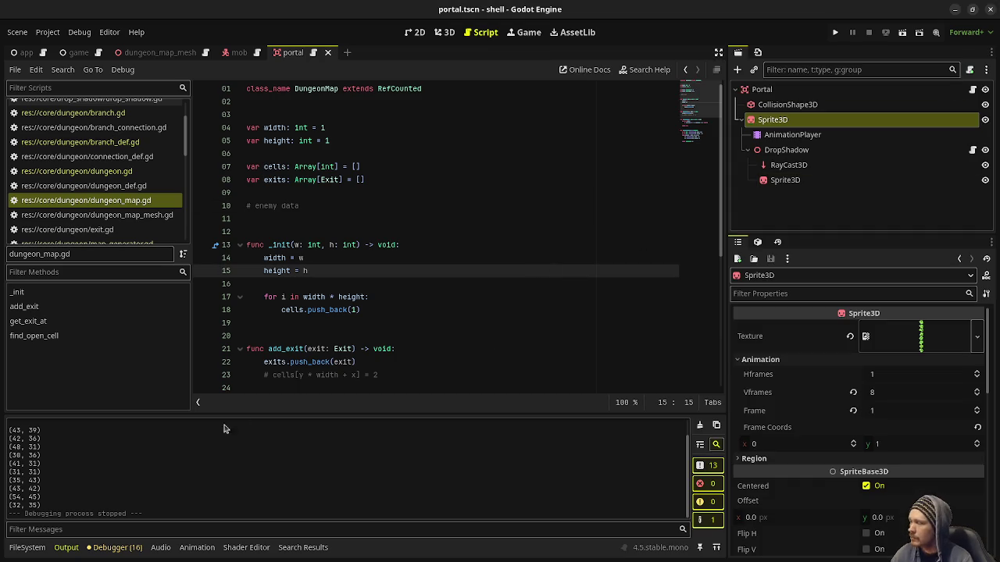
click(26, 548)
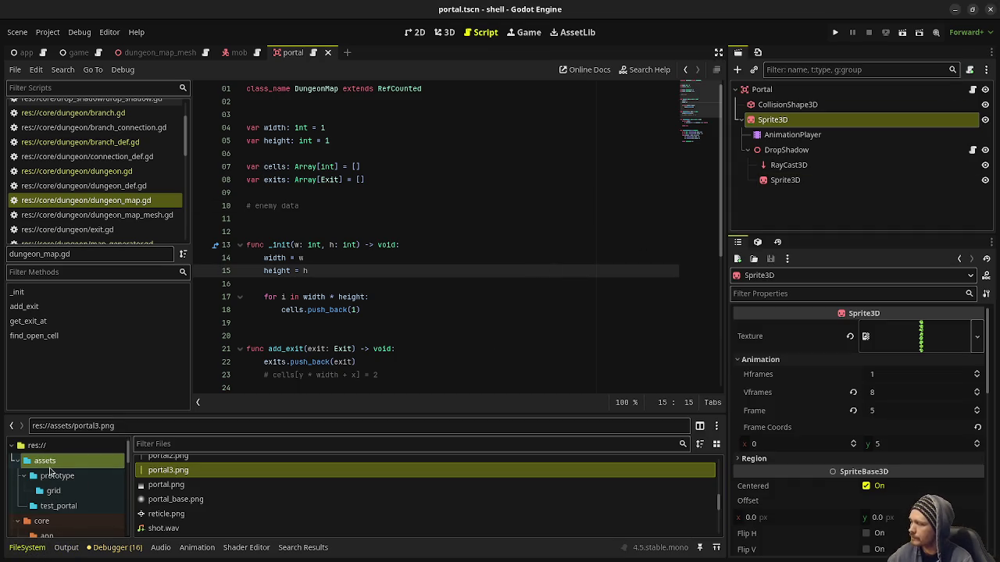
scroll(113, 507, down, 3)
scroll(113, 506, down, 4)
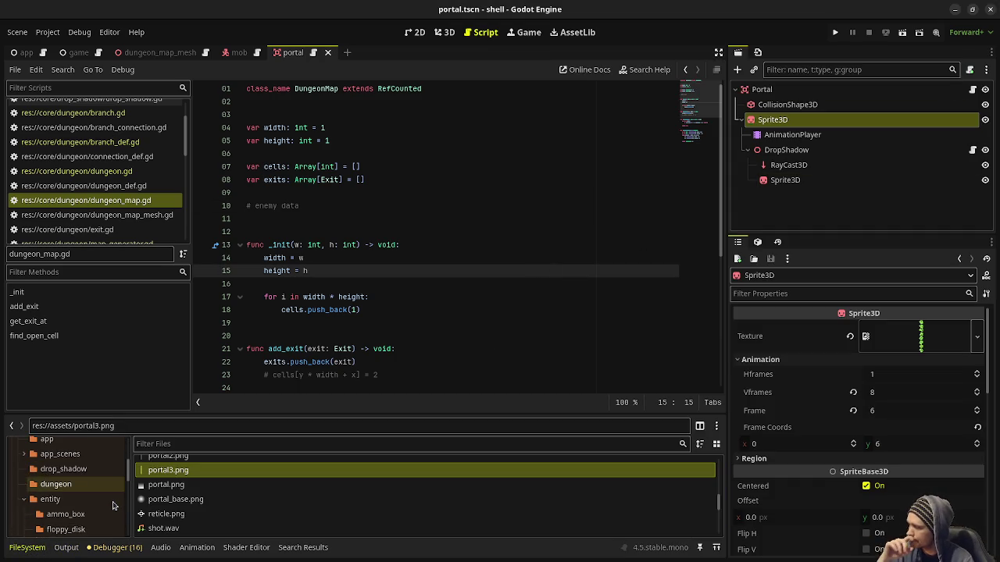
scroll(113, 502, down, 1)
scroll(113, 502, down, 2)
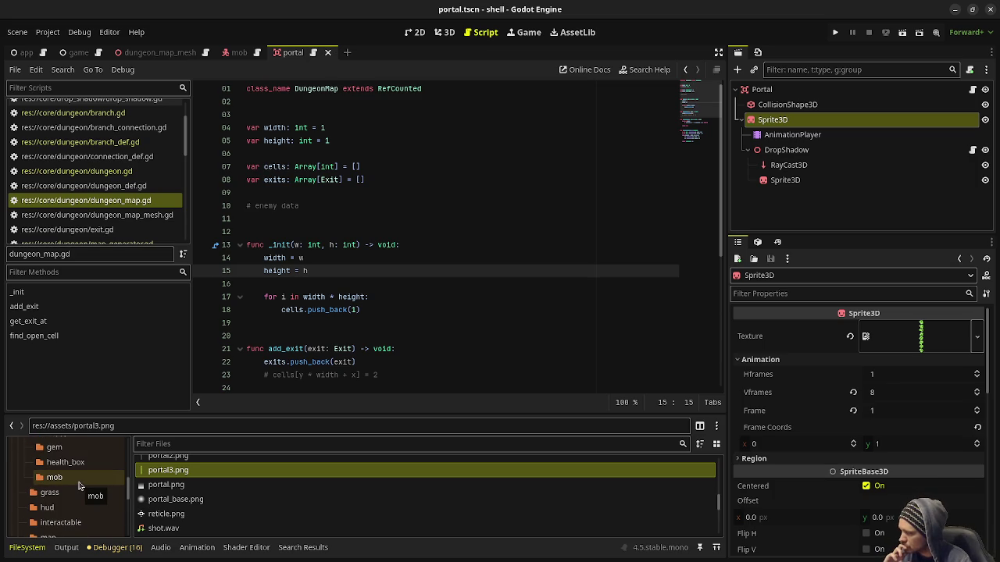
scroll(79, 486, up, 3)
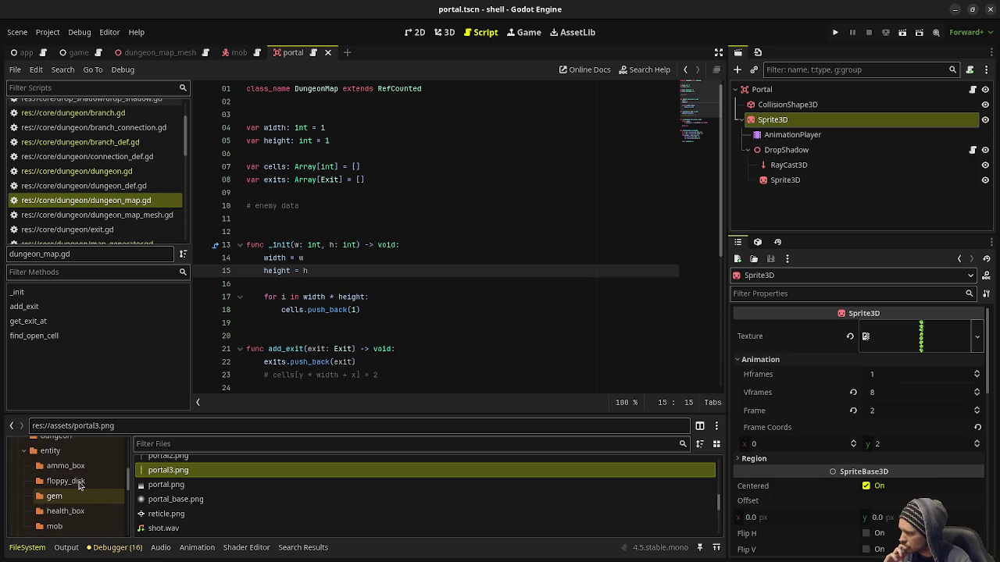
scroll(82, 472, down, 4)
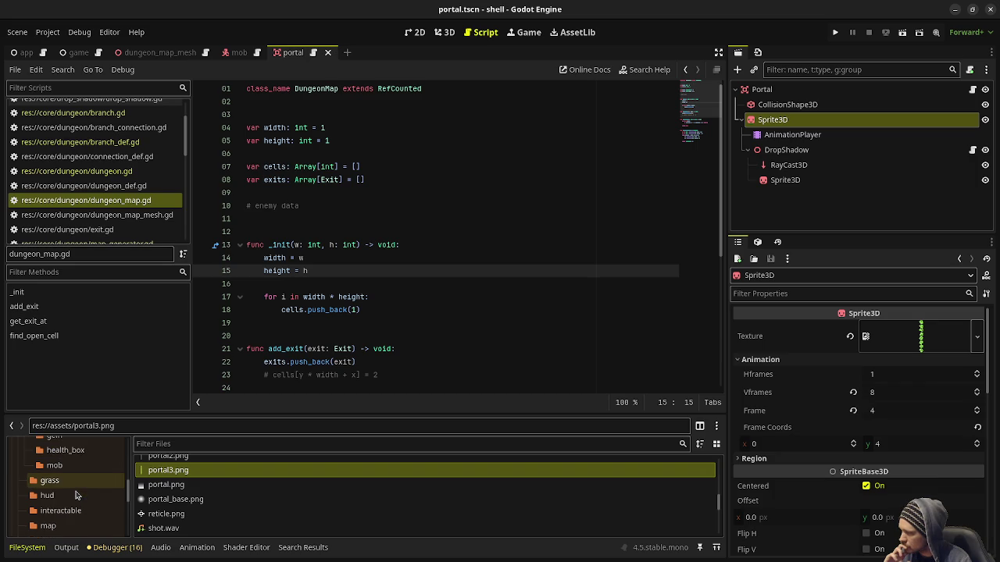
scroll(70, 492, up, 2)
scroll(63, 493, up, 1)
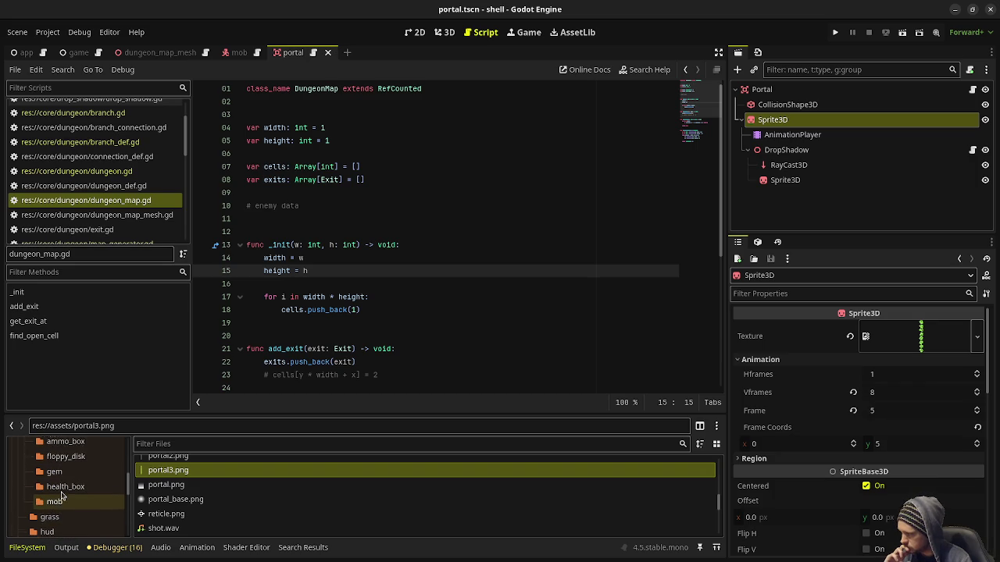
scroll(61, 469, up, 1)
Expand core/entity to the mob folder and bring up its context menu.
click(57, 440)
scroll(78, 480, down, 1)
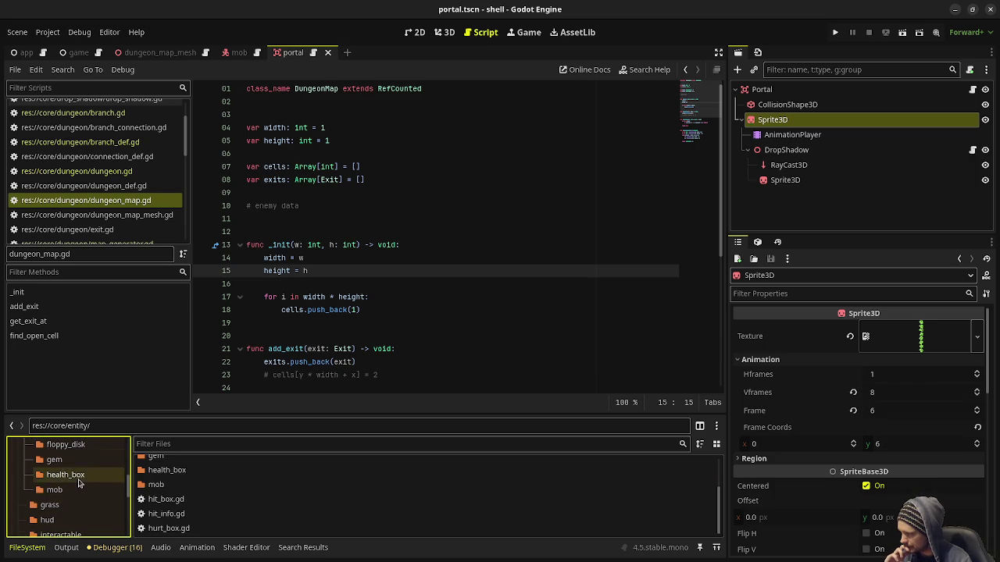
scroll(79, 482, down, 1)
click(58, 490)
right_click(175, 519)
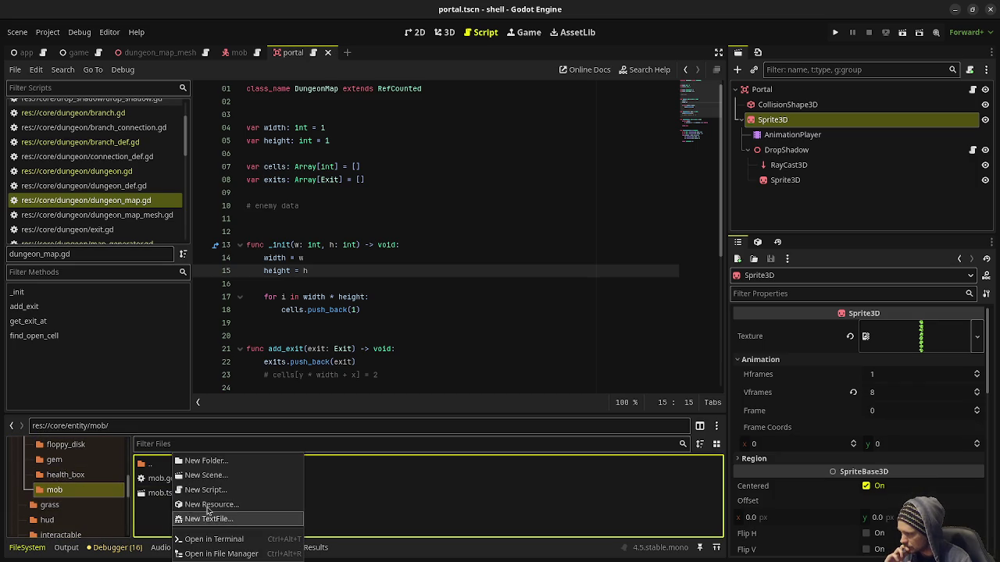
Create a new script named mob_data in the mob folder and open it.
click(212, 491)
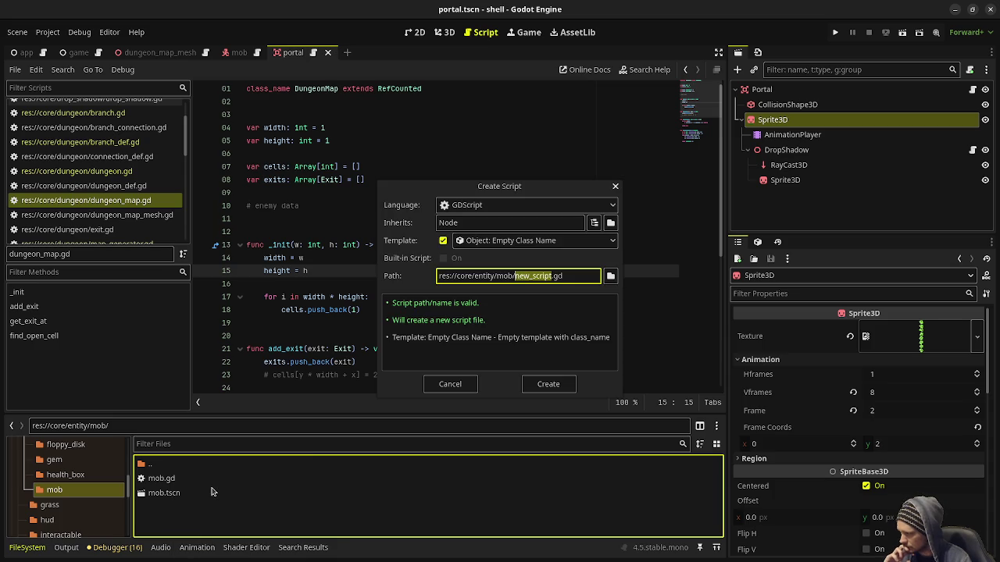
text(mob_data)
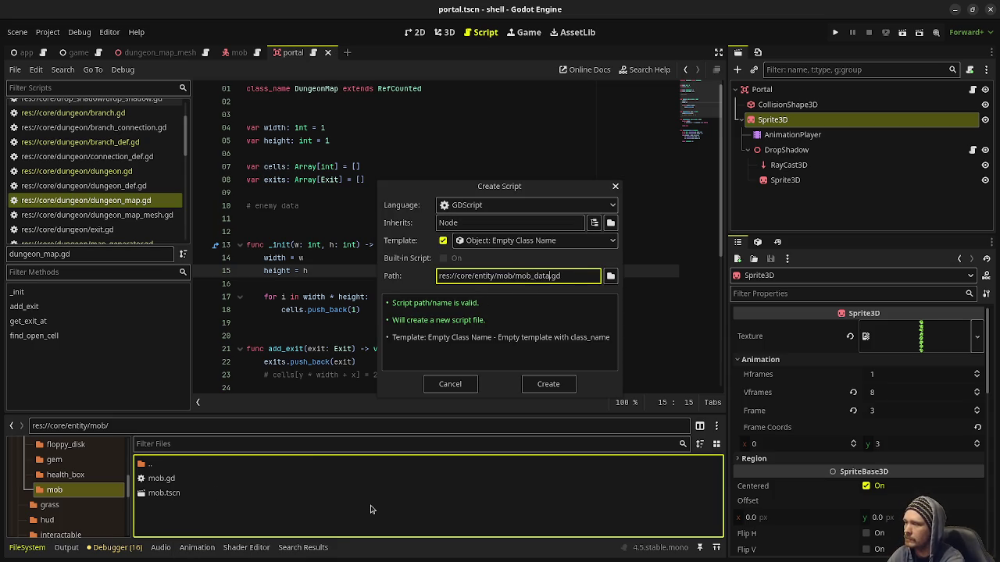
key(Return)
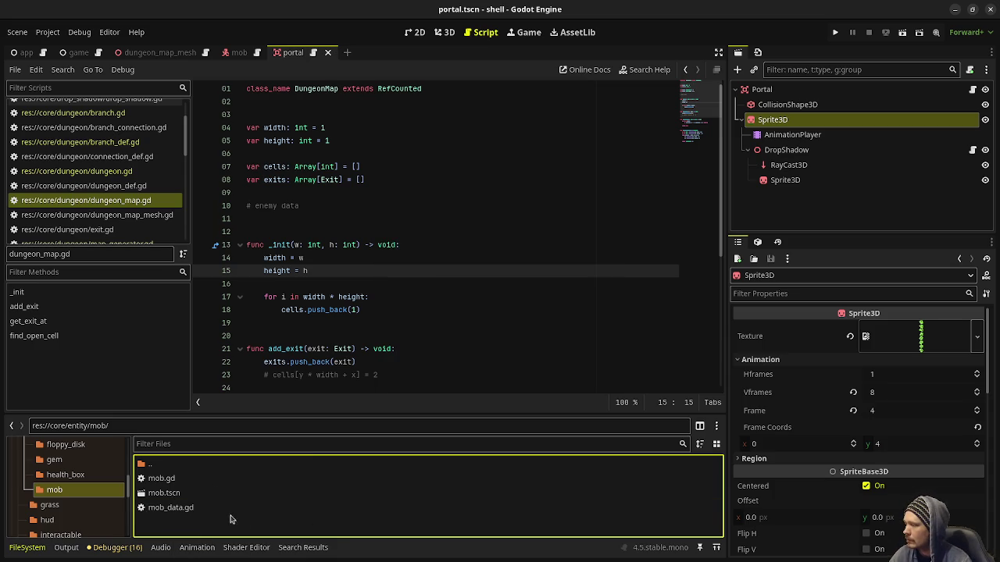
double_click(234, 509)
Make the script extend RefCounted, add 'var position: Vector3', and save.
double_click(366, 88)
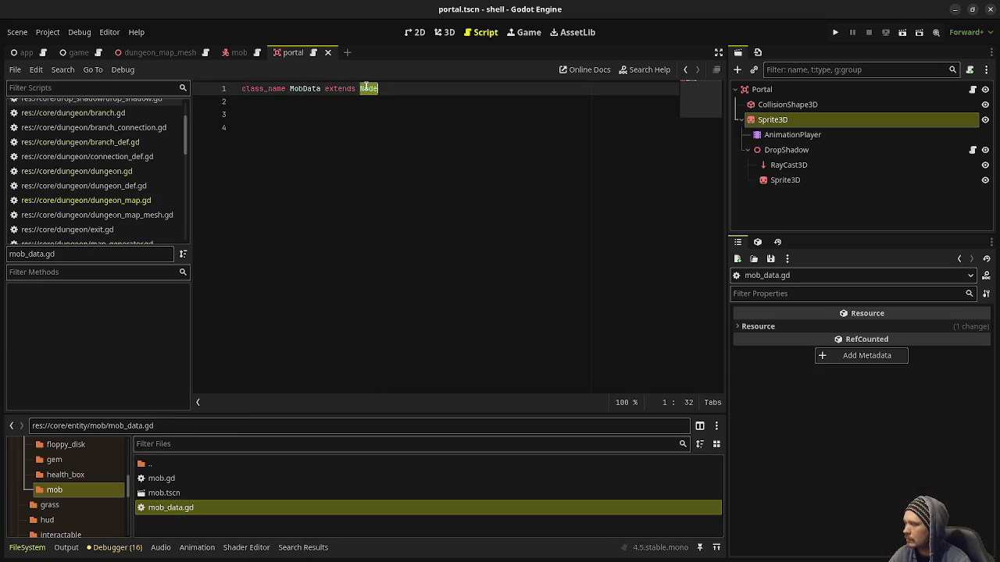
text(RefC)
key(Return)
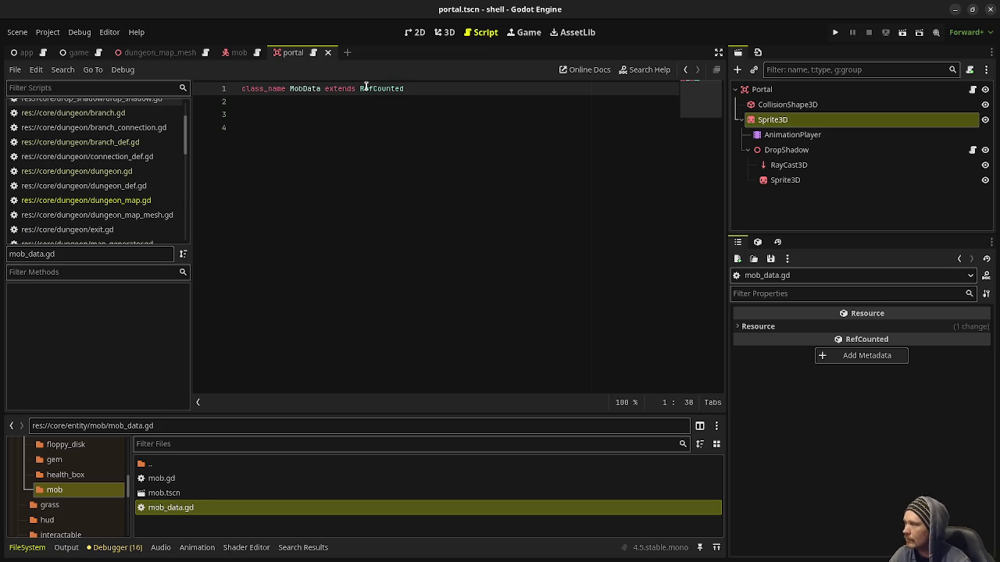
click(404, 182)
text(var )
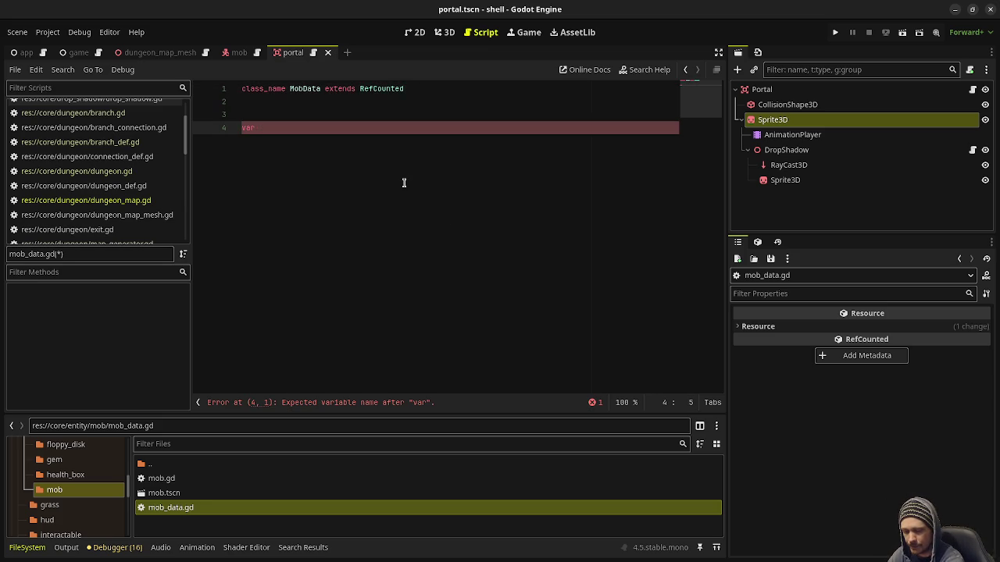
text(position: Vector3)
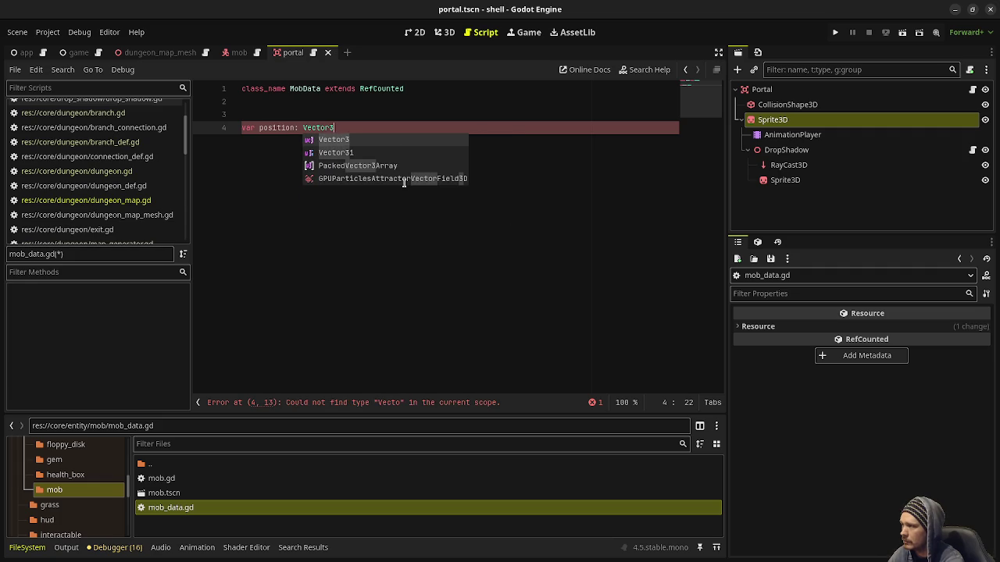
key(ctrl+s)
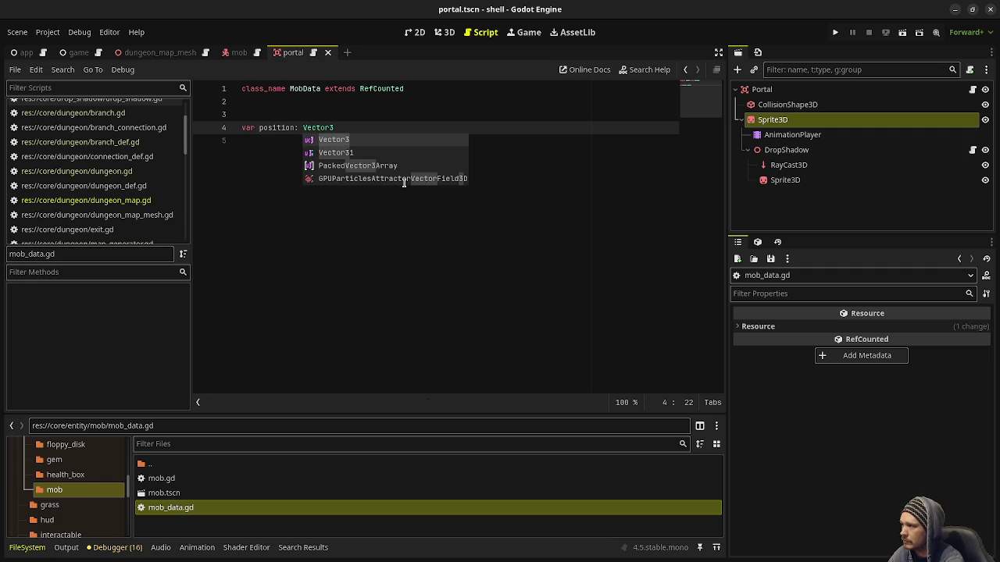
click(472, 225)
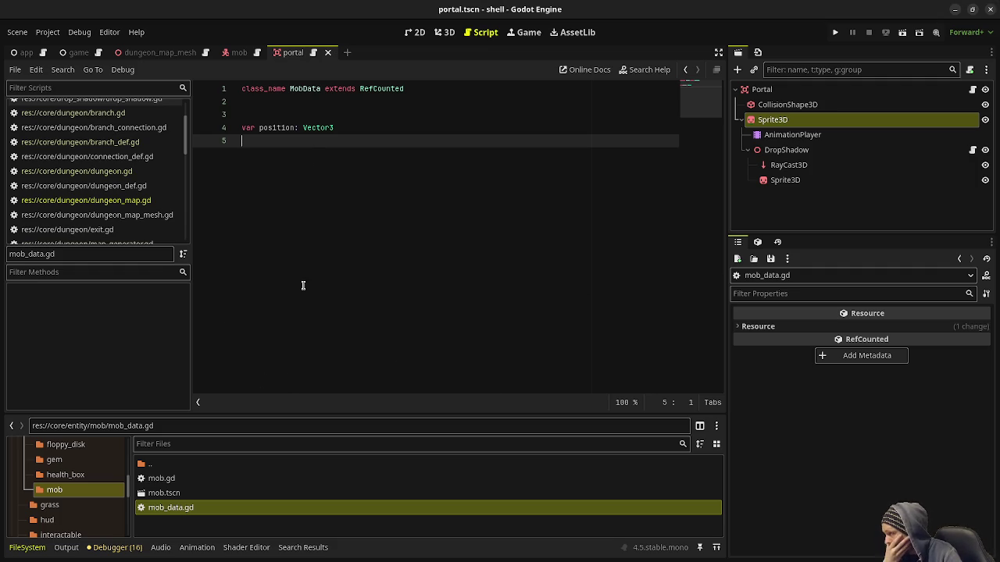
double_click(207, 493)
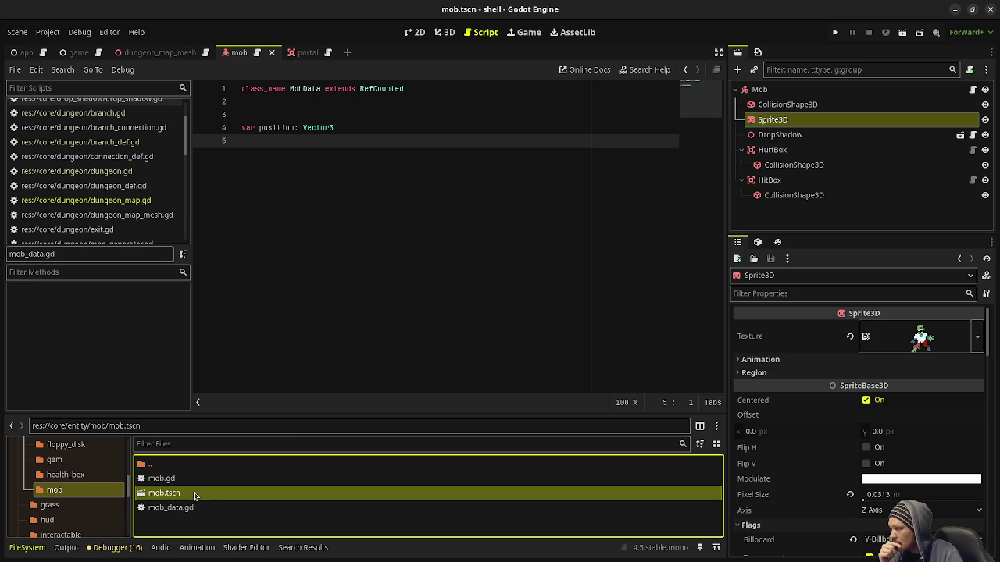
Open mob.gd and go to the empty line 48 near the end.
click(181, 480)
double_click(185, 480)
scroll(381, 313, down, 10)
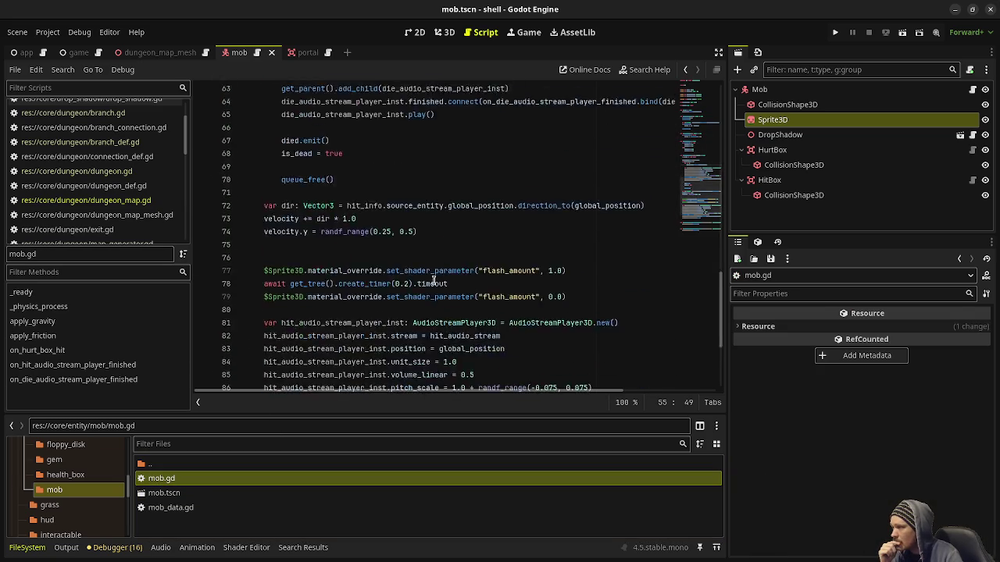
click(339, 383)
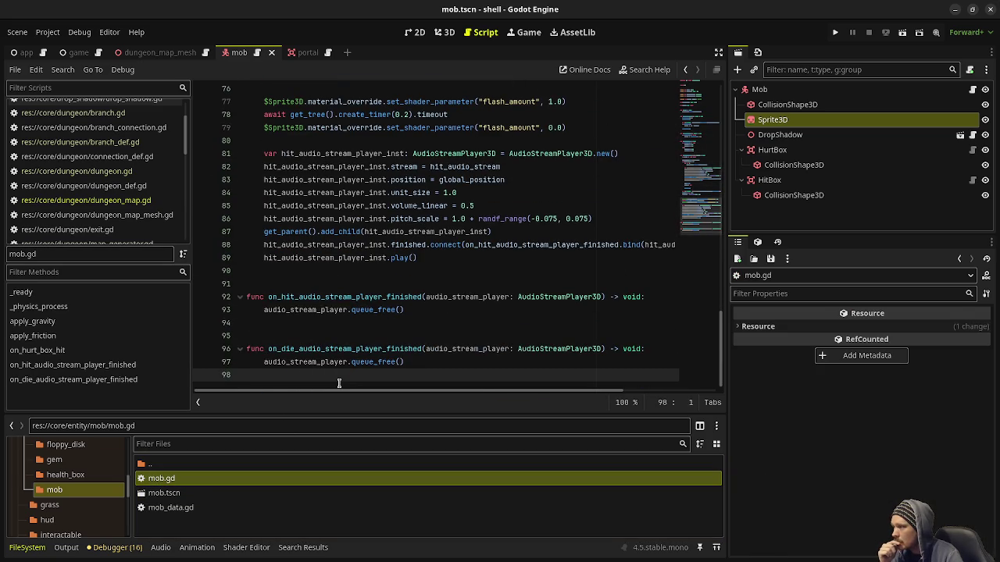
scroll(350, 377, up, 9)
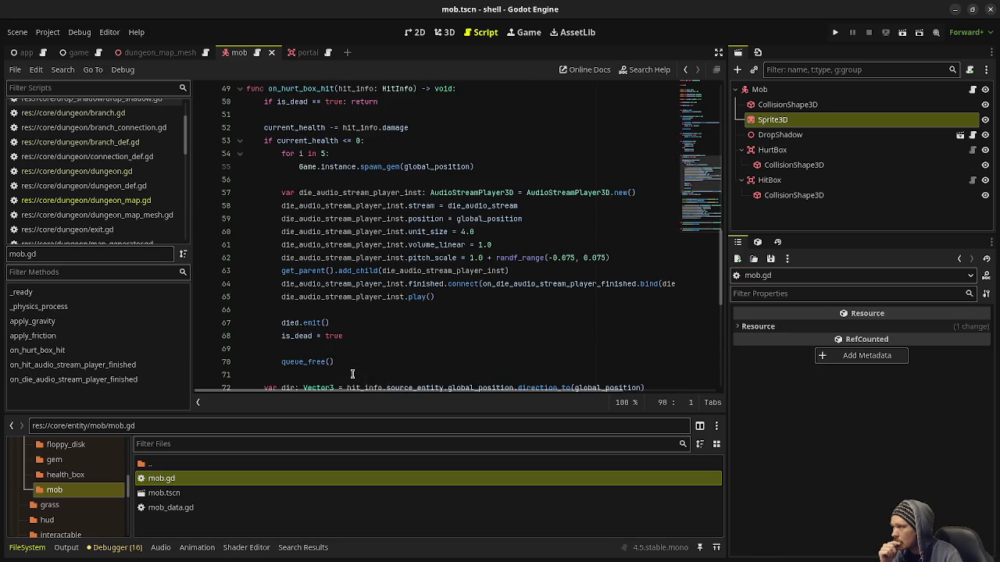
scroll(353, 374, down, 5)
scroll(329, 328, up, 10)
click(307, 279)
click(338, 271)
Add func to_data() -> MobData that returns MobData.new().
key(Return)
text(func to_data() -> )
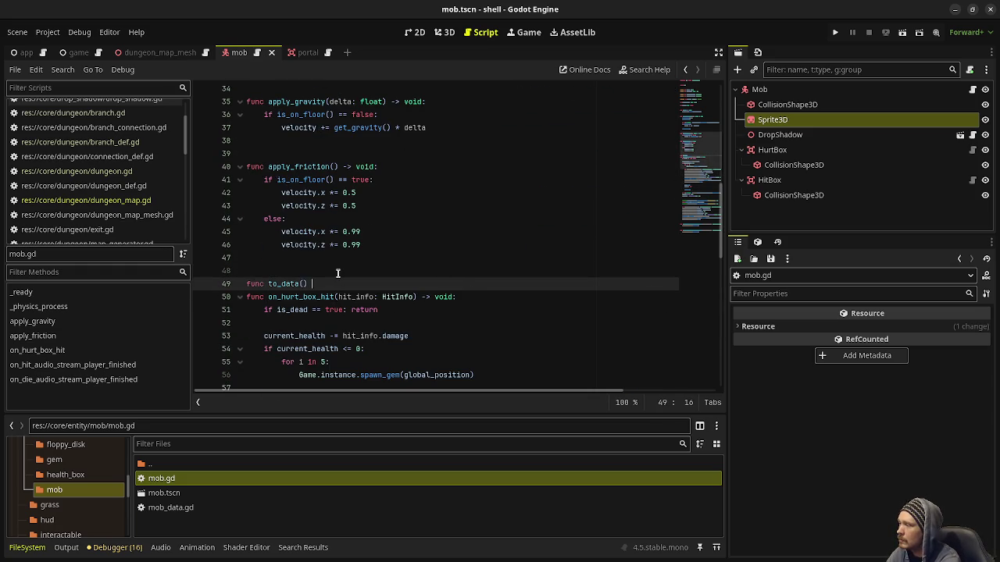
text(MobData)
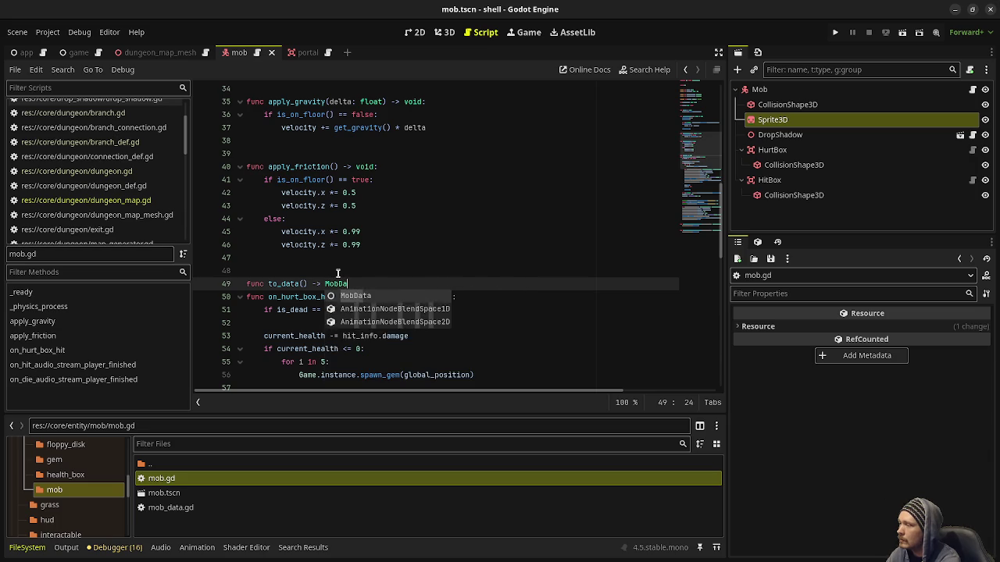
key(Return)
key(BackSpace)
key(BackSpace)
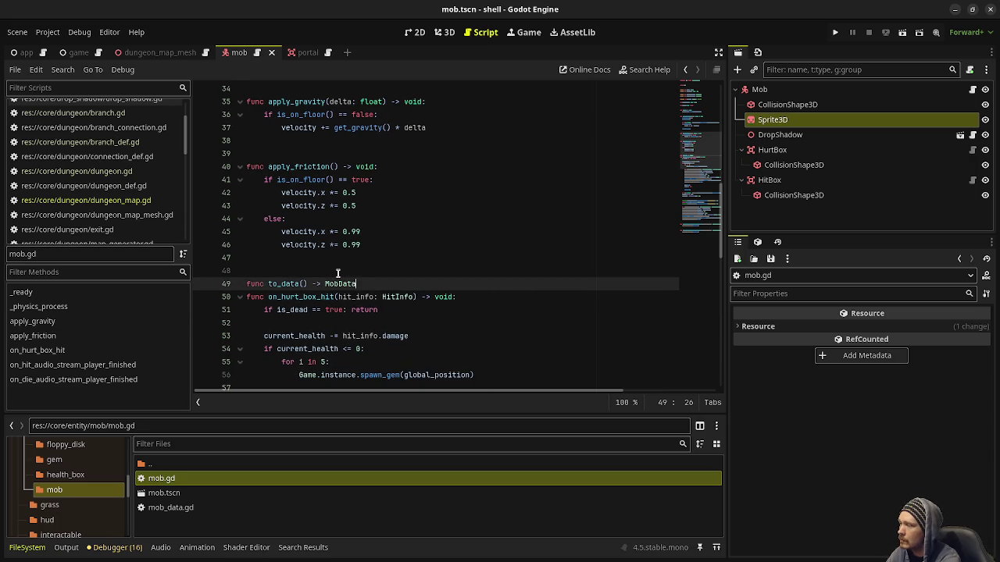
text(:)
key(Return)
text(pass)
key(Return)
key(Return)
key(Return)
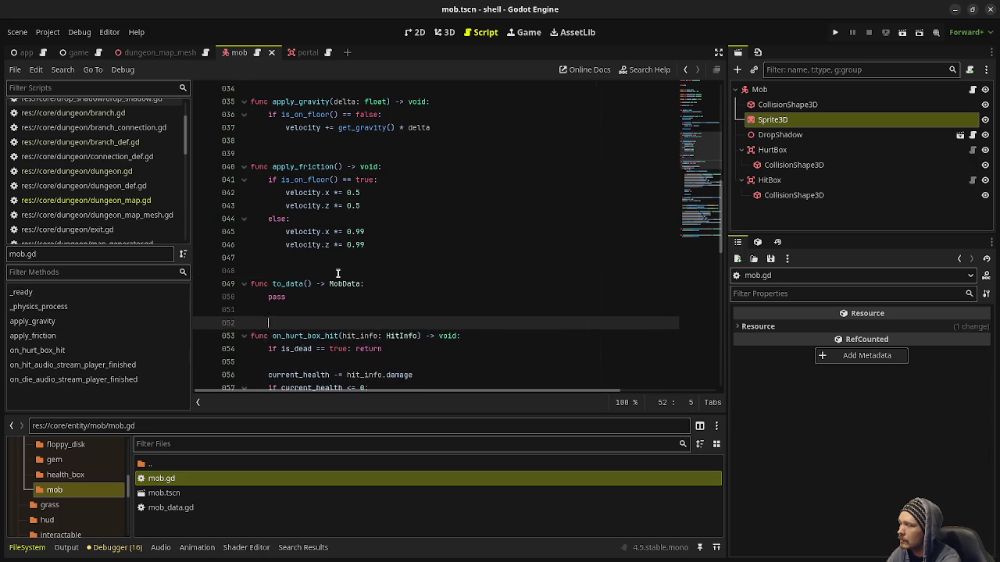
double_click(277, 298)
text(return Mob)
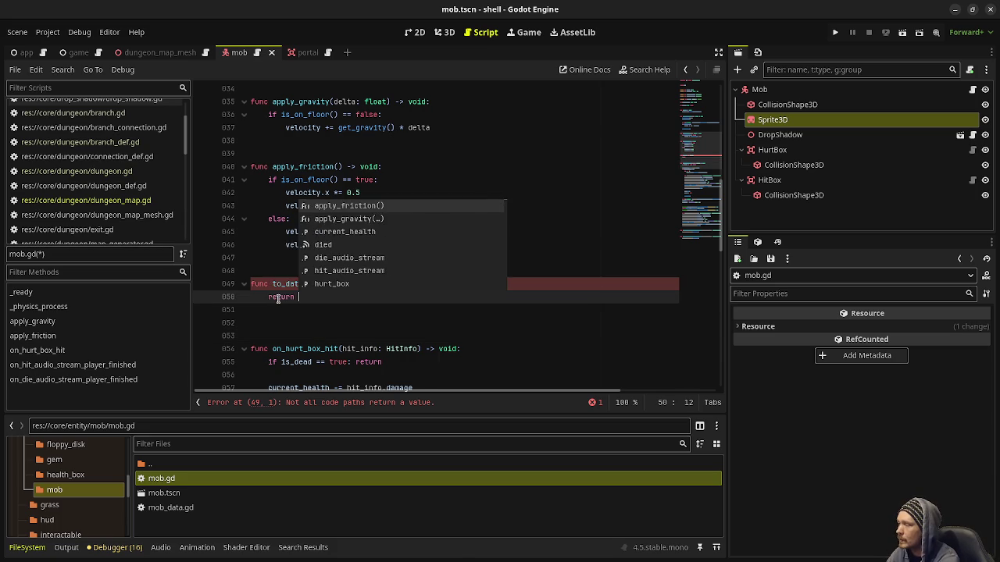
key(Return)
text(.new)
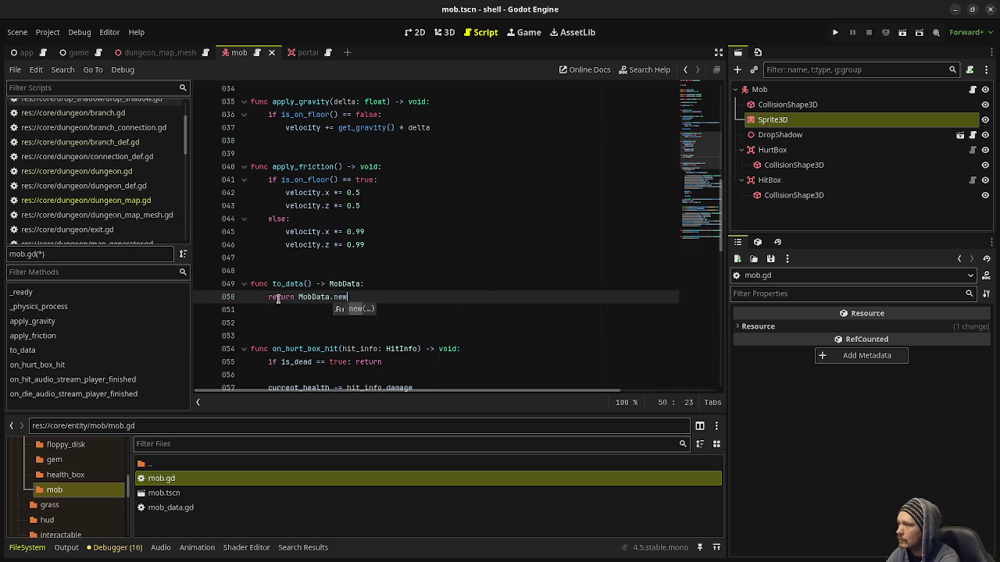
text(())
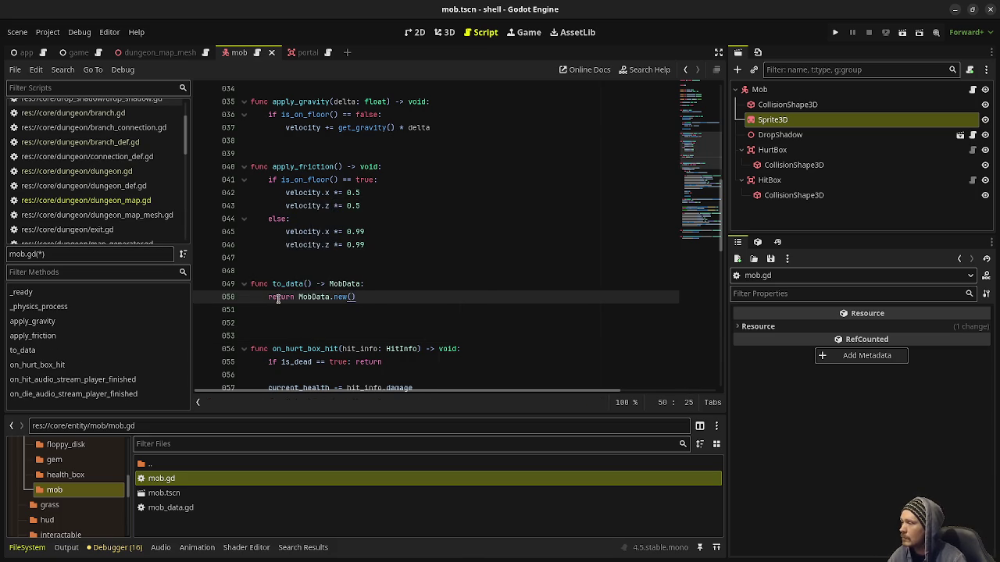
Add from_data(mob_data: MobData) -> void setting global_position = mob_data.position, and save.
click(278, 335)
text(fu)
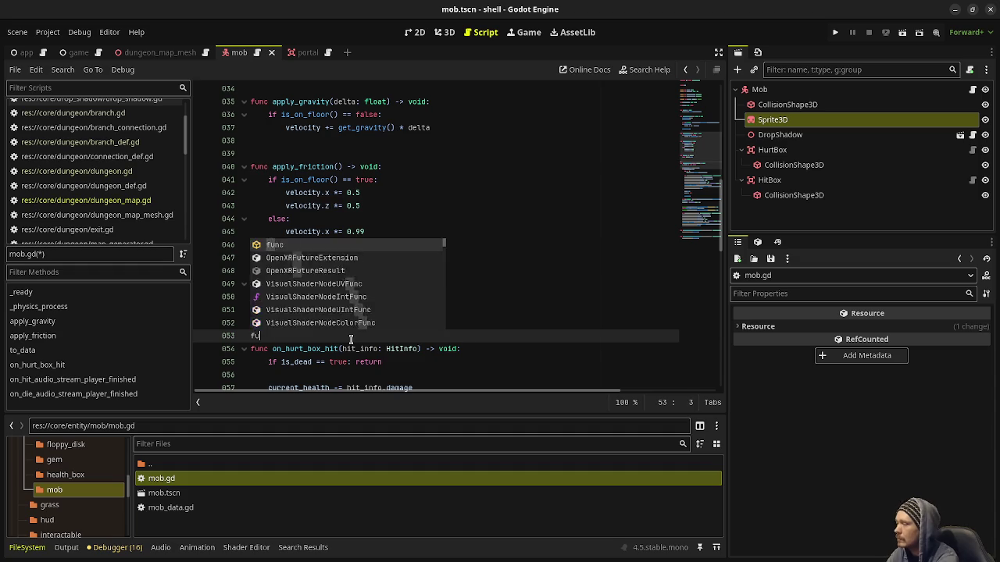
text(nc from_data(mob)
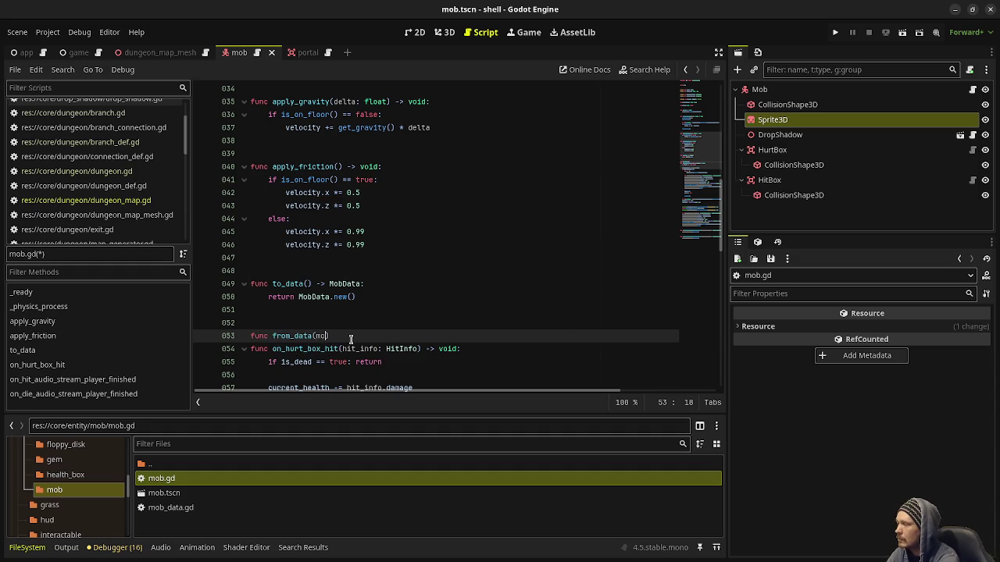
text(_data: MobD)
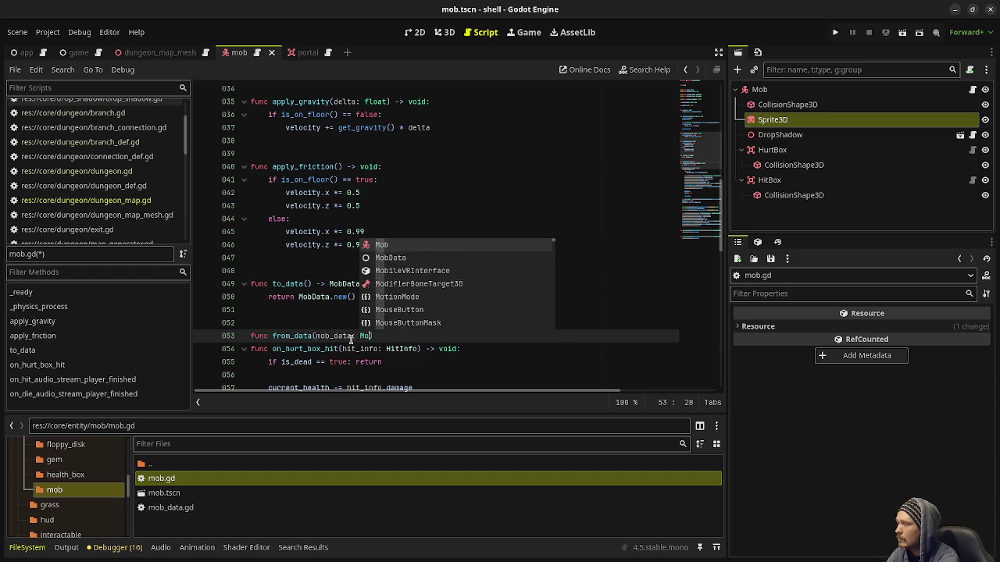
key(Return)
text(> void:)
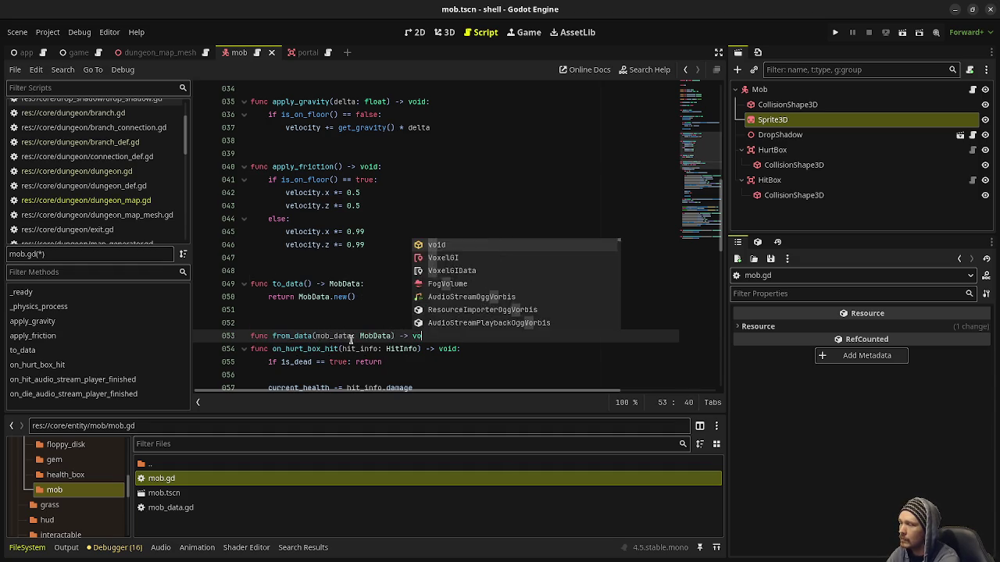
key(Return)
text(global_positio)
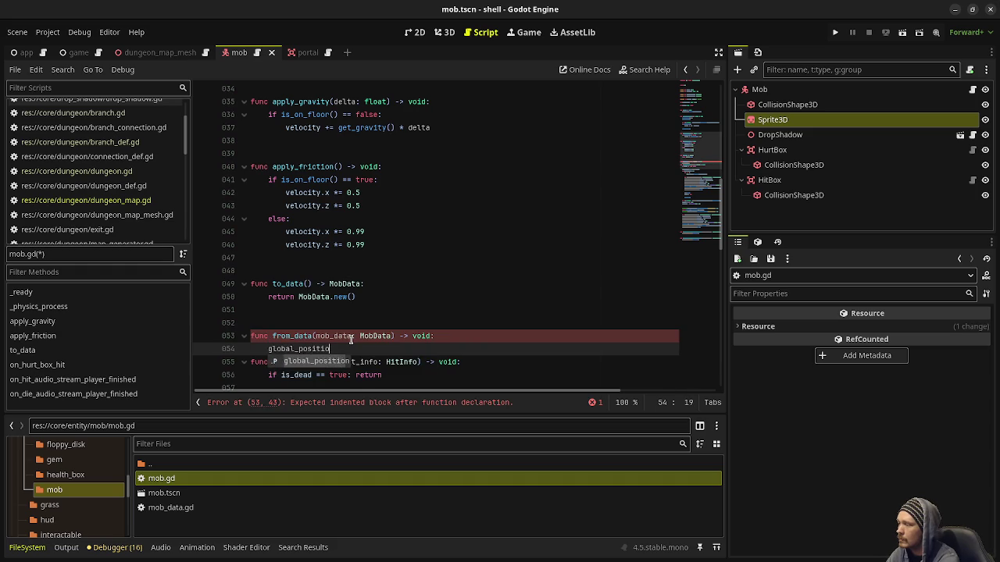
text(n = mob_data.position)
key(Return)
key(Return)
key(ctrl+s)
Pass global_position into MobData.new() and save mob.gd.
click(351, 297)
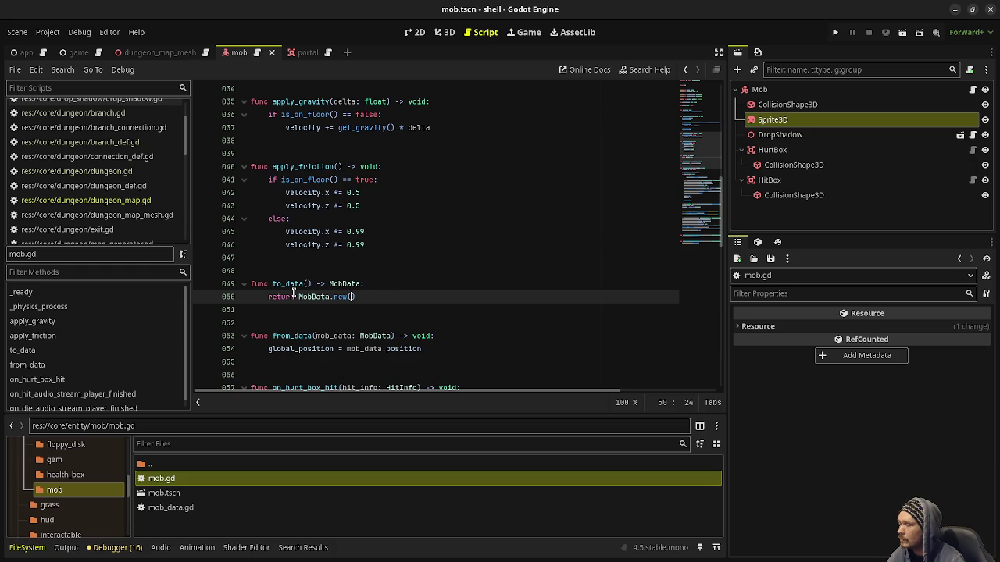
text(g)
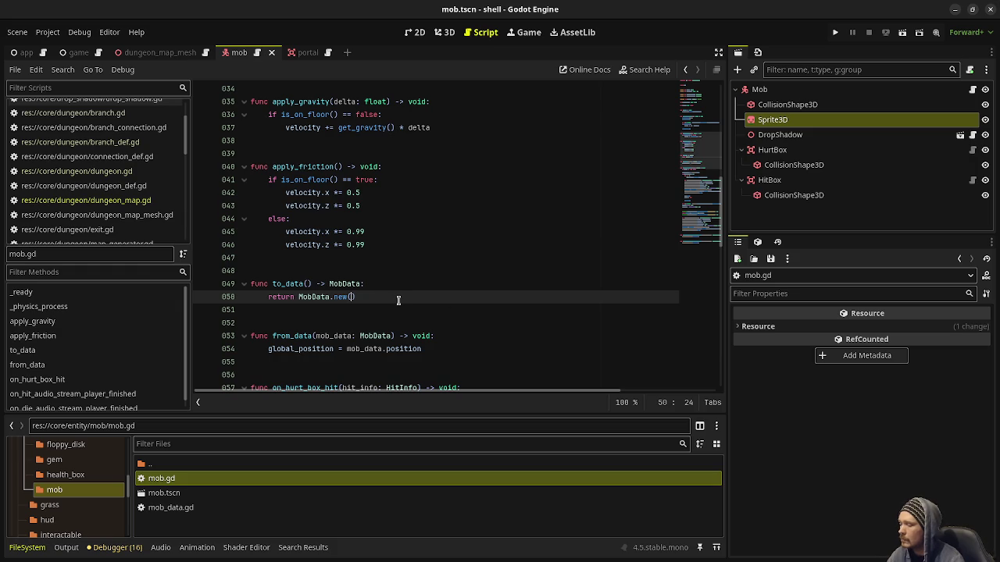
text(lobal_position)
key(ctrl+s)
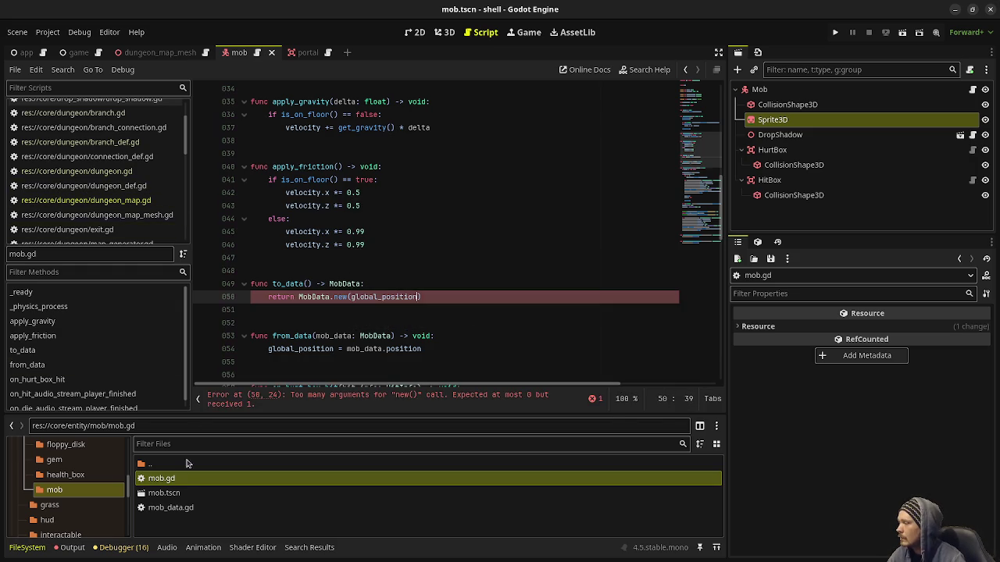
Open mob_data.gd and start an _init constructor below the position variable.
click(165, 509)
double_click(165, 509)
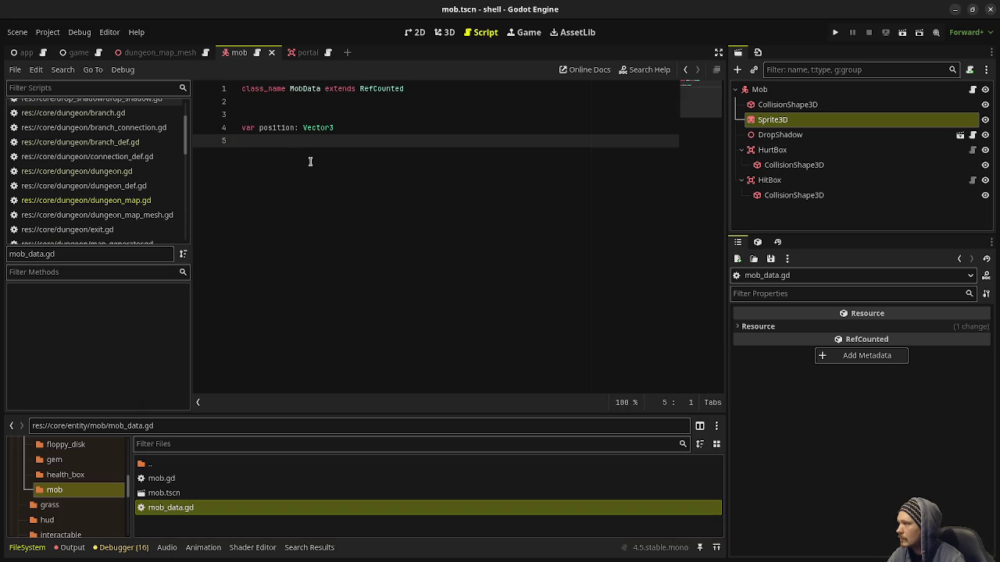
key(Return)
key(Return)
key(Return)
text(func _)
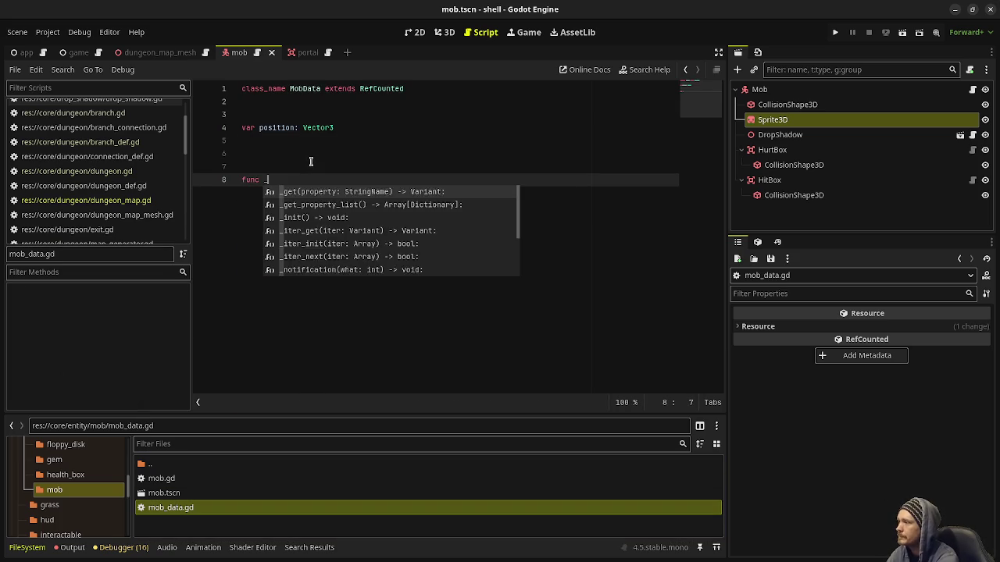
text(init)
key(Return)
Give _init a new_position: Vector3 parameter assigning position = new_position, save, and check the Output log.
text(os)
key(BackSpace)
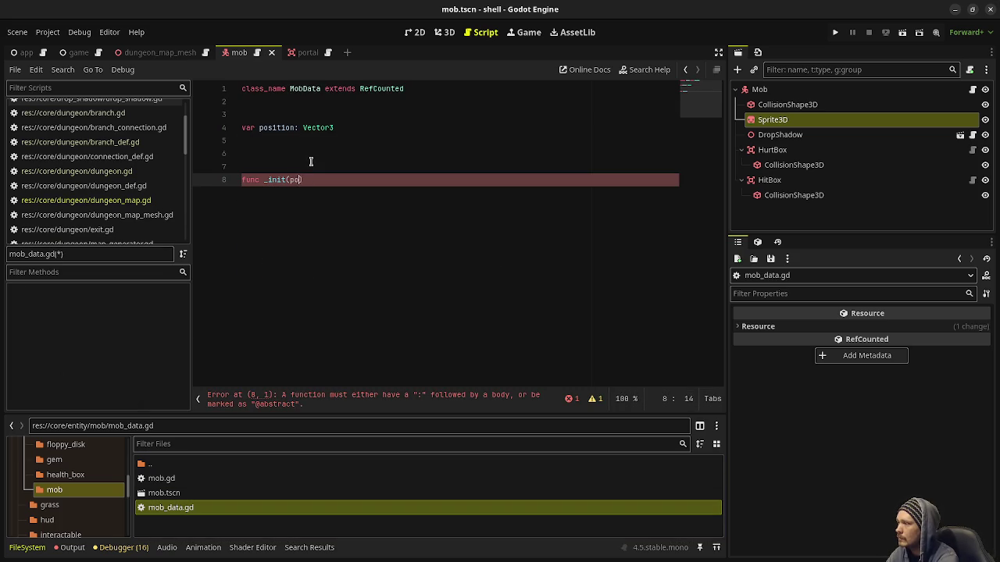
text(new_position)
text(: Vector3)
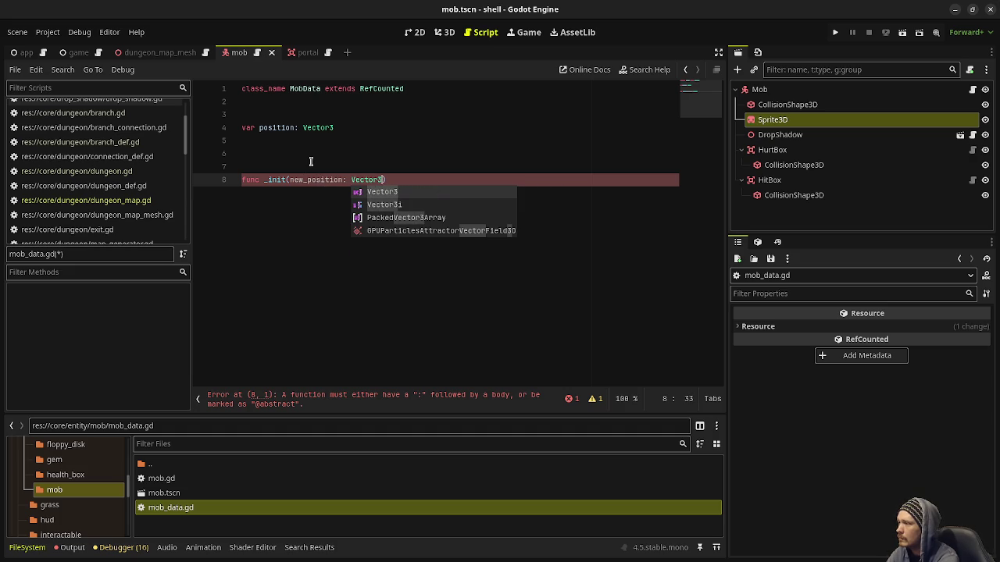
text() -> void:)
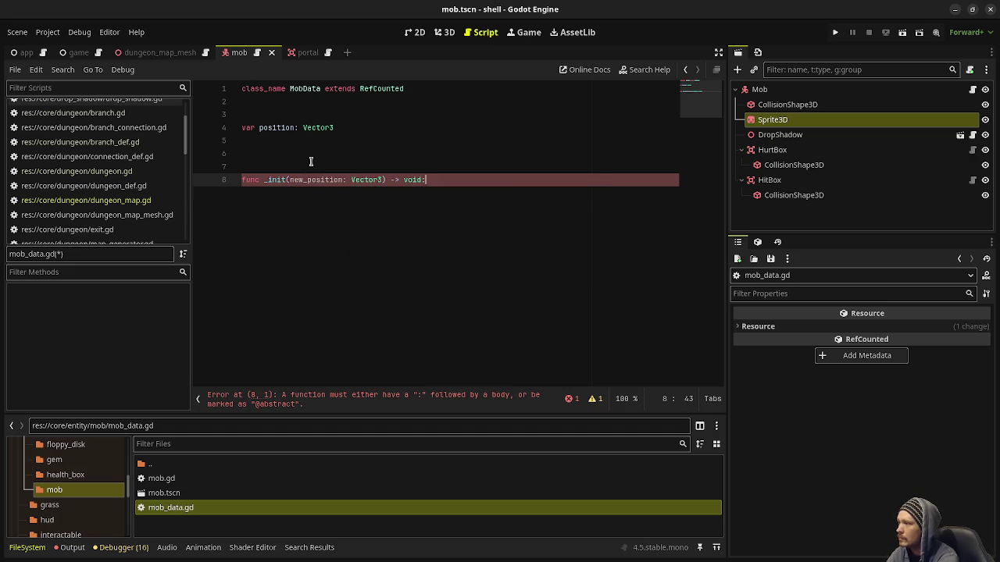
key(Return)
text(position = new_positi)
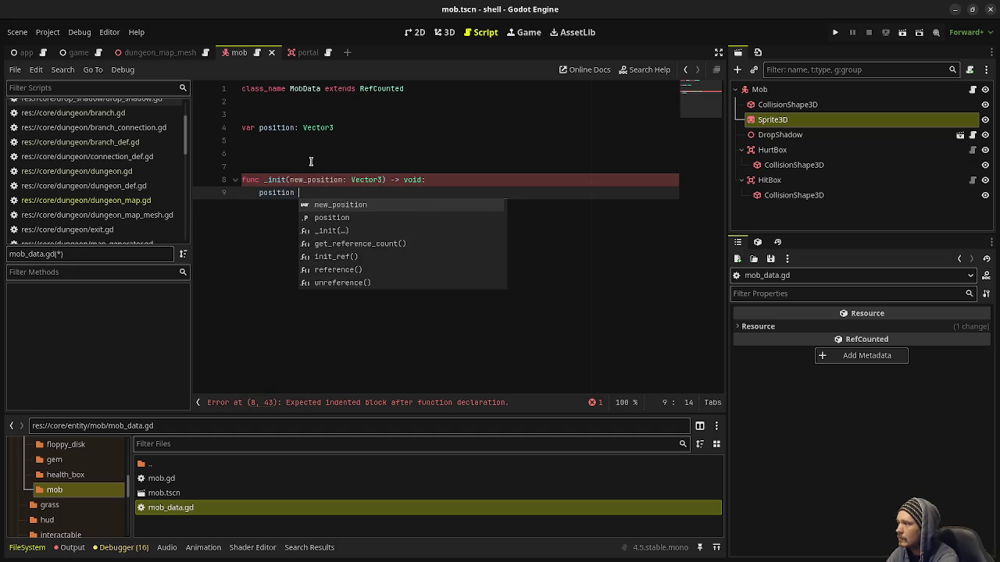
text(on)
key(ctrl+s)
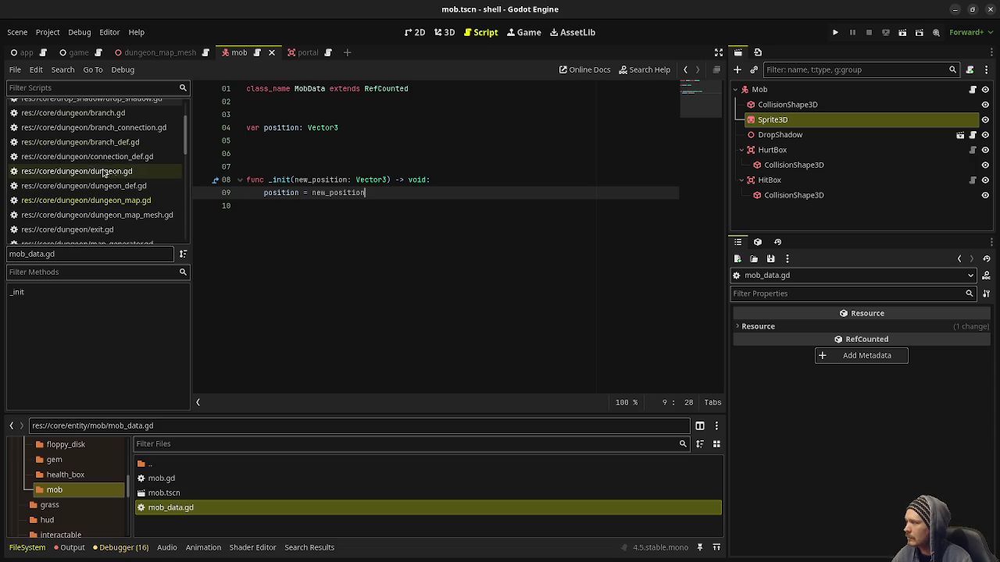
click(70, 546)
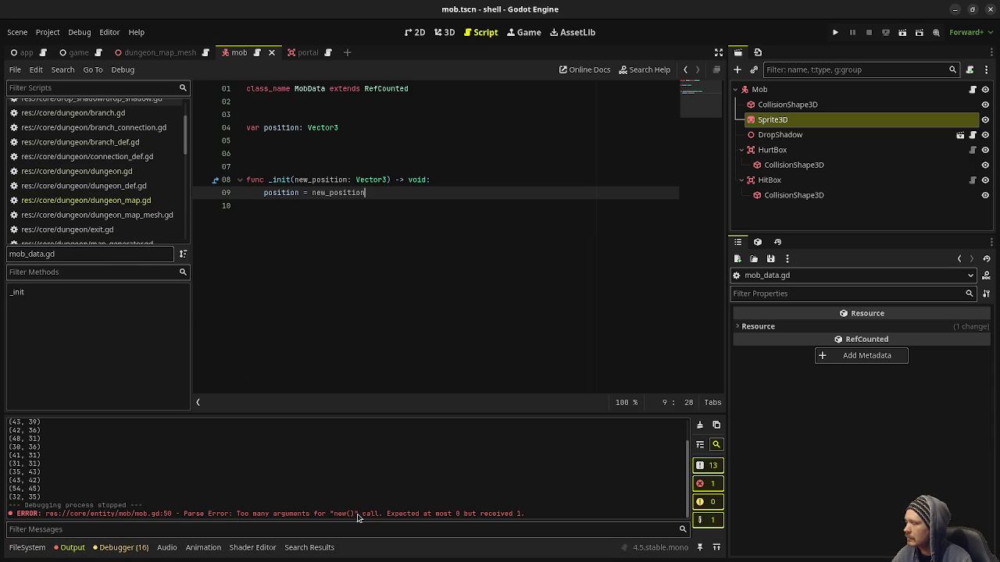
In dungeon_map.gd, declare var mobs: Array[MobData] = [] under the enemy data comment.
click(174, 206)
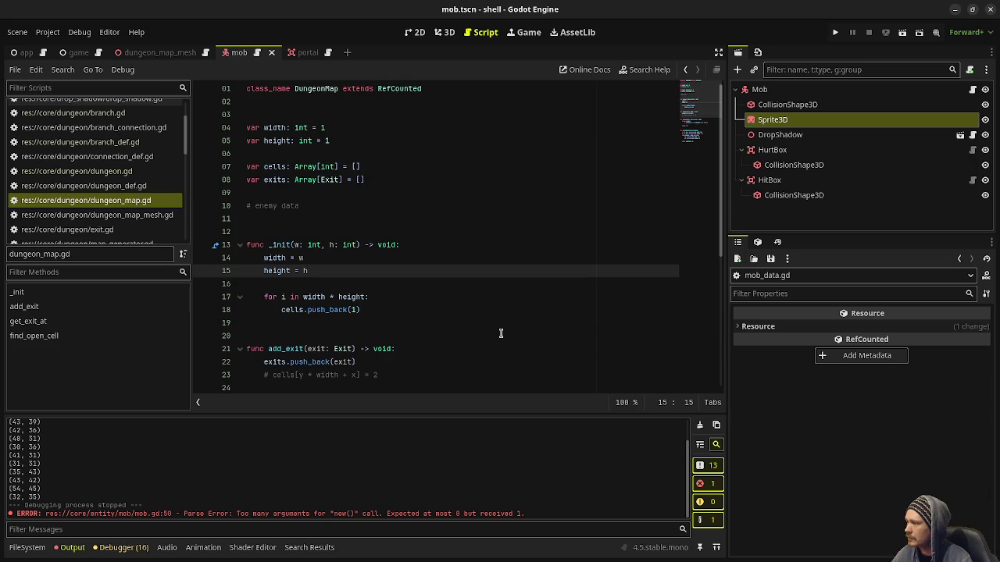
click(456, 326)
scroll(456, 326, down, 5)
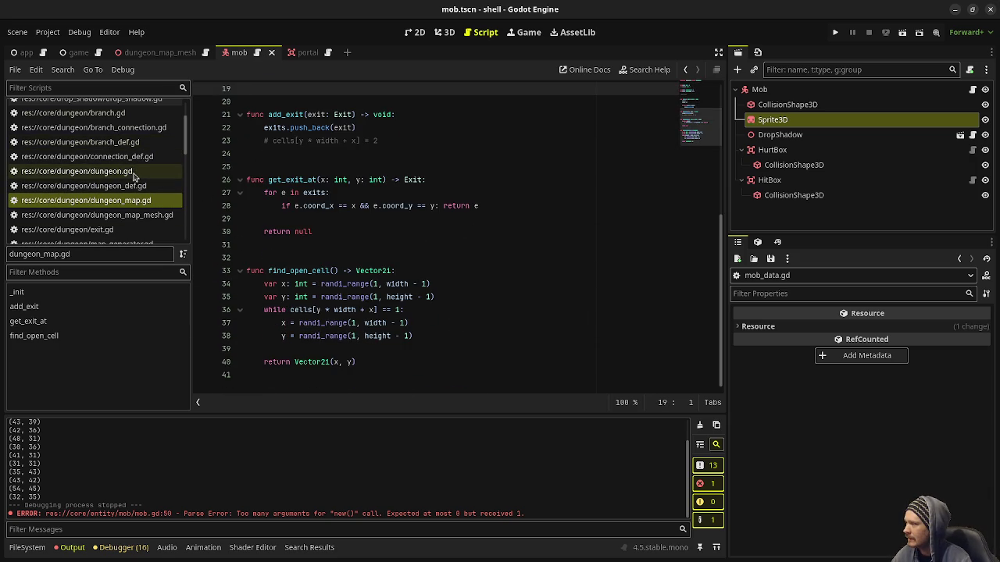
click(135, 204)
scroll(374, 262, up, 6)
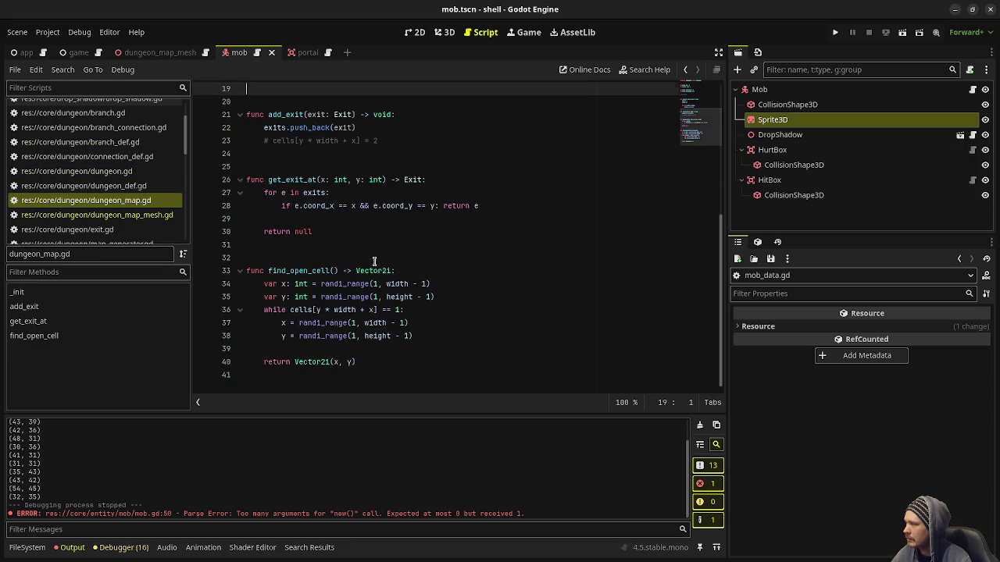
click(368, 205)
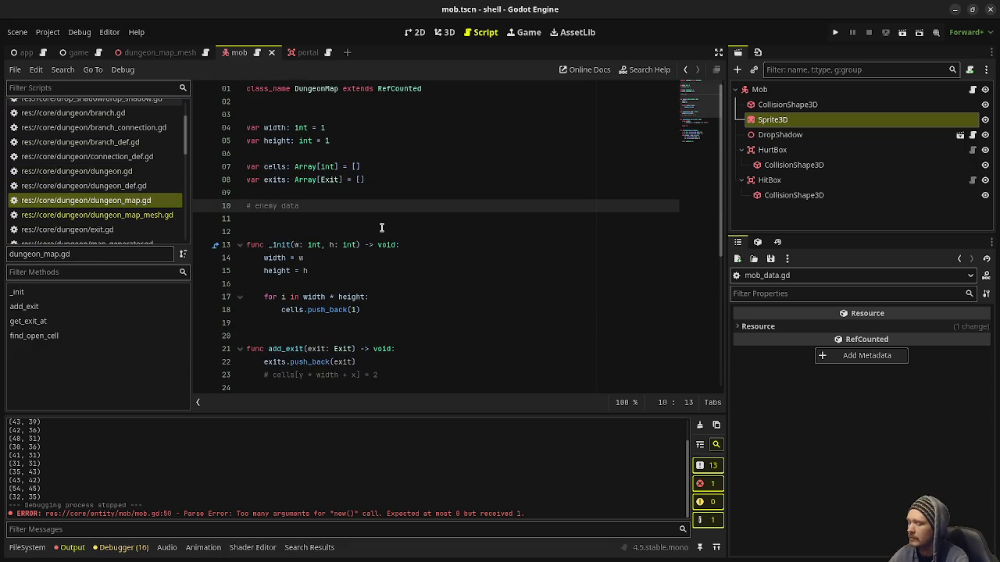
key(Return)
text(var mo)
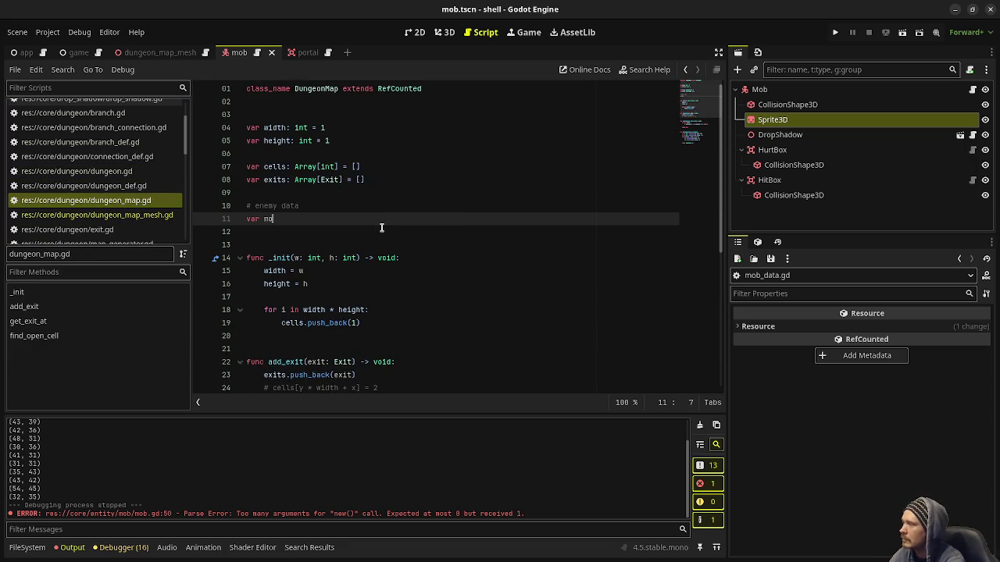
text(bs)
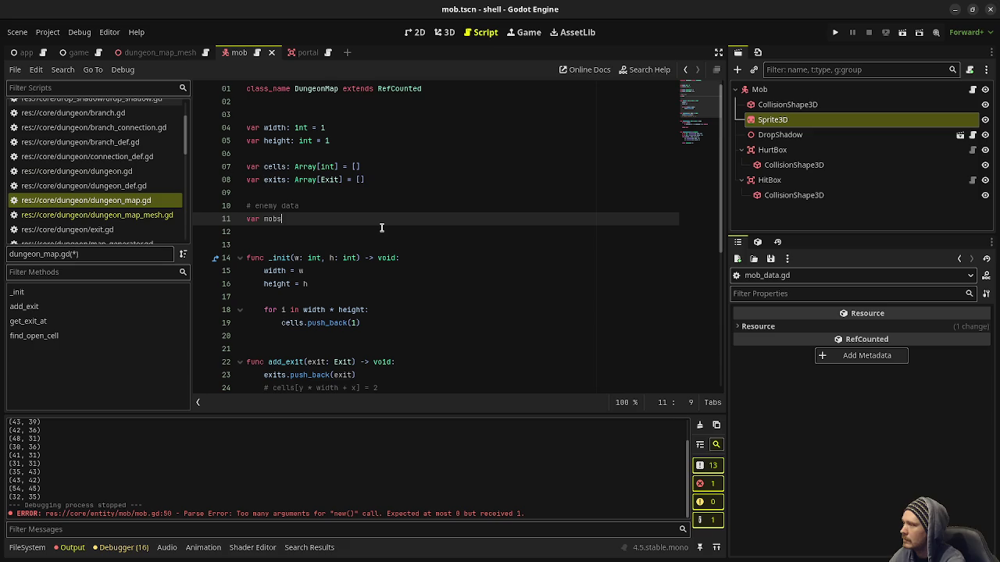
text(: Array[MobData] )
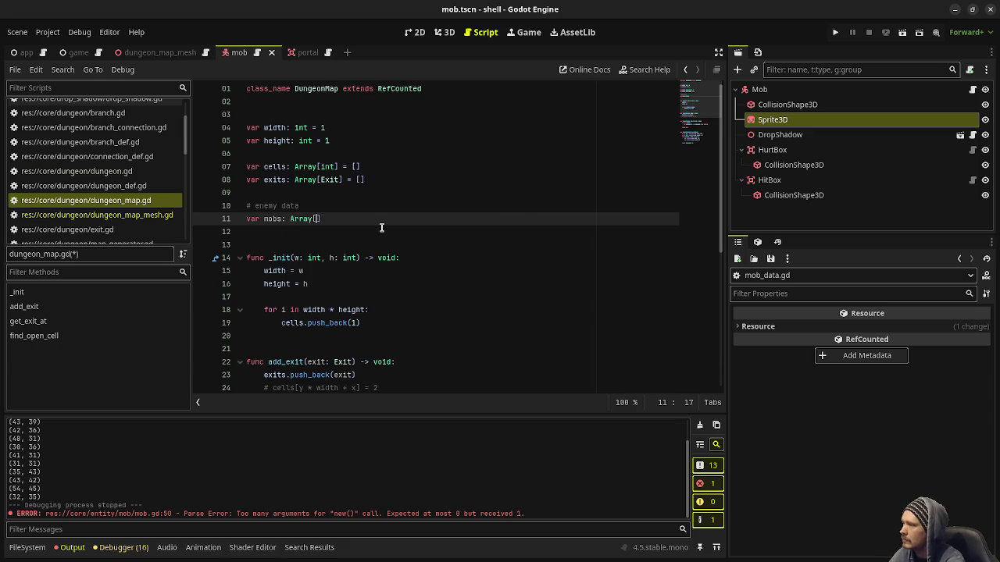
text(= [])
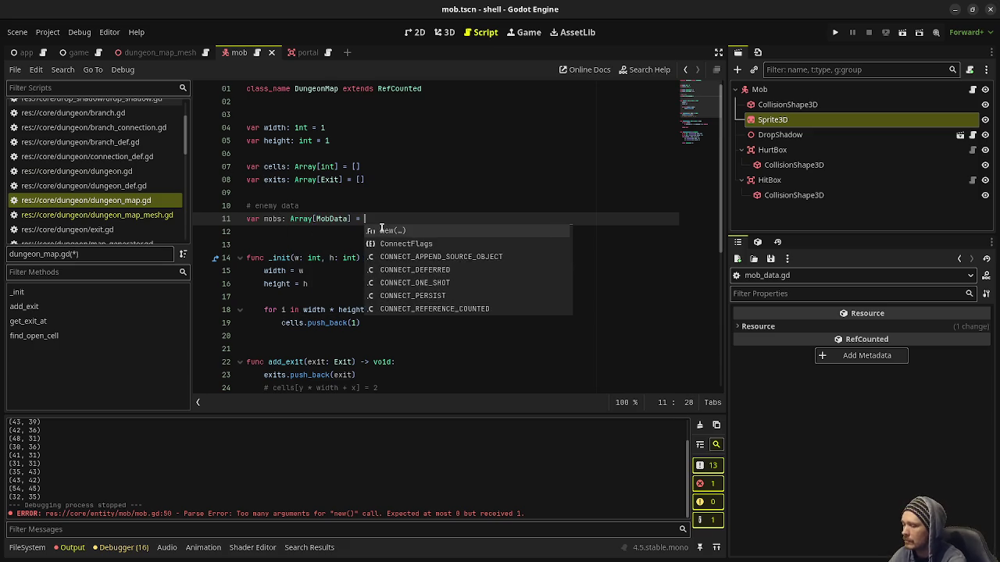
Start func add_mob(mob_data: MobData) -> void: at the end of the script.
scroll(381, 227, down, 6)
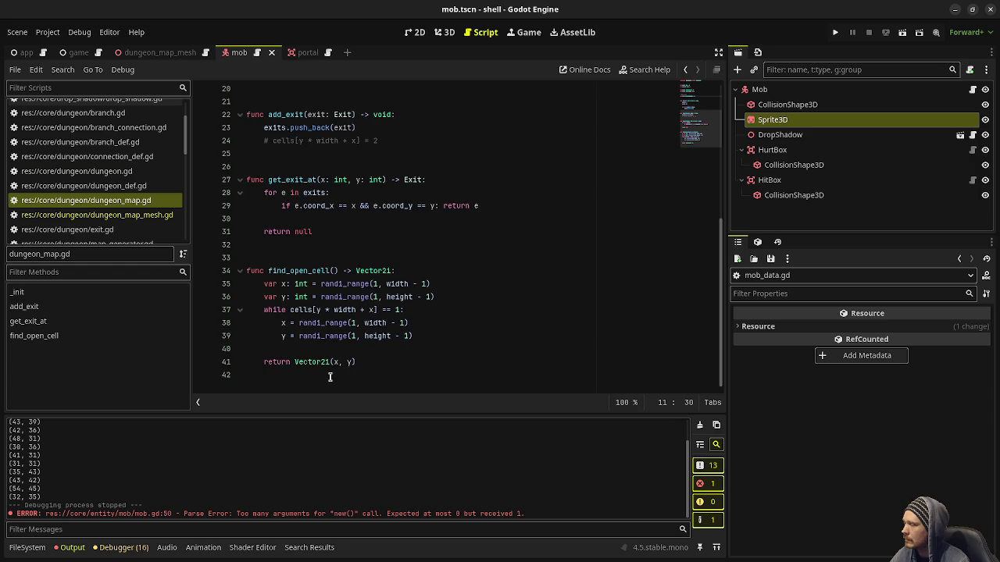
scroll(352, 261, up, 6)
scroll(354, 270, down, 4)
scroll(353, 270, down, 3)
click(344, 375)
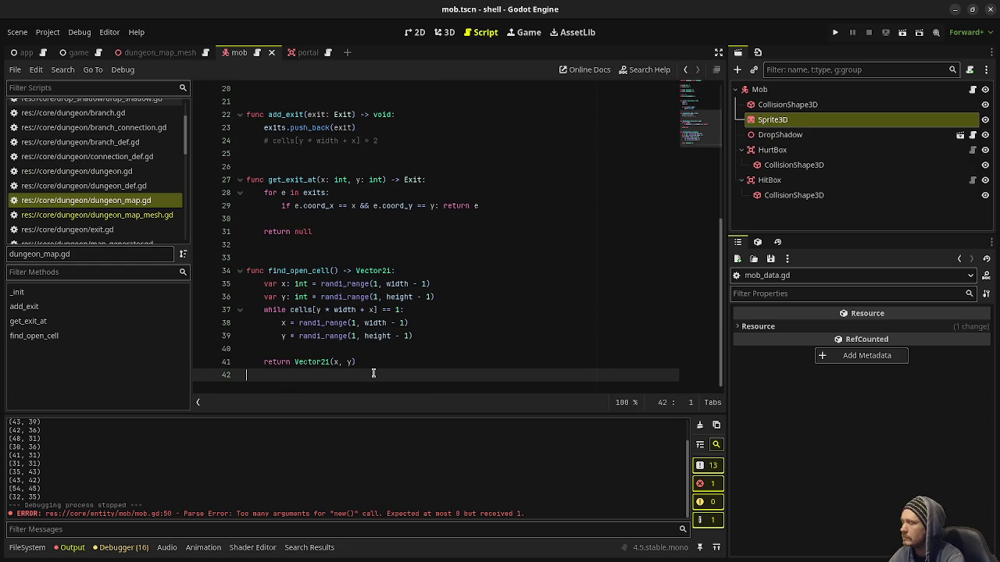
key(Return)
key(Return)
text(func add_mob()
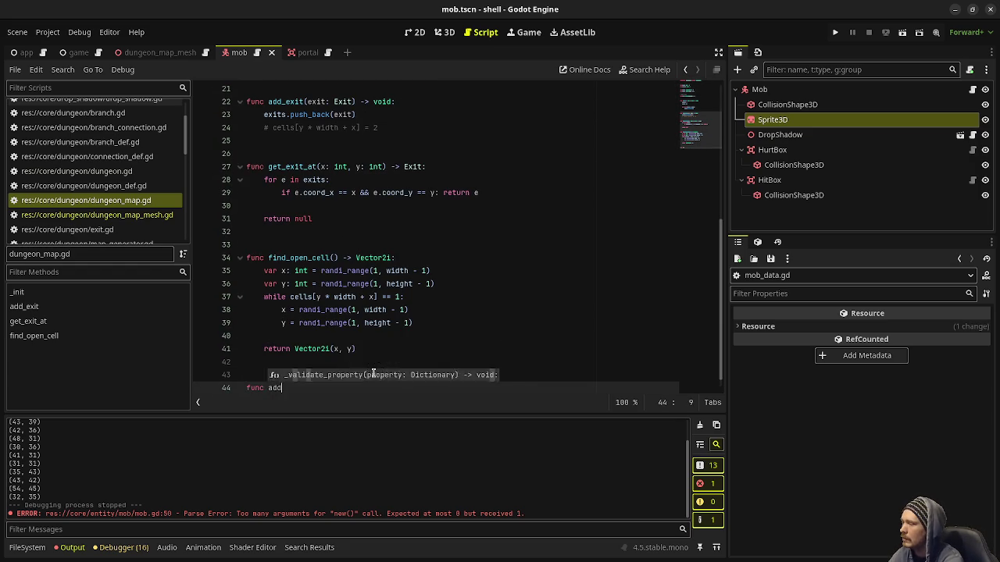
text(mob_data: MobData) -> void:)
Begin add_mob's body with mobs, then return to the mobs declaration on line 11.
key(Return)
text(mobs)
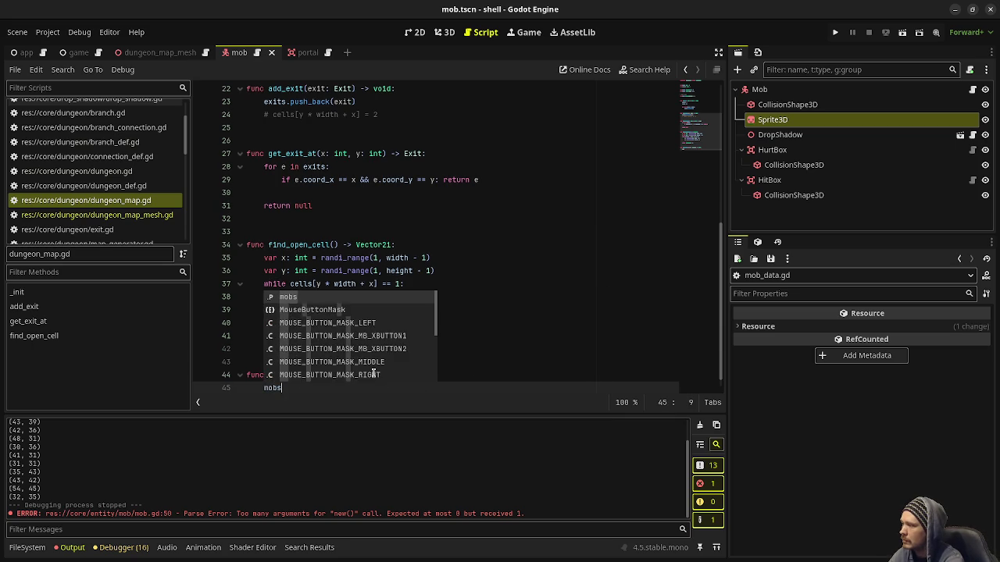
text(.push_)
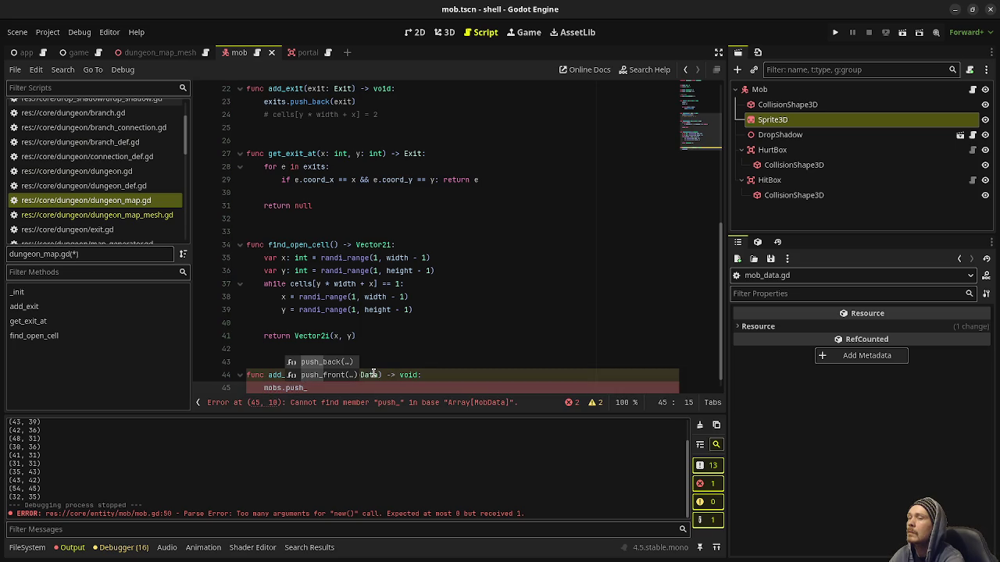
text(ba)
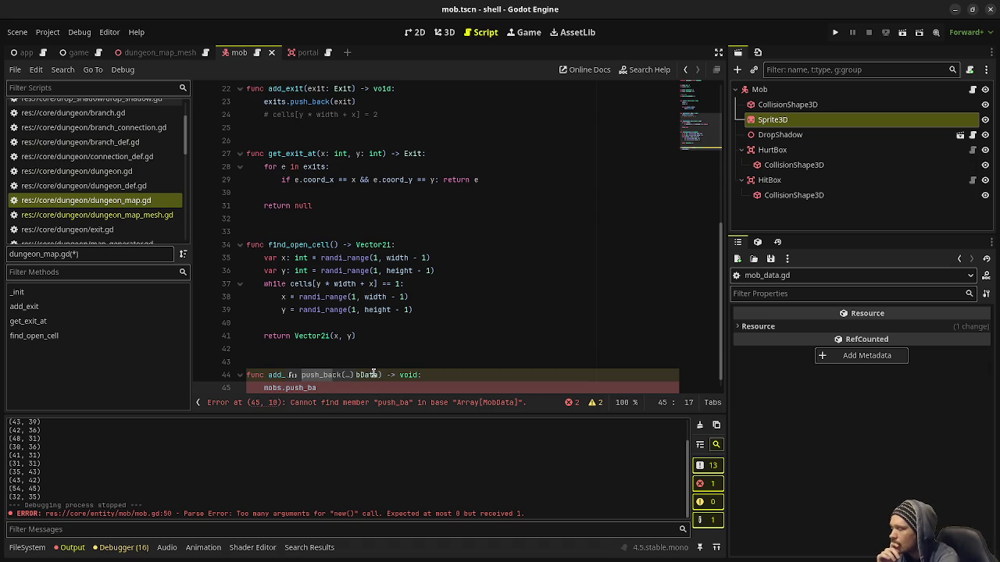
key(BackSpace)
key(BackSpace)
key(BackSpace)
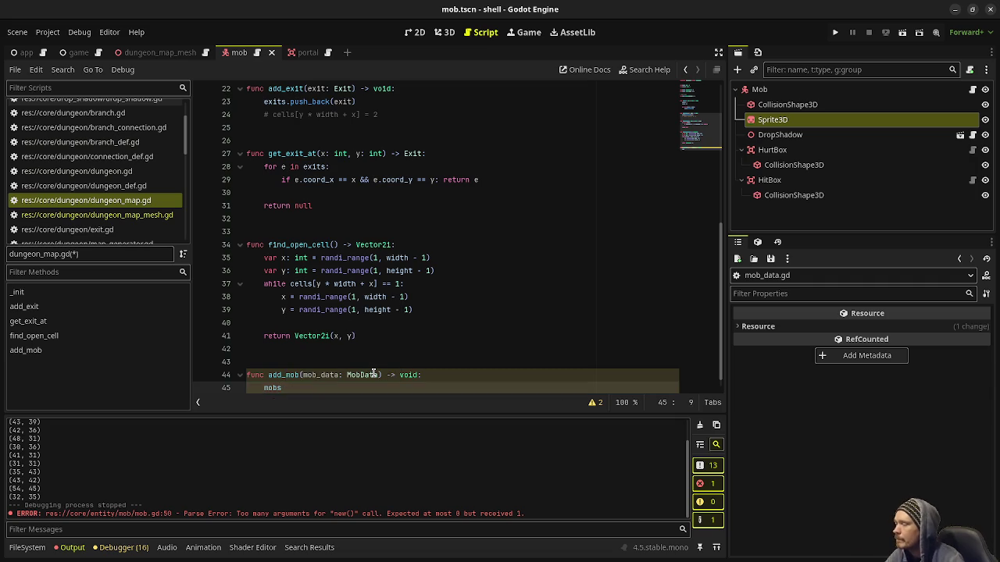
scroll(374, 375, up, 7)
click(295, 221)
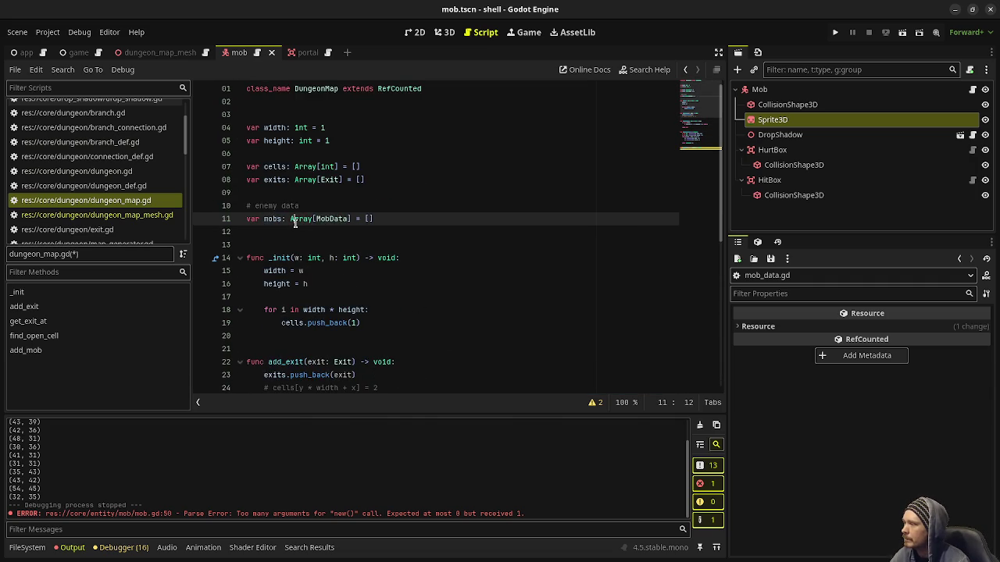
Change the mobs declaration to Dictionary[String, MobData] = {} and save dungeon_map.gd.
double_click(296, 221)
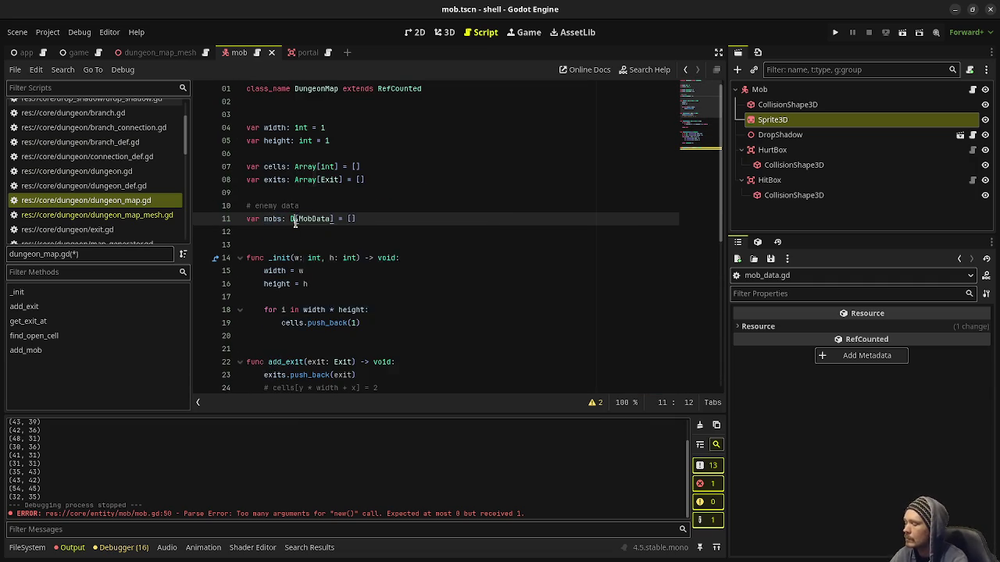
text(Dictio)
key(Return)
key(Right)
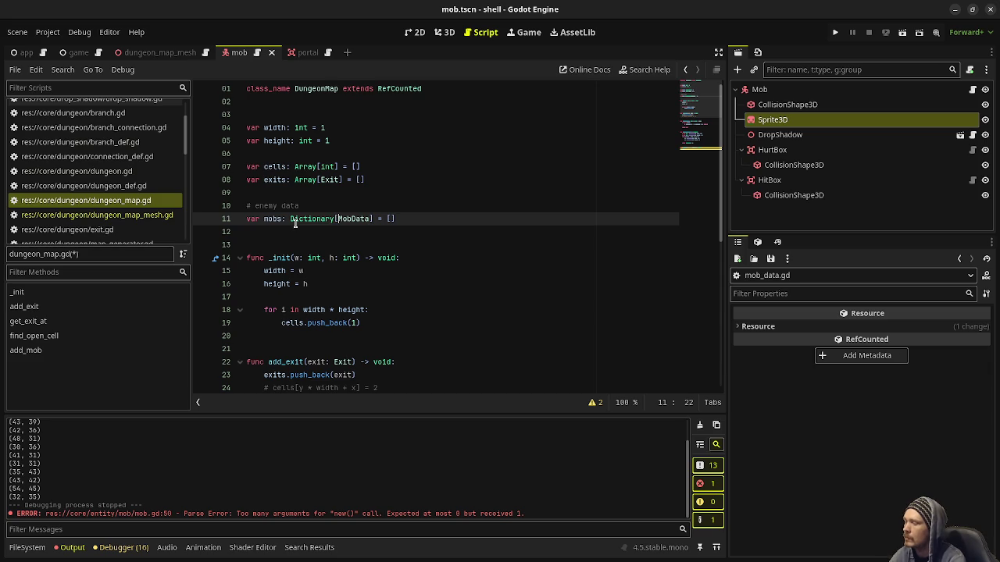
text(String,)
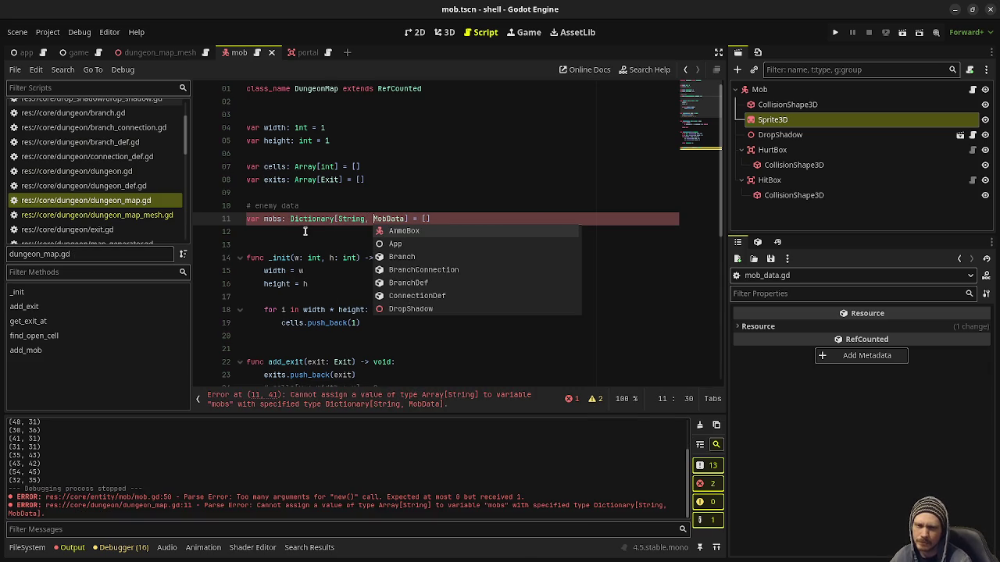
mouse_move(284, 257)
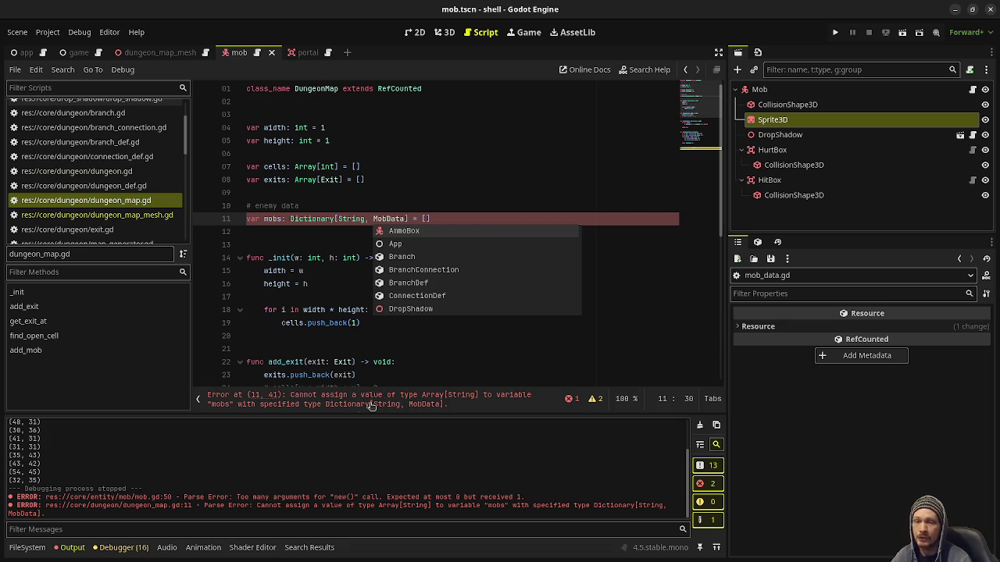
click(412, 176)
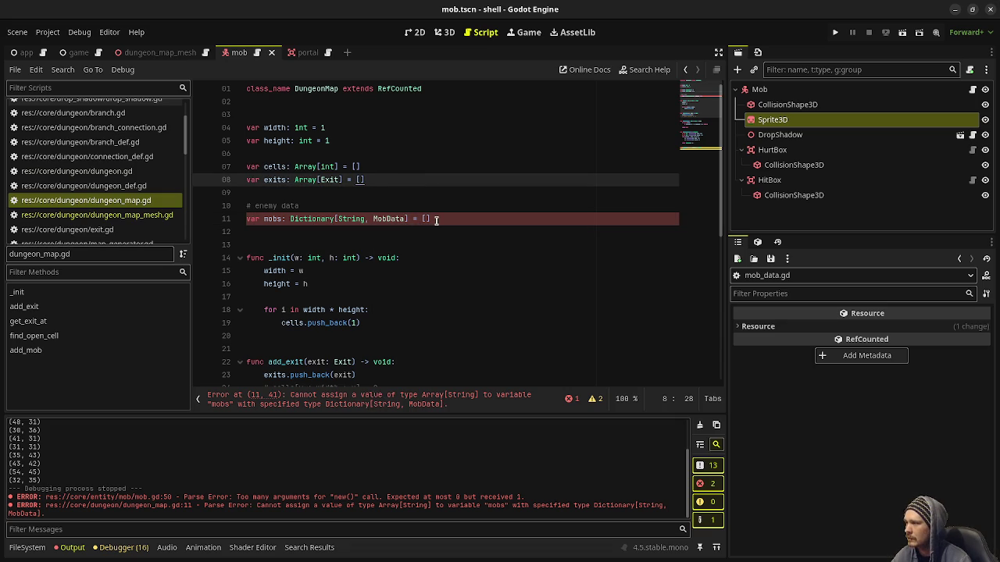
click(436, 220)
key(BackSpace)
key(BackSpace)
text({})
key(ctrl+s)
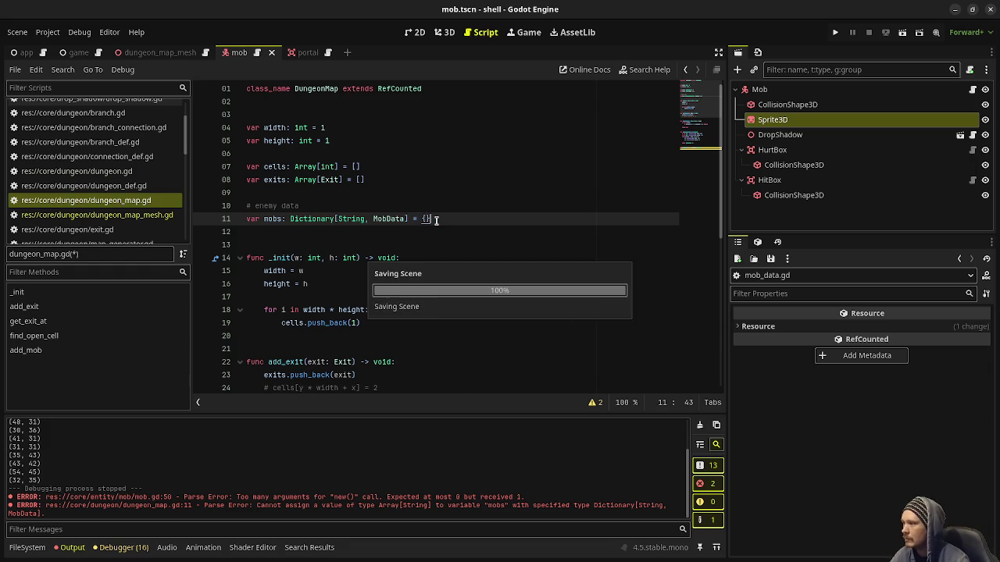
Start writing a mobs.set( call in the add_mob body.
scroll(417, 297, down, 4)
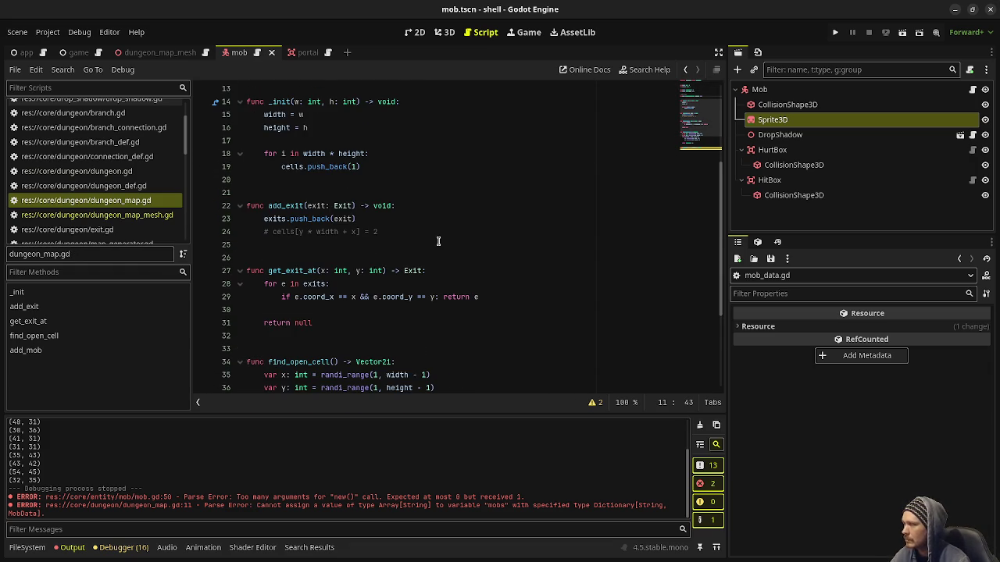
scroll(393, 257, down, 2)
scroll(393, 258, down, 2)
click(302, 362)
text(mobs)
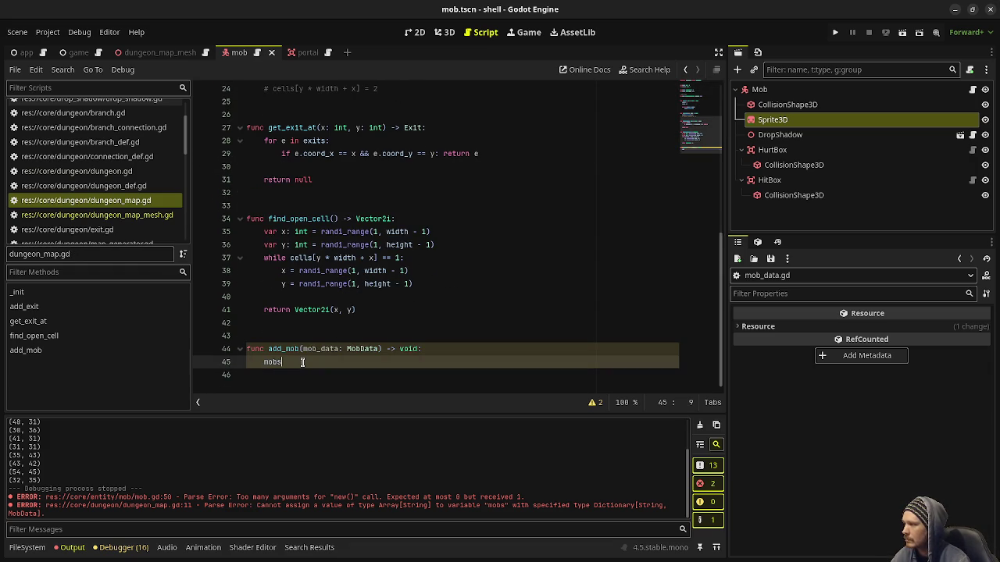
text(.)
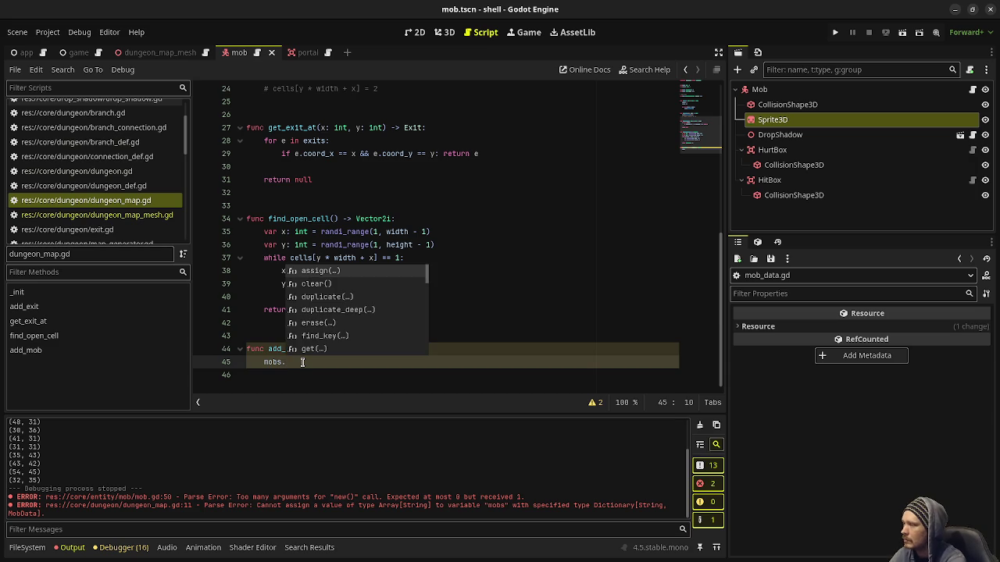
text(set)
text(()
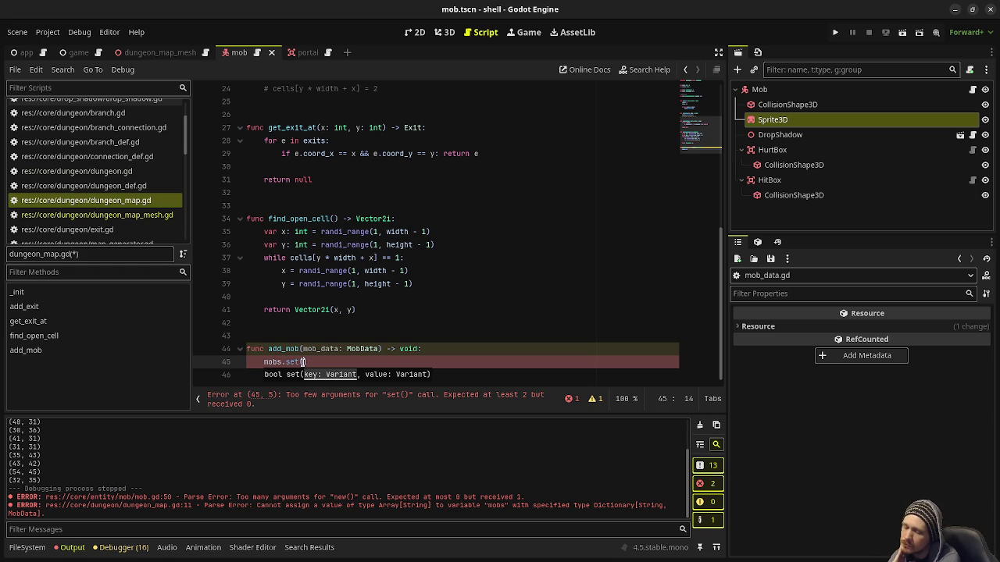
Revert the mobs declaration to Array[MobData] = [] and save the script.
scroll(263, 207, up, 7)
click(357, 201)
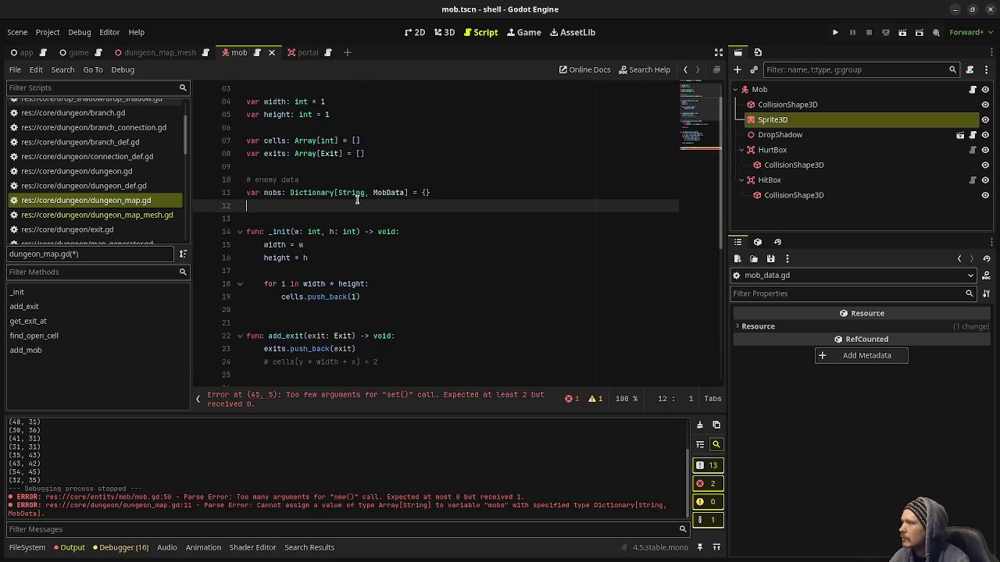
key(ctrl+z)
key(ctrl+z)
key(ctrl+z)
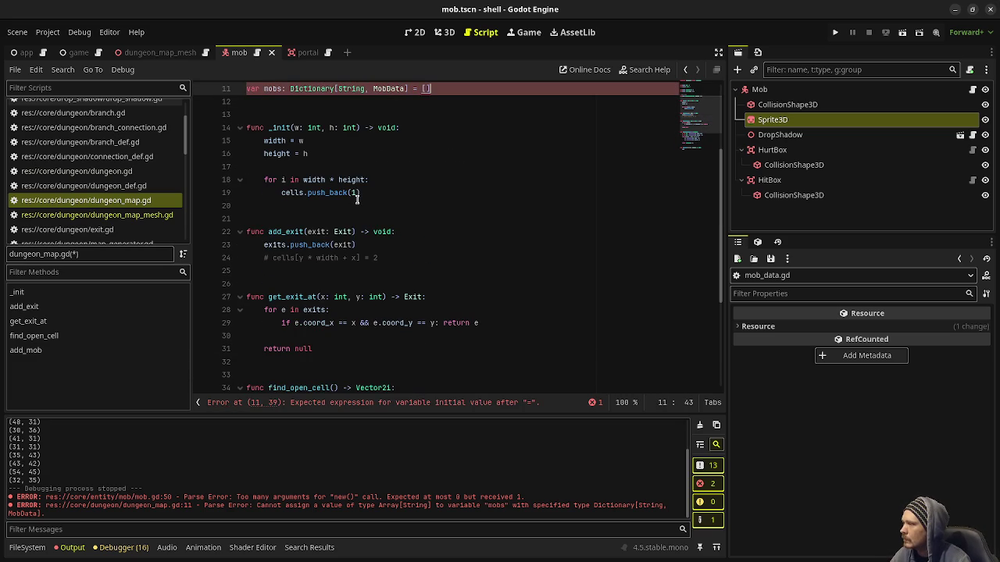
key(ctrl+z)
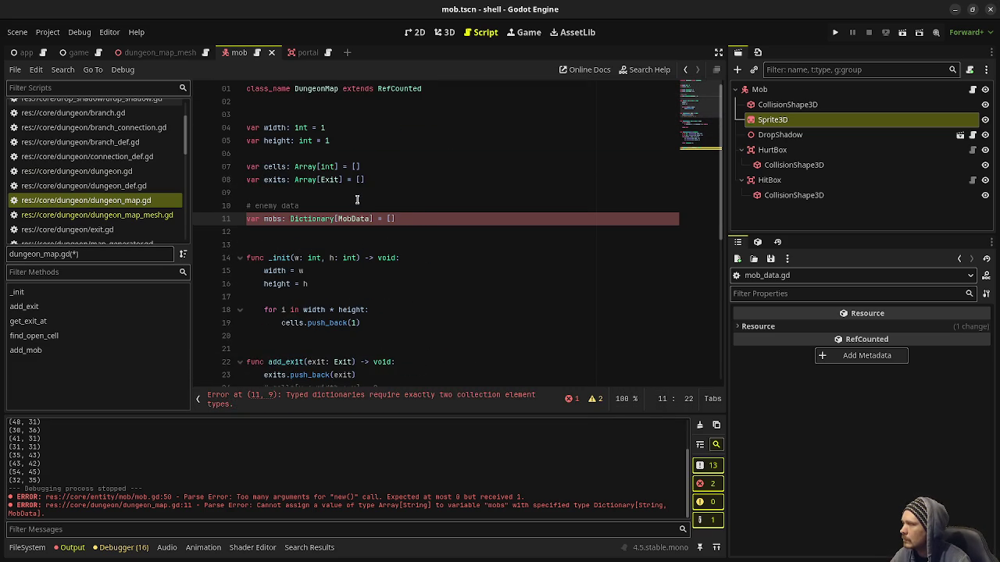
key(ctrl+z)
key(ctrl+s)
key(ctrl+z)
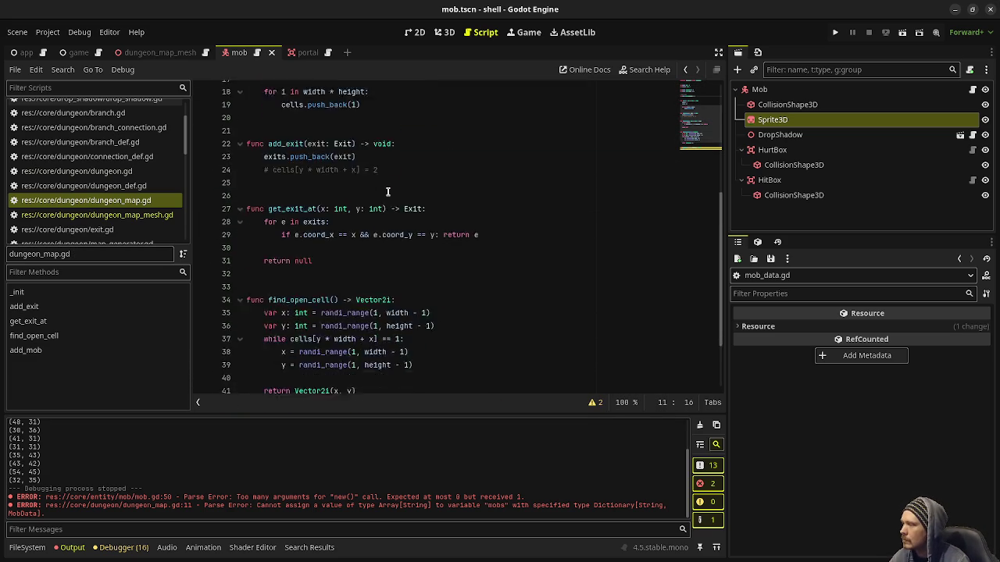
click(292, 365)
Write mobs.push_back(mob_data) as the add_mob body.
text(.push)
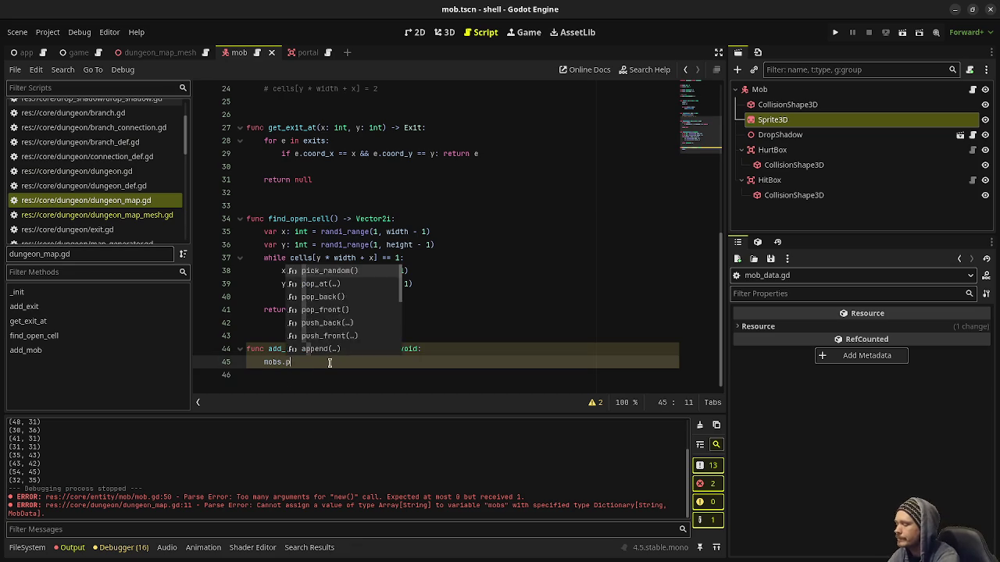
key(Return)
text(mob_data)
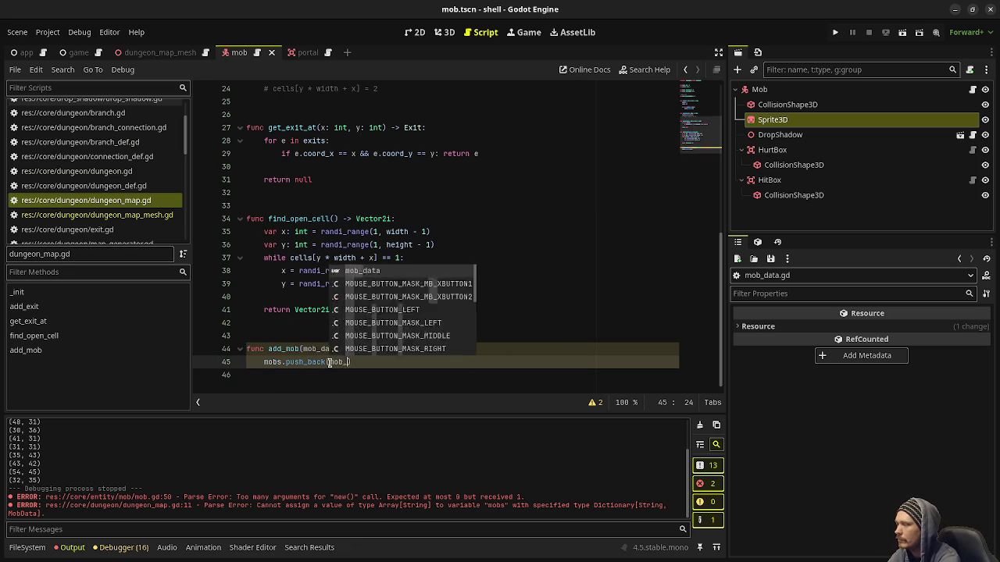
key(End)
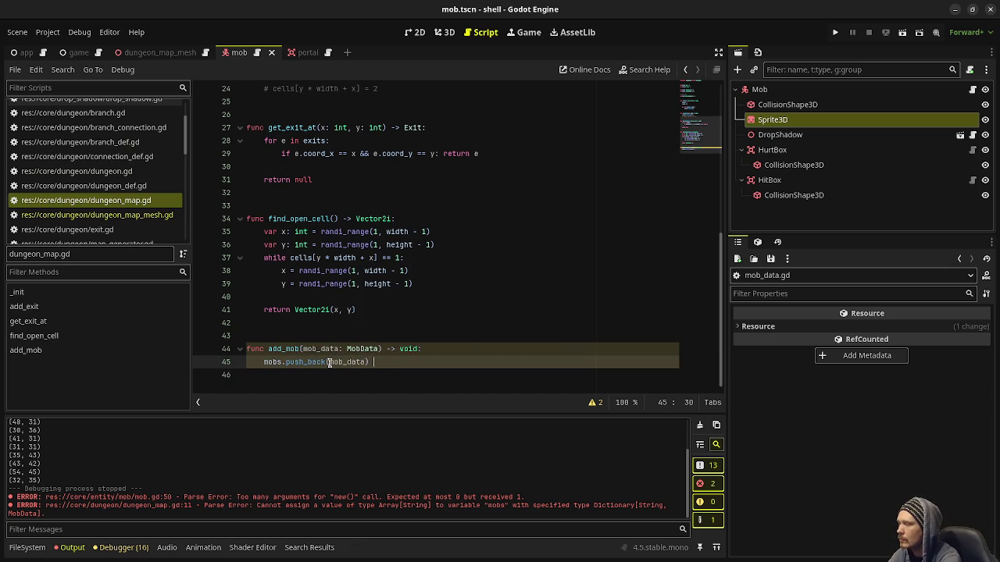
Start a get_mob_data function, then remove it and the extra blank lines, and save.
key(Return)
key(BackSpace)
key(Return)
key(Return)
text(func g)
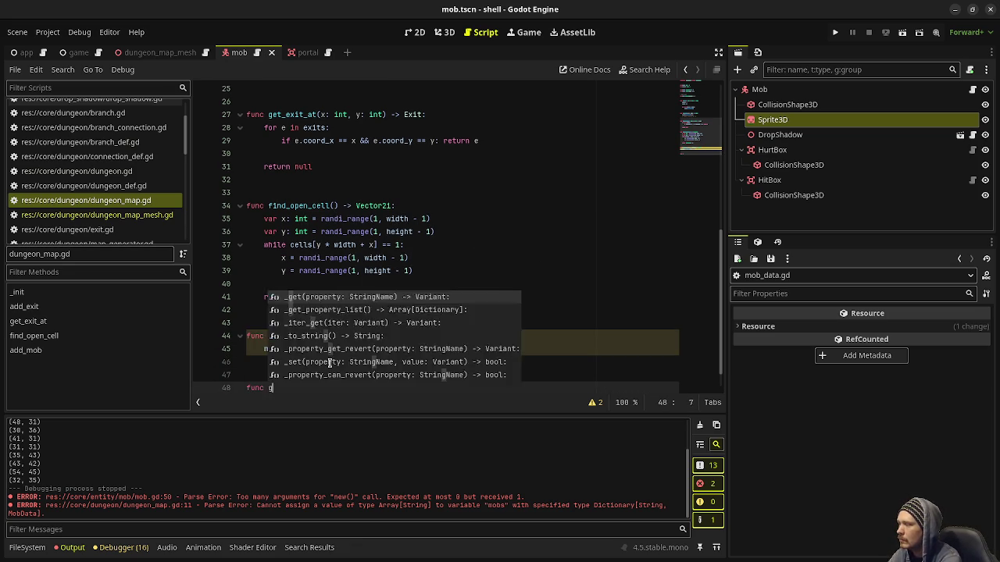
text(et_mob)
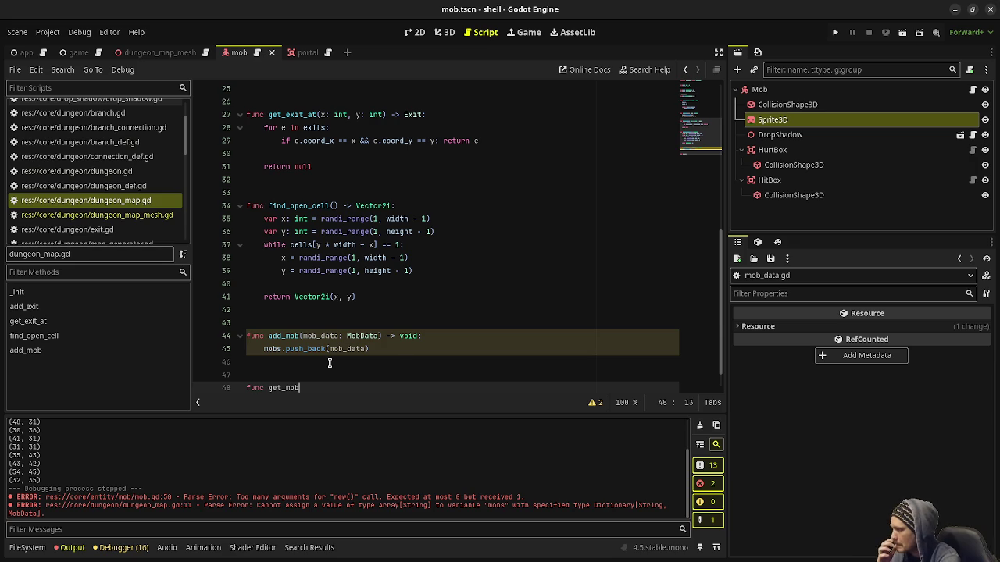
text(_data()
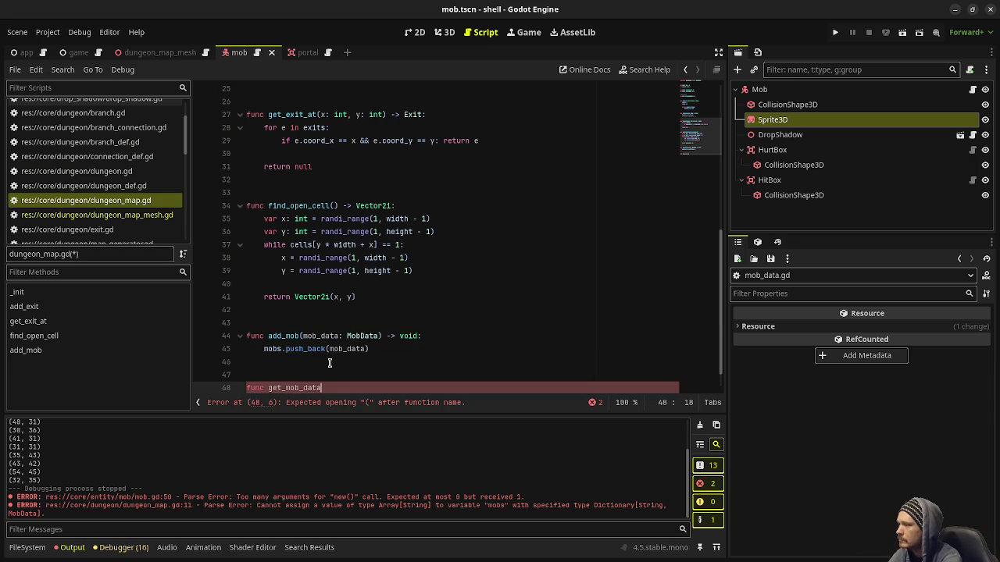
key(BackSpace)
key(BackSpace)
key(BackSpace)
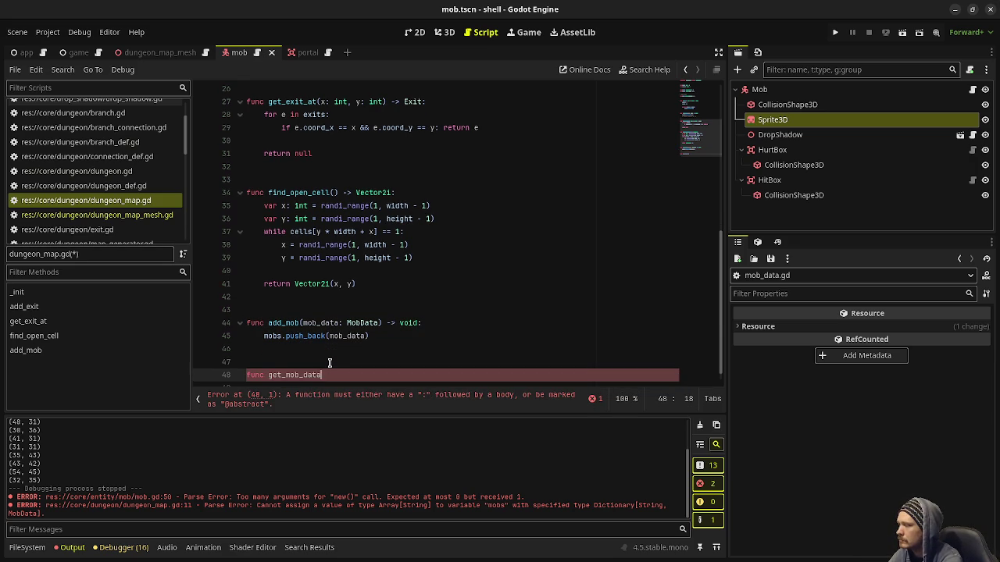
key(BackSpace)
key(BackSpace)
key(BackSpace)
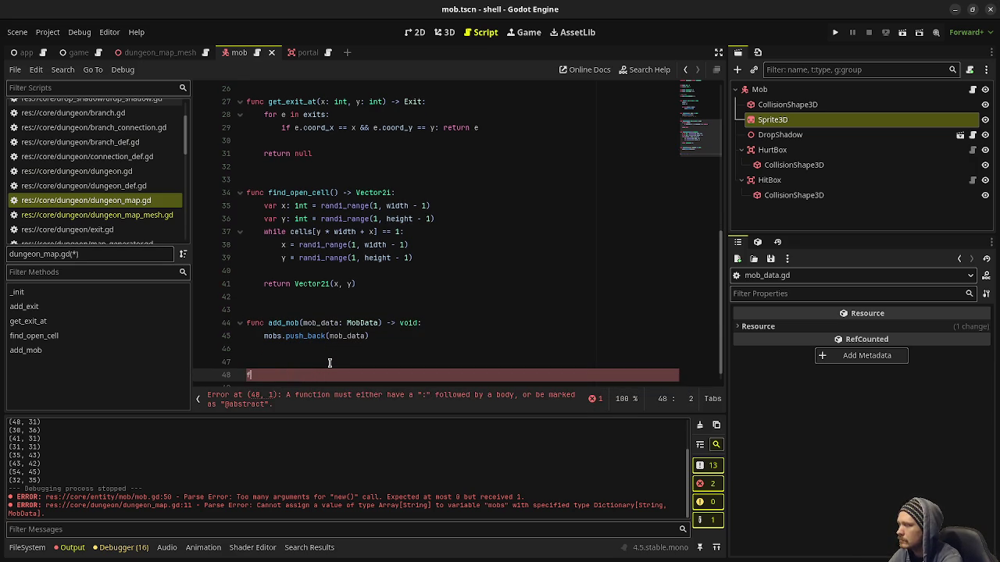
key(Up)
key(BackSpace)
key(ctrl+s)
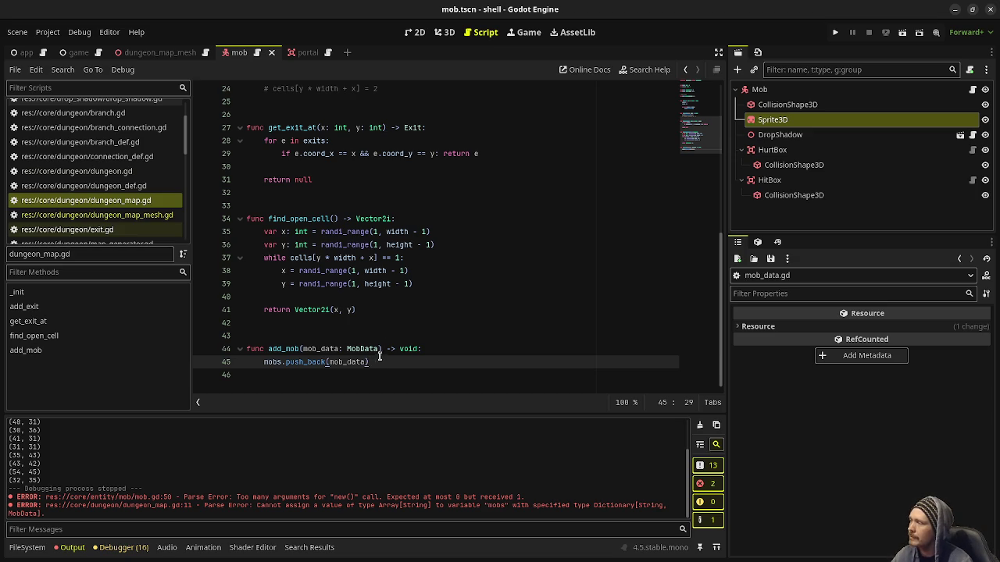
scroll(154, 202, up, 3)
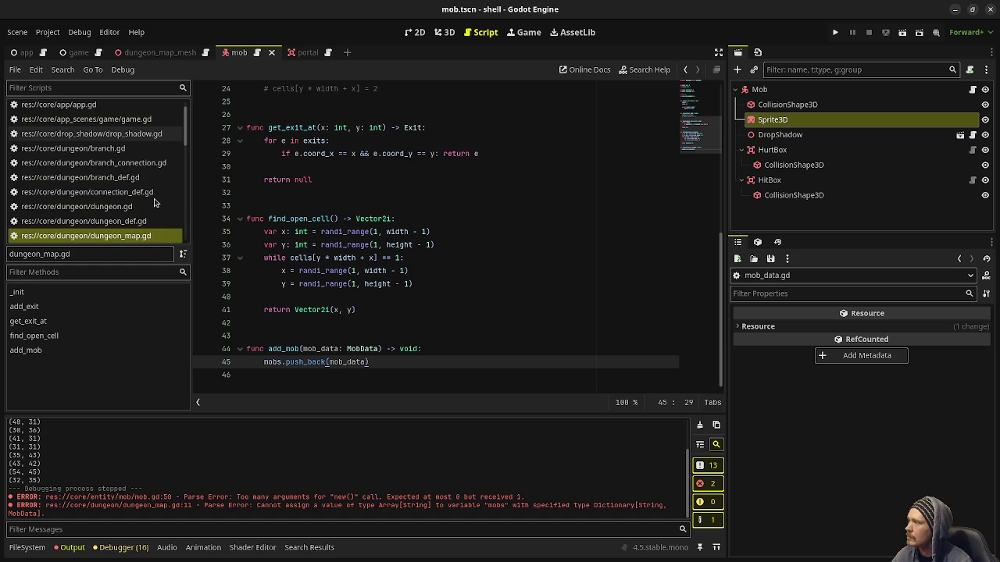
scroll(154, 202, up, 1)
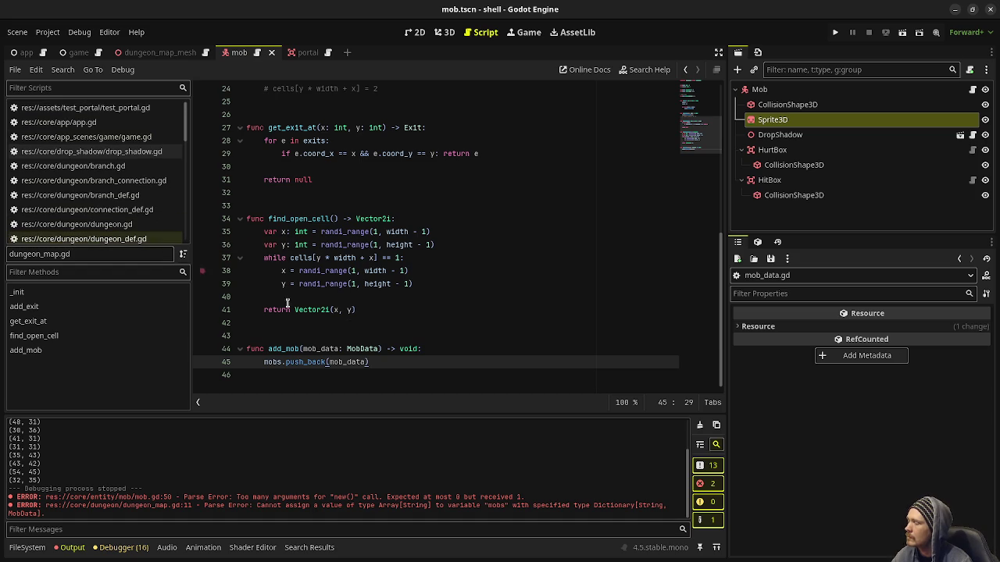
Open game.gd, scroll through the reset code to the loop spawning 10 mobs, then jump back.
click(86, 137)
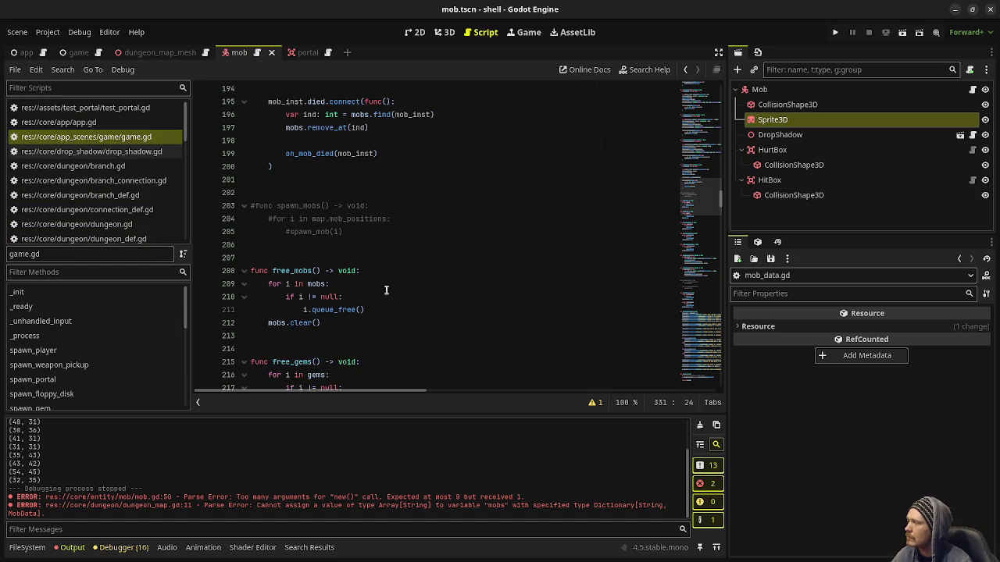
scroll(419, 299, down, 9)
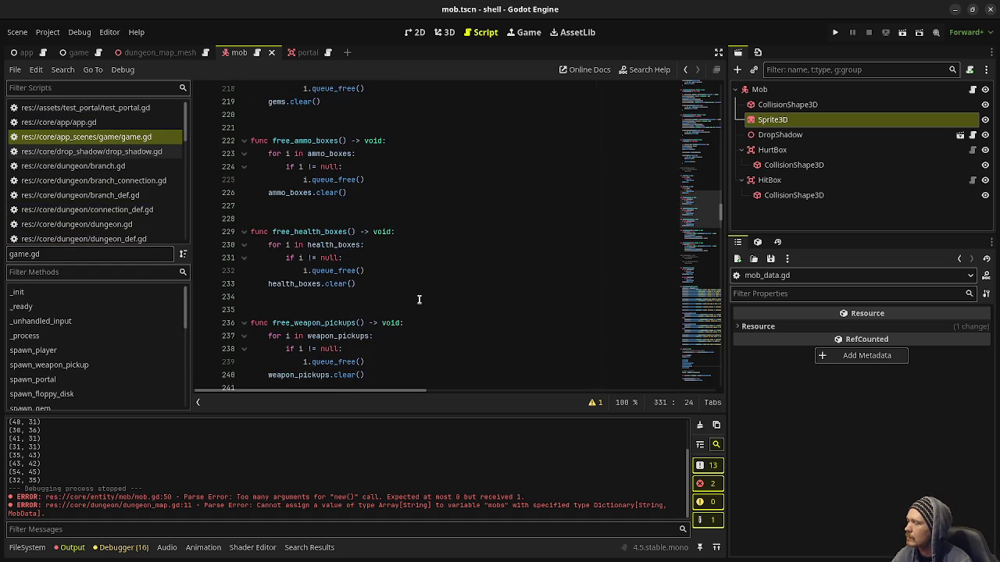
scroll(418, 299, down, 15)
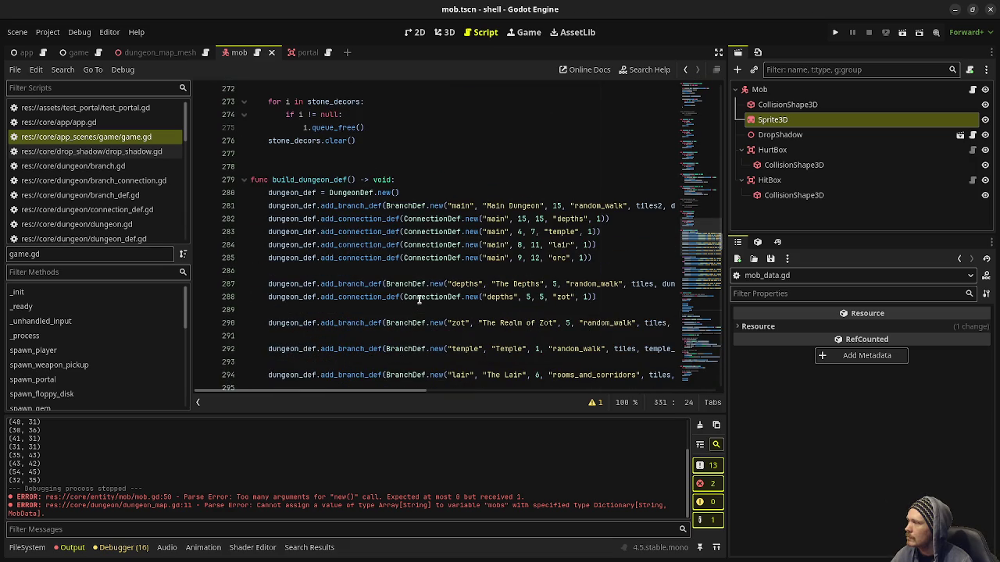
scroll(419, 299, down, 18)
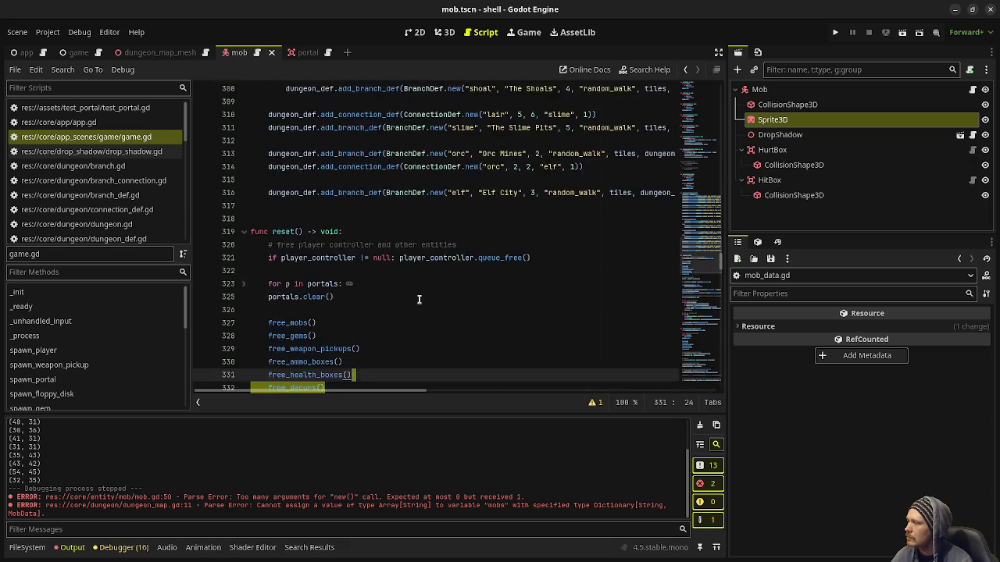
scroll(419, 299, down, 2)
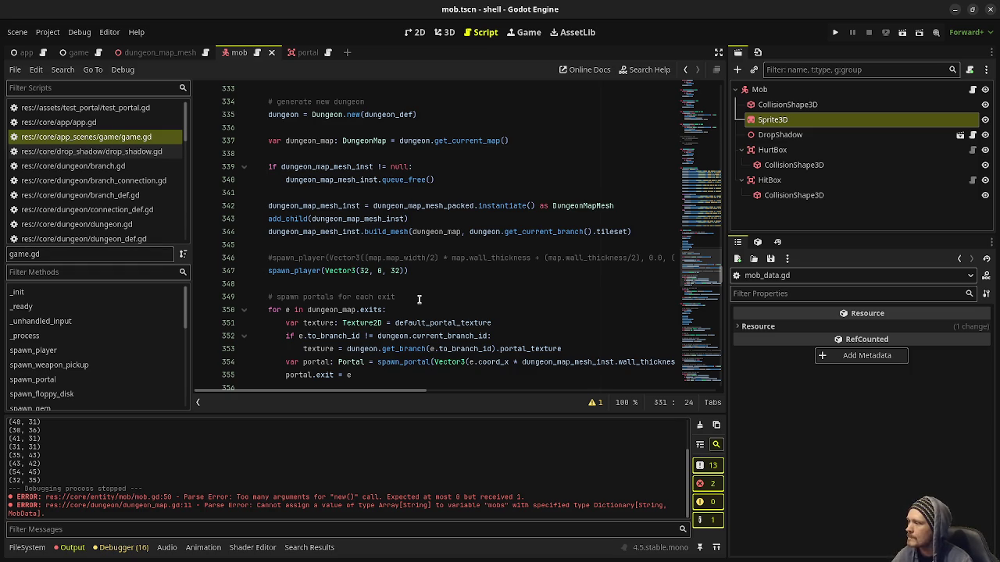
scroll(418, 300, down, 3)
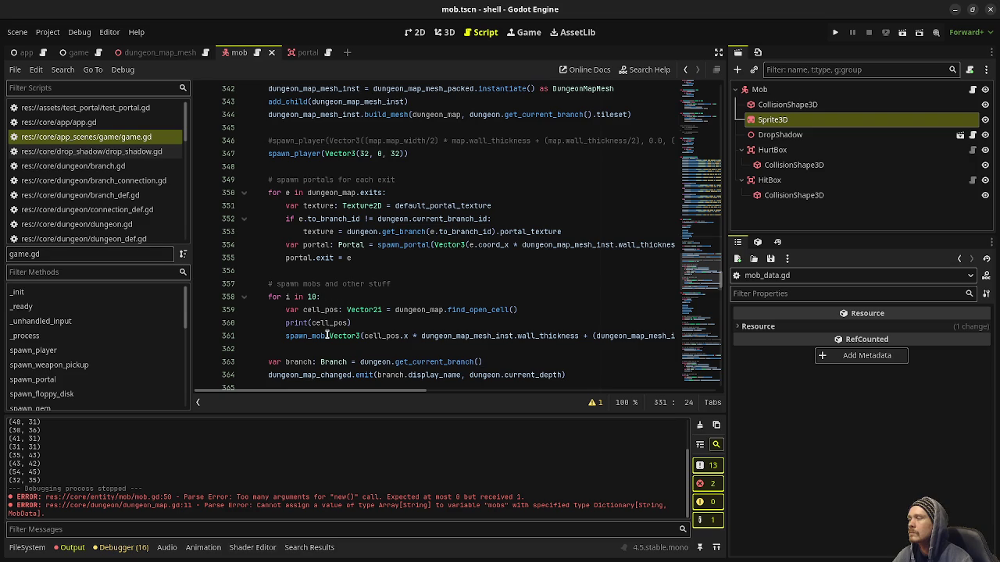
mouse_move(332, 335)
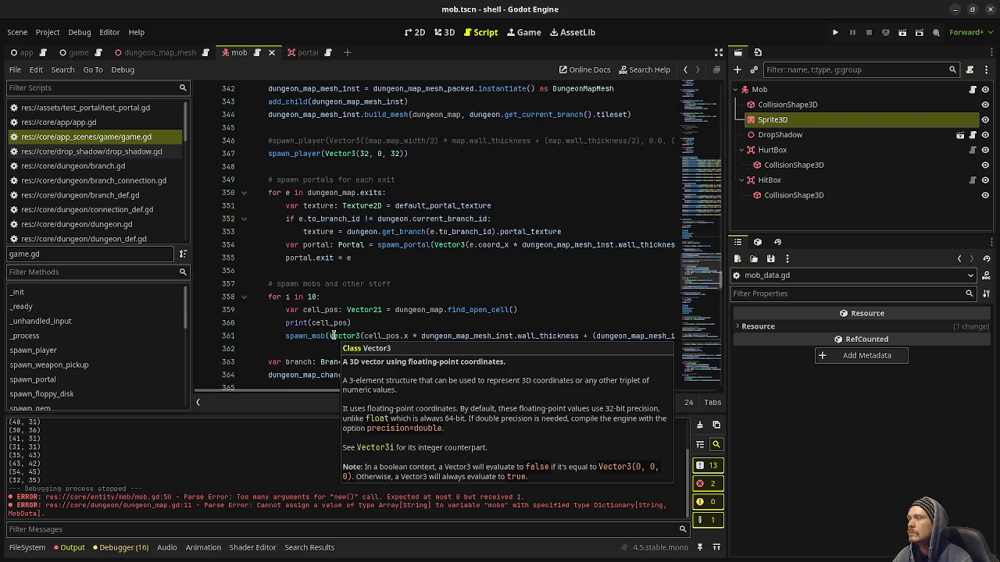
key(ctrl+z)
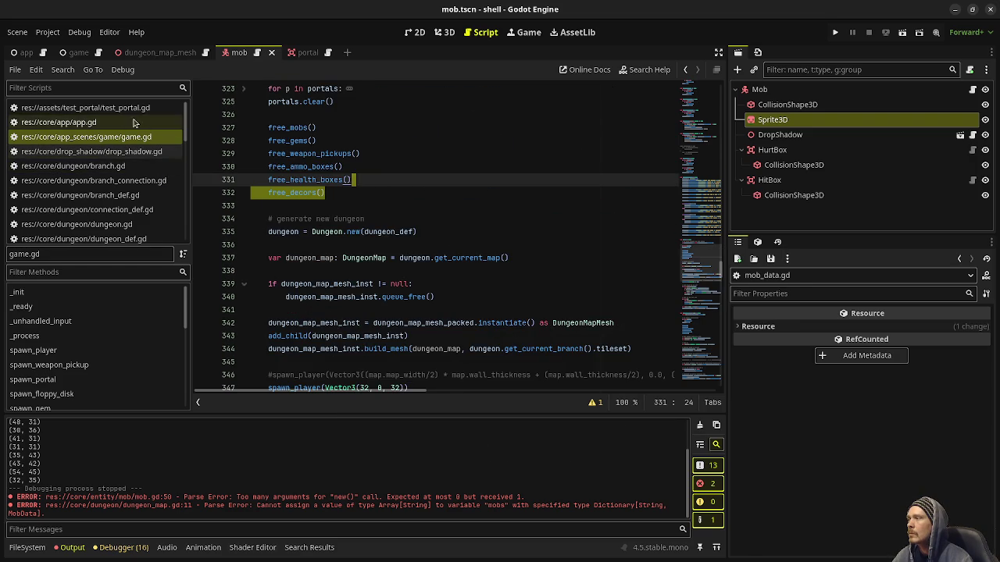
Open branch.gd and inspect MapGenerator.generate's signature inside get_or_generate_map.
click(116, 166)
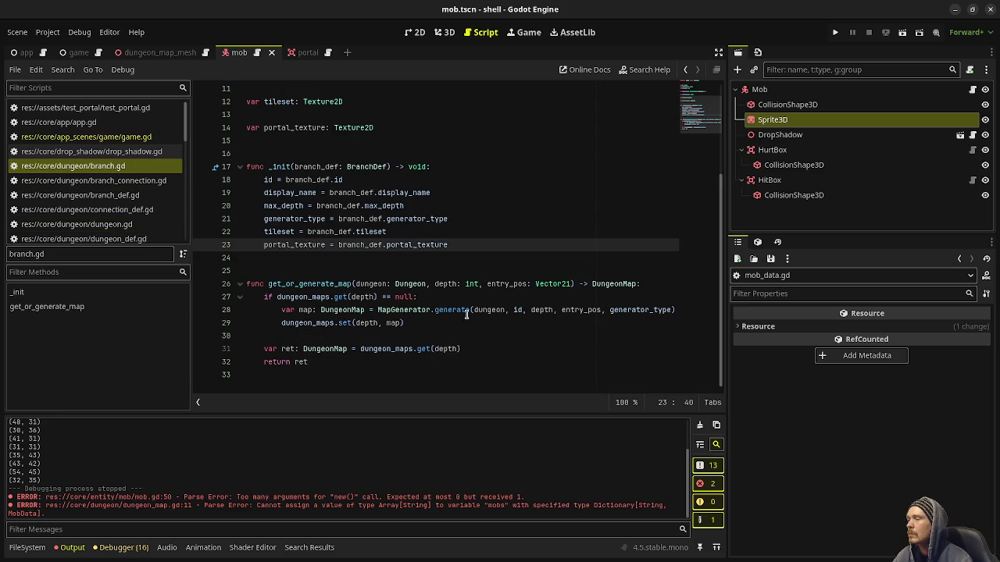
mouse_move(453, 310)
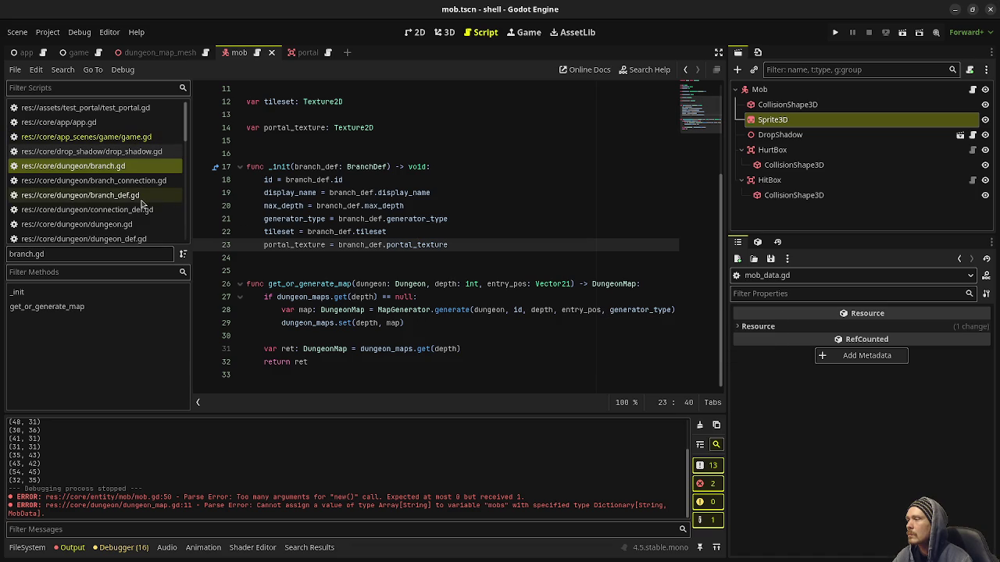
scroll(137, 207, down, 3)
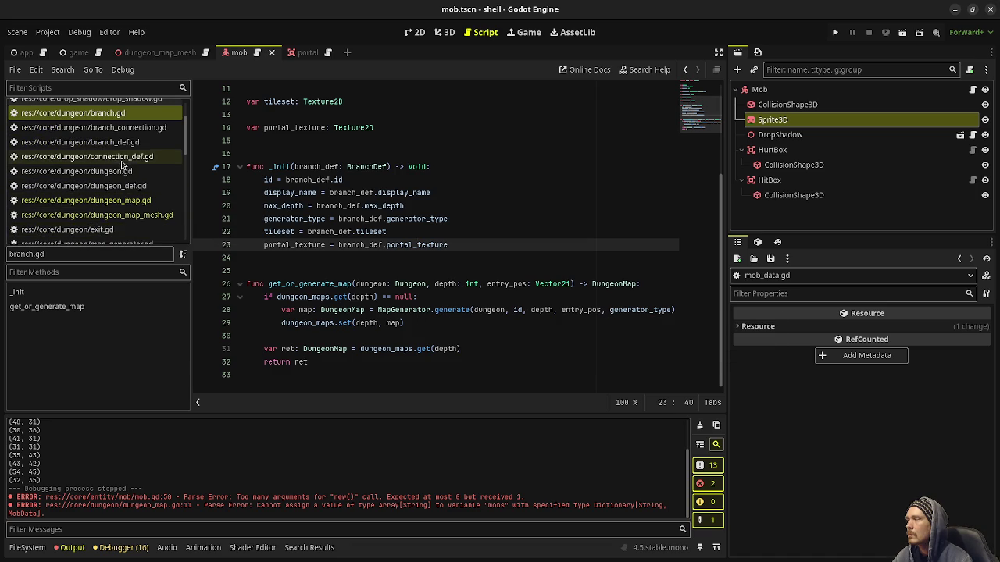
scroll(121, 166, down, 5)
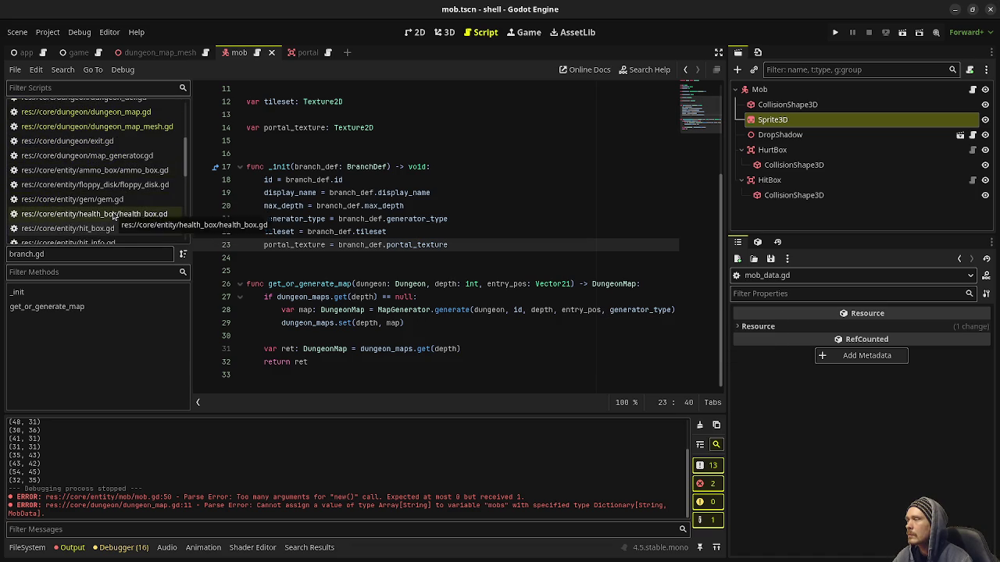
scroll(115, 217, down, 5)
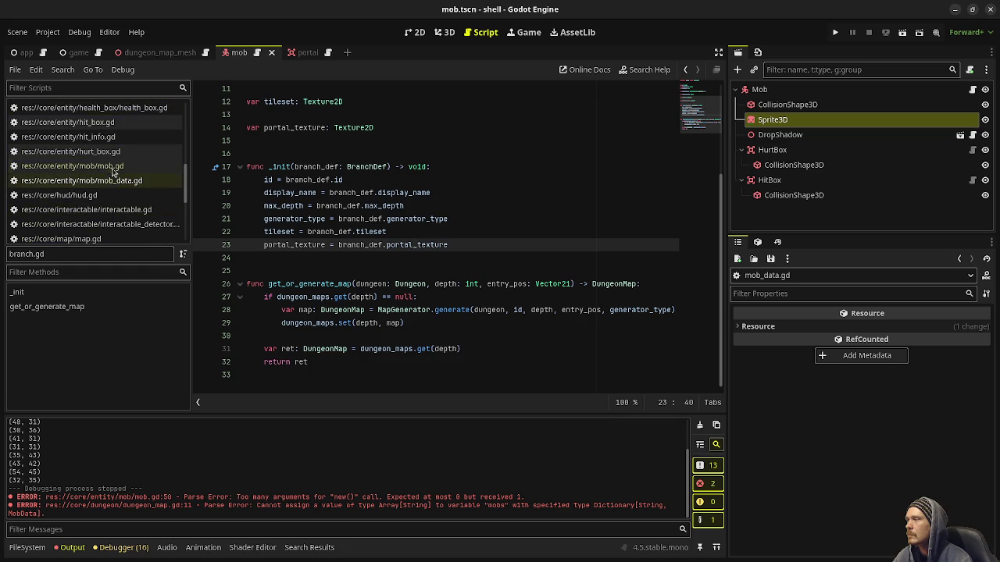
scroll(112, 204, down, 4)
scroll(111, 207, down, 3)
scroll(110, 207, up, 15)
scroll(110, 224, up, 5)
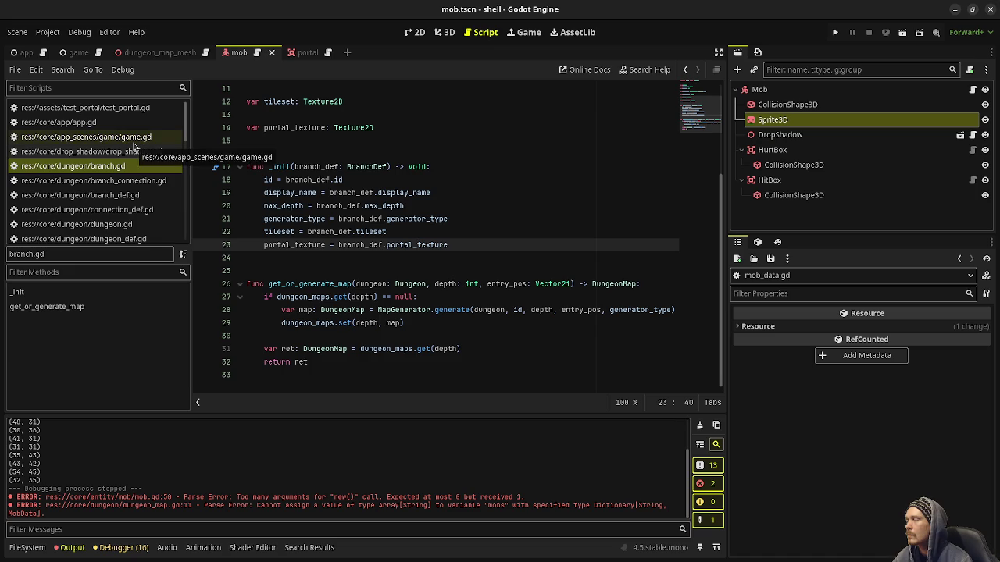
scroll(115, 227, down, 2)
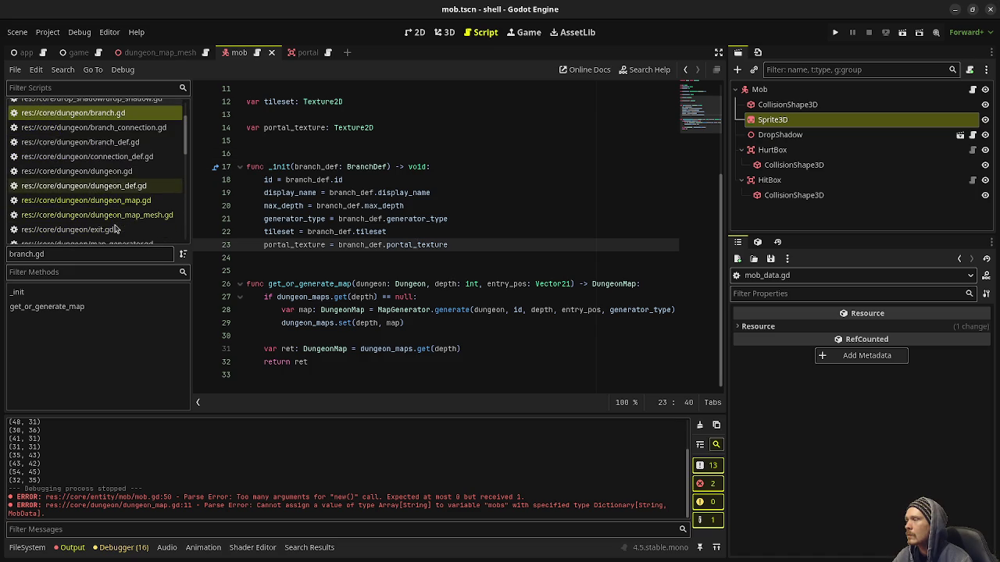
Open map_generator.gd and add a new line after the rooms_and_corridors return.
scroll(114, 223, down, 2)
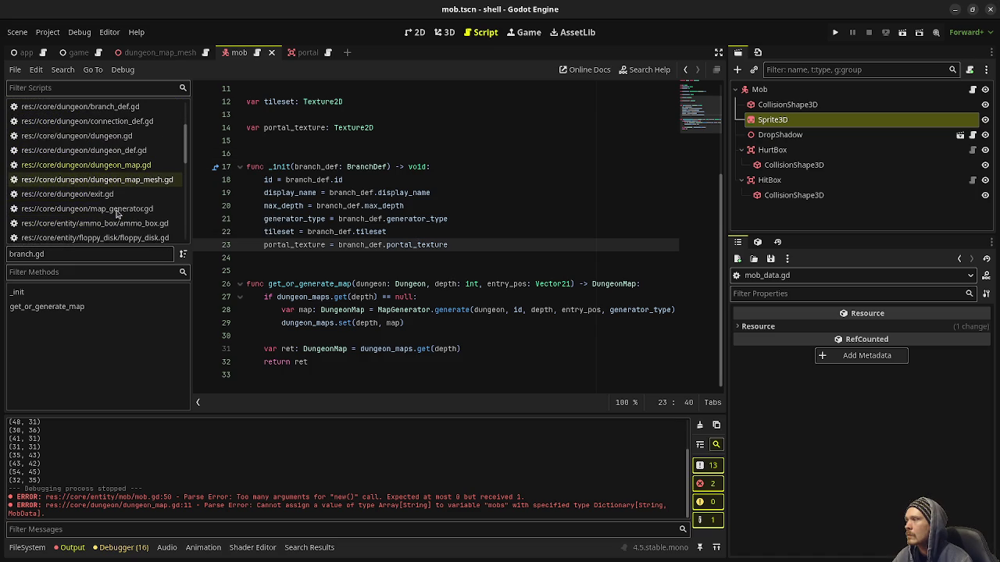
click(117, 210)
scroll(415, 201, up, 10)
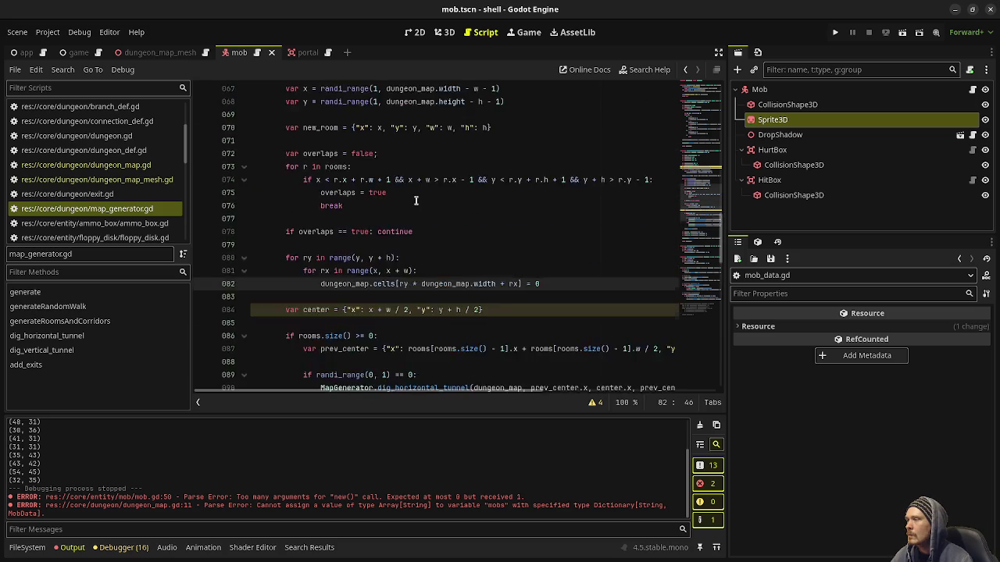
scroll(416, 201, up, 15)
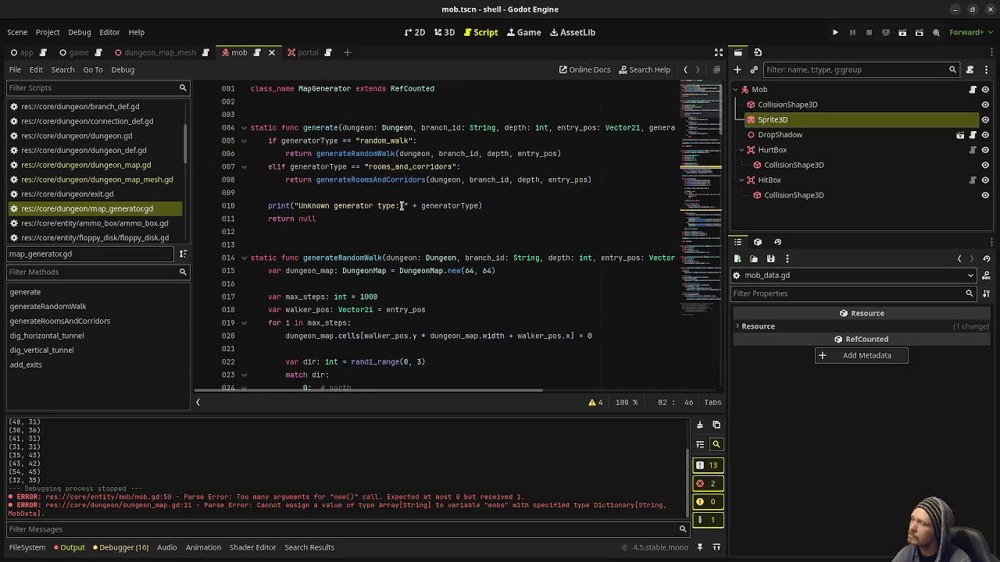
click(595, 180)
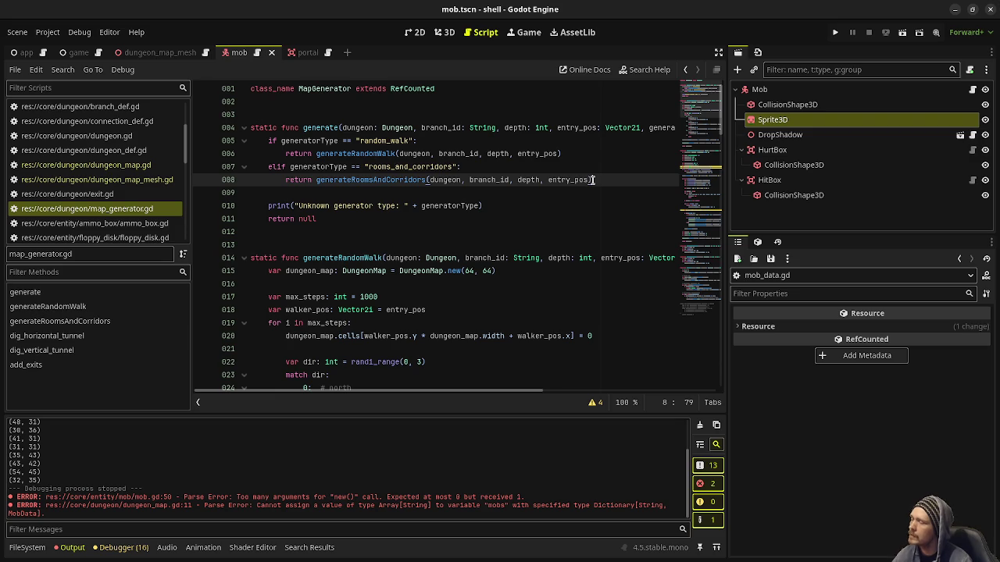
key(Return)
key(Return)
key(Return)
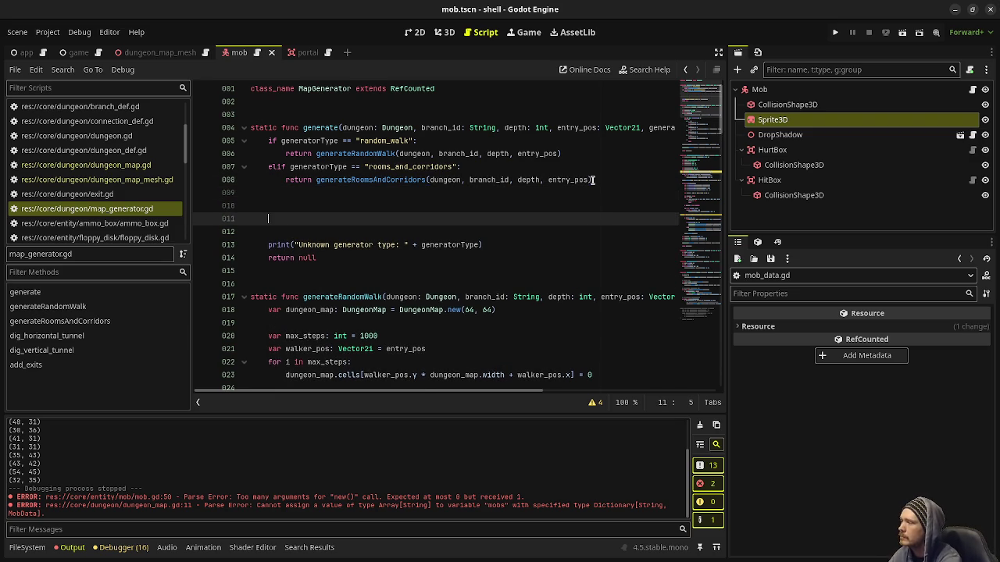
Add a for i in 10: loop creating var mob_data: MobData = MobData.new() with no argument.
text(for i)
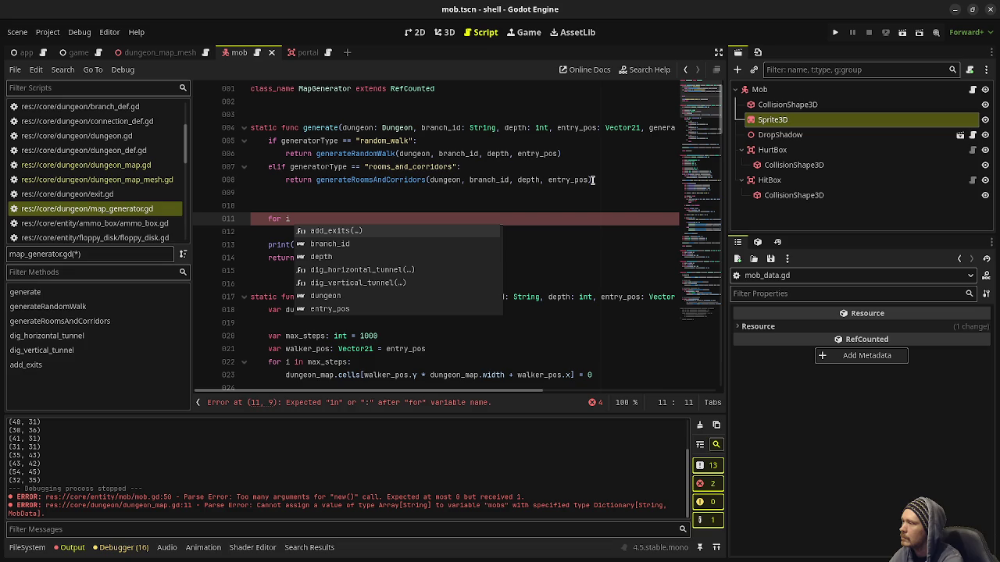
text(in )
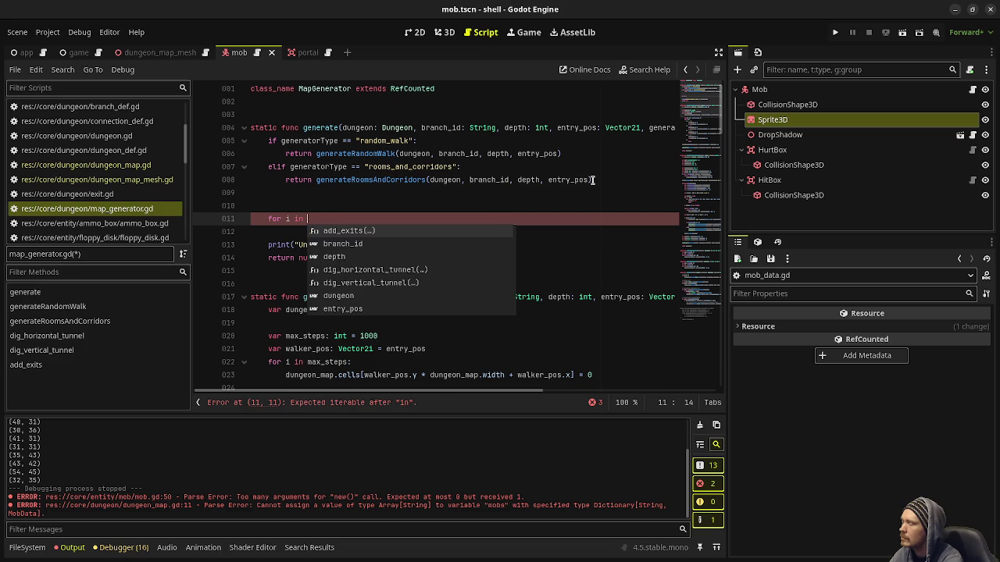
text(10:)
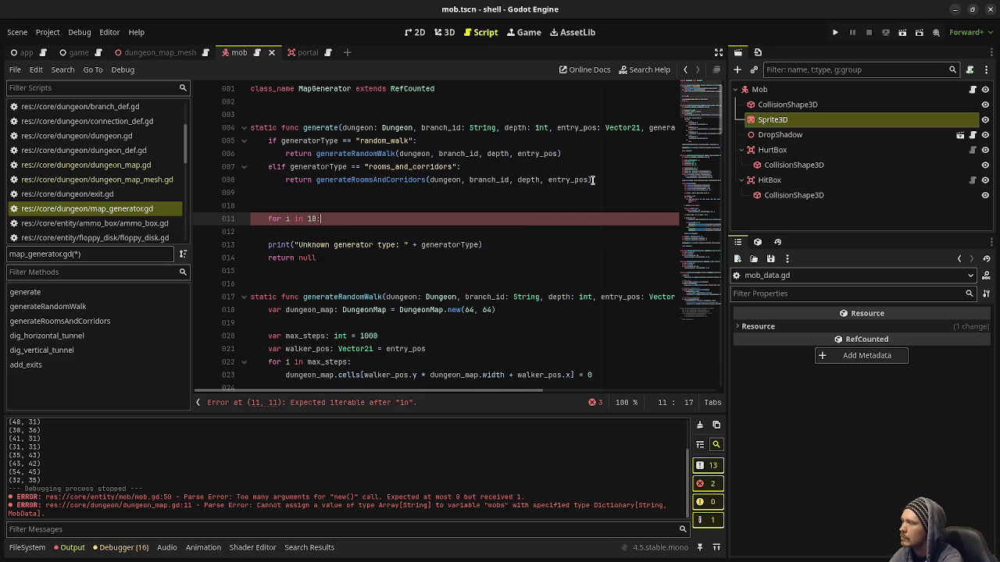
key(Return)
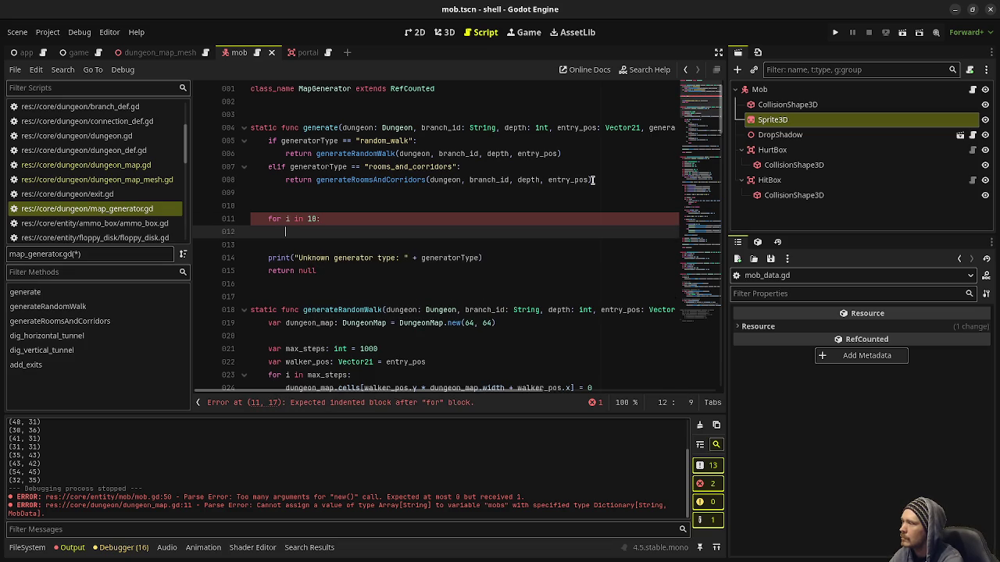
text(var mob_da)
text(ta: MobData)
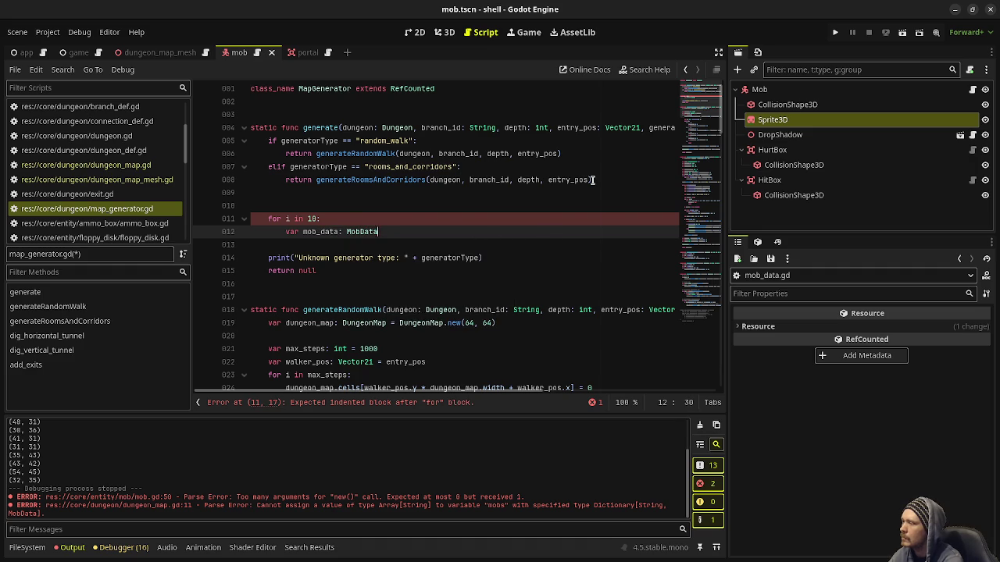
text( = MobData)
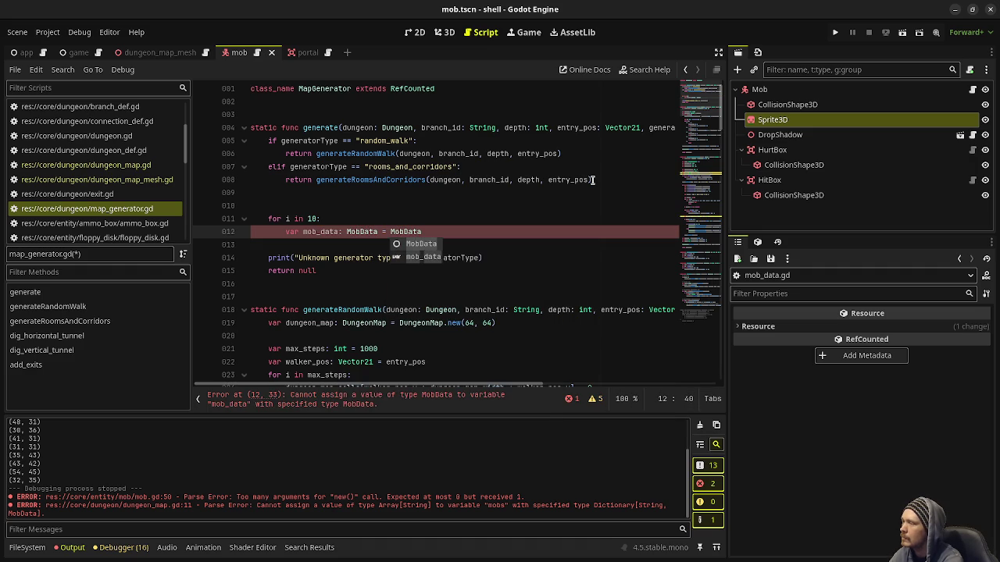
text(.new(Vecvtor3)
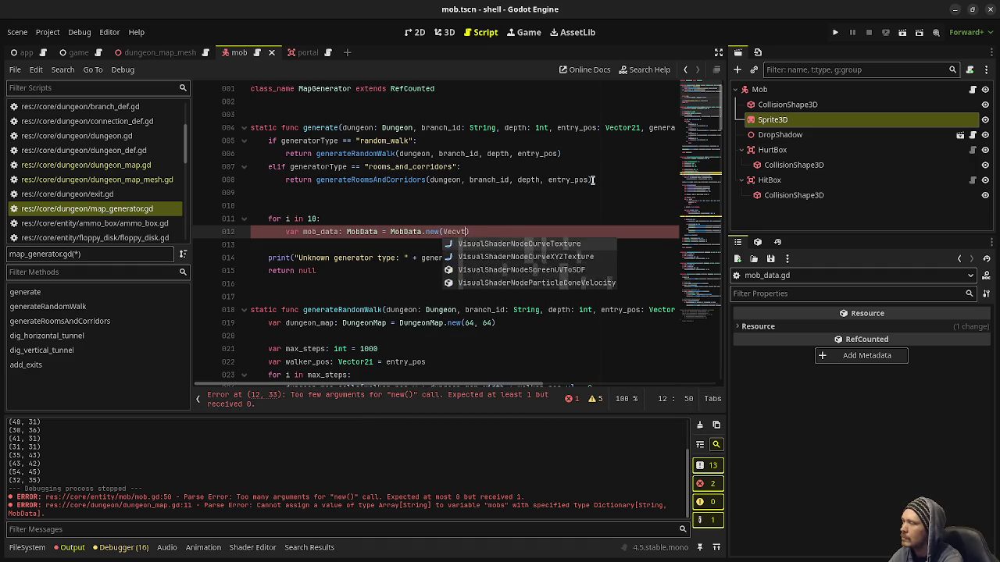
key(BackSpace)
key(BackSpace)
key(BackSpace)
text(tor3()
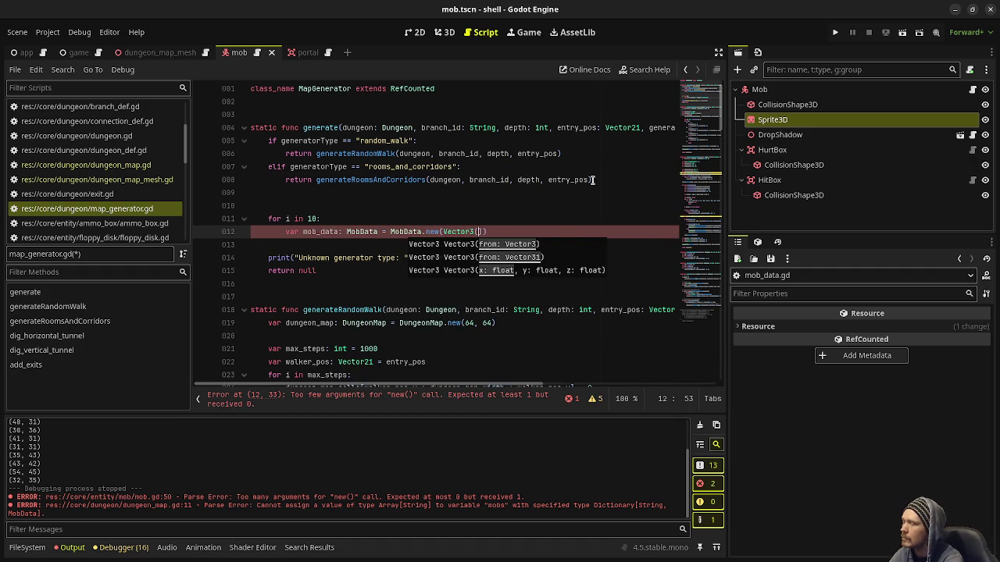
text(randf_range)
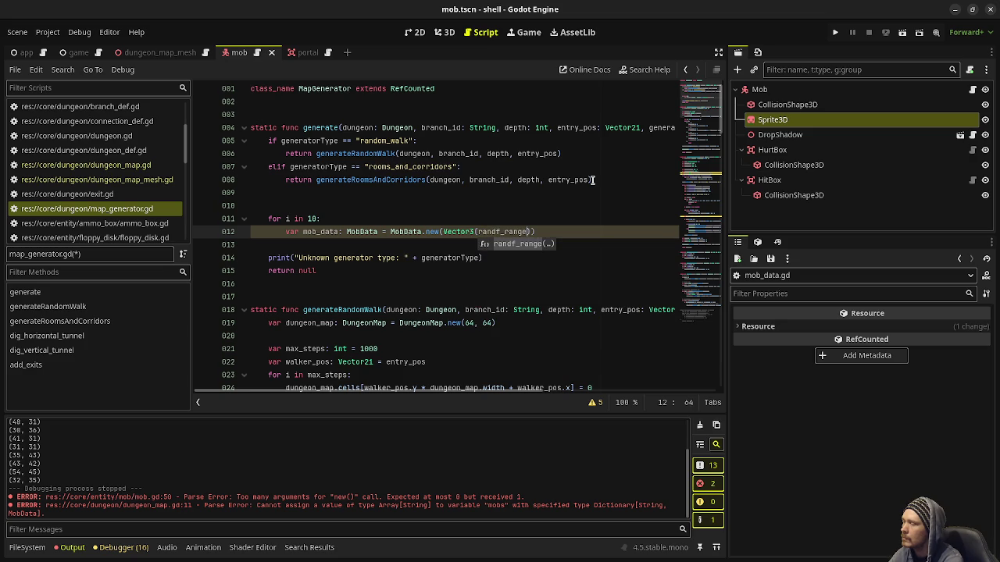
key(BackSpace)
key(BackSpace)
key(BackSpace)
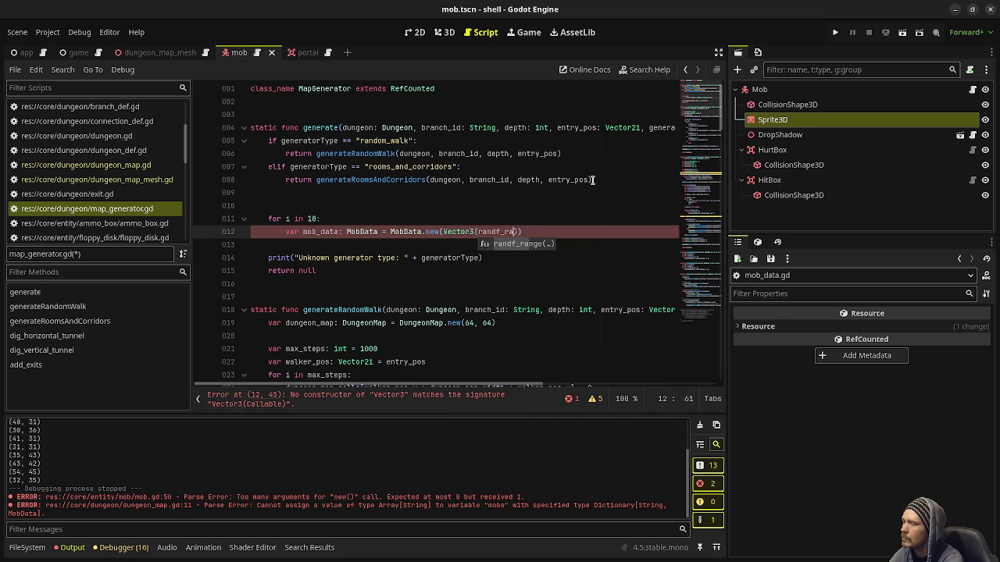
text(i)
key(BackSpace)
key(BackSpace)
key(BackSpace)
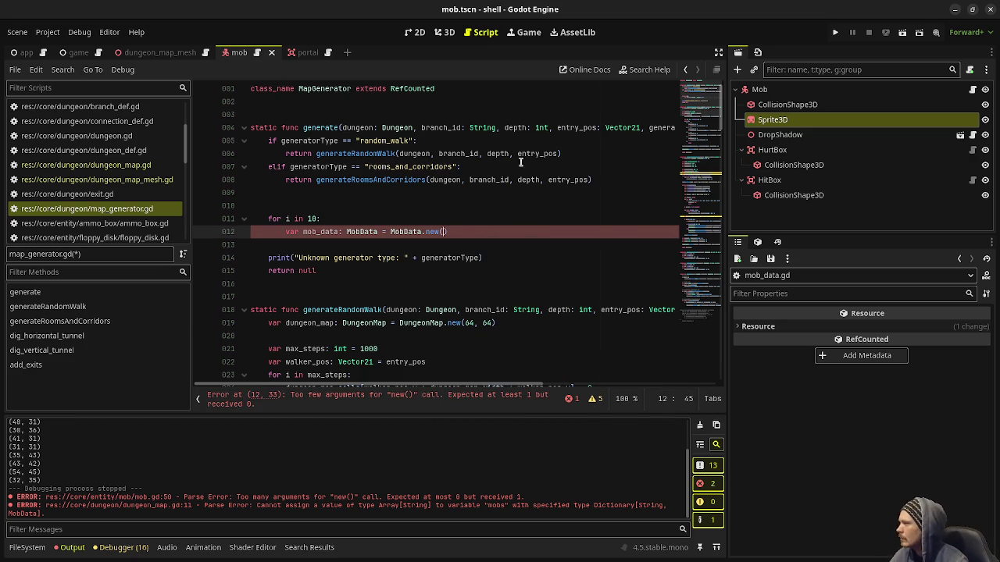
scroll(122, 145, up, 5)
click(122, 139)
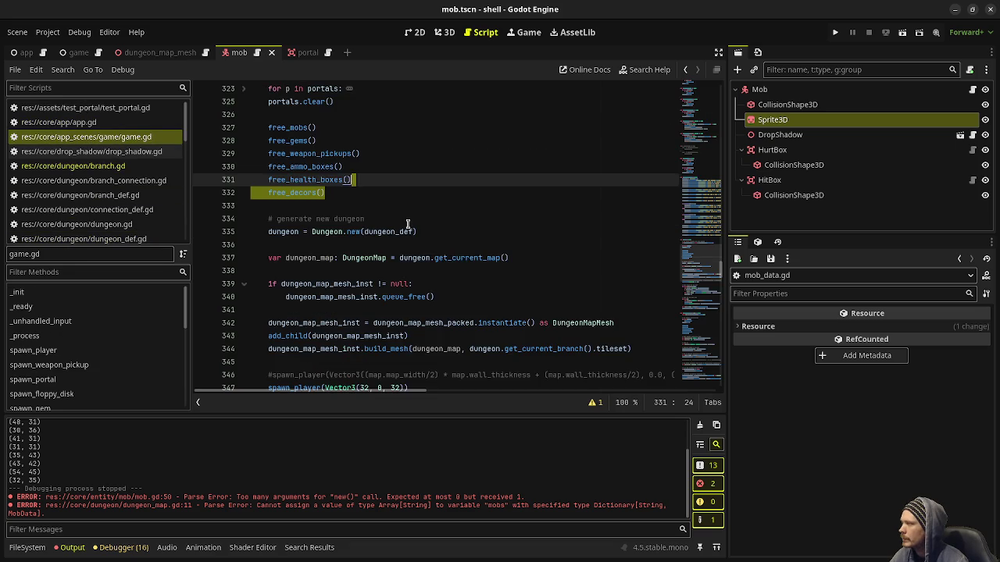
scroll(377, 284, down, 5)
scroll(377, 285, down, 2)
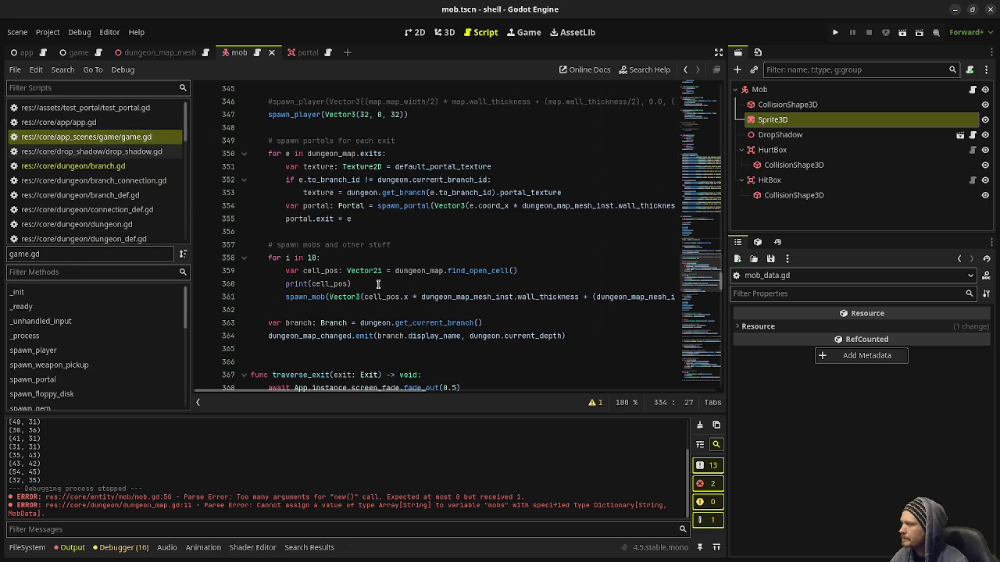
drag(517, 270, 282, 270)
key(ctrl+c)
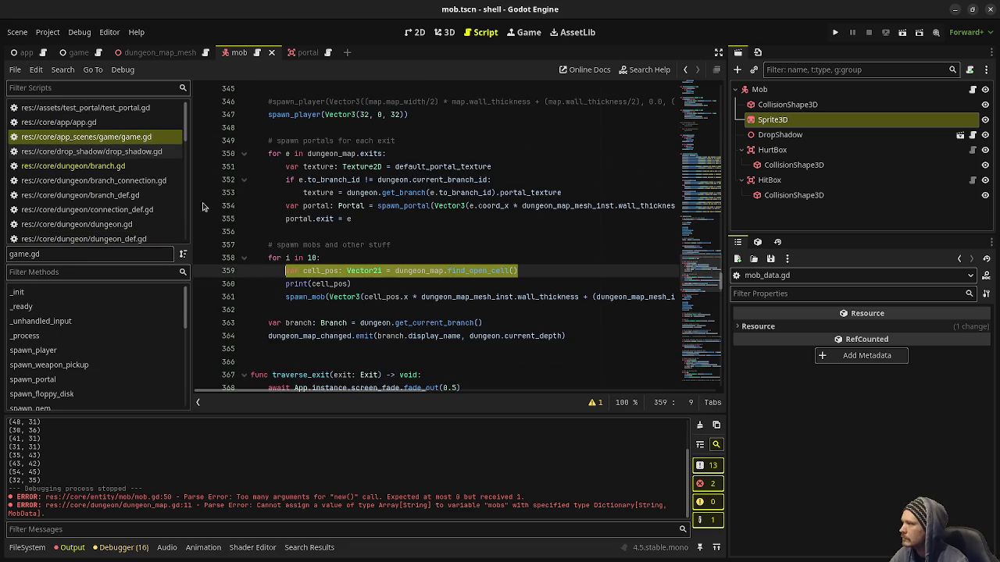
scroll(121, 165, down, 3)
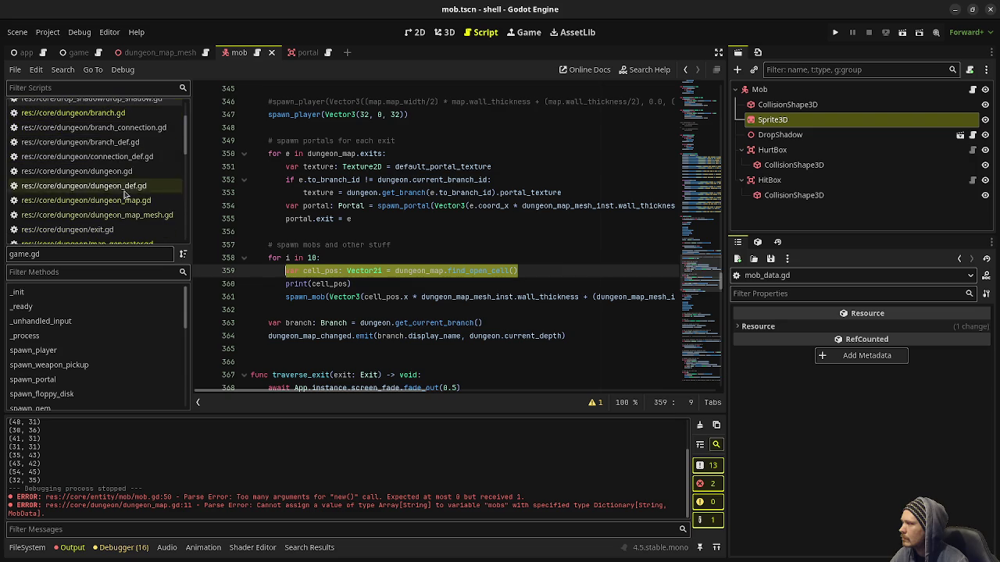
click(138, 201)
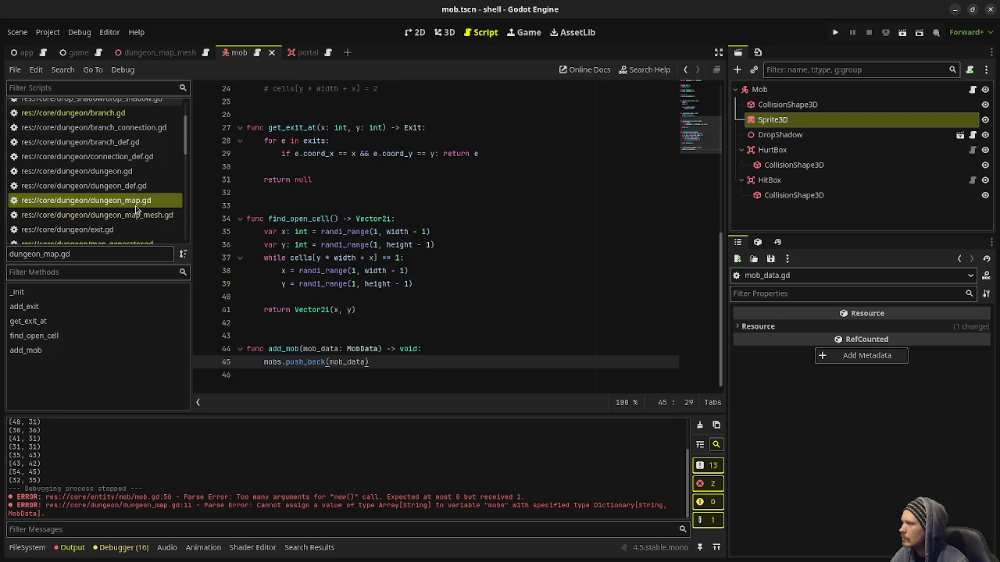
click(147, 218)
scroll(147, 221, down, 1)
click(139, 211)
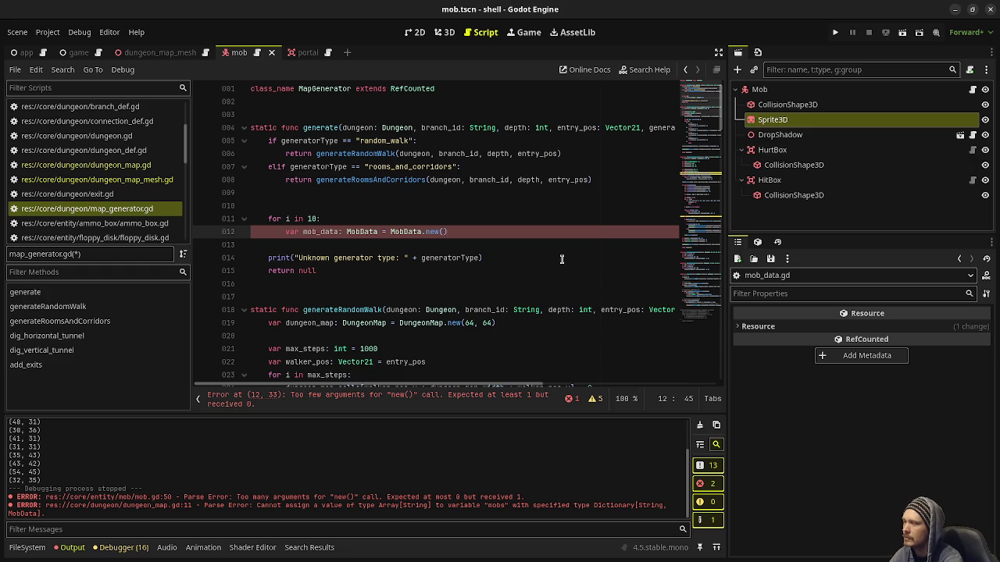
Paste the cell_pos find_open_cell() line into the loop and delete the blank line above it.
click(357, 219)
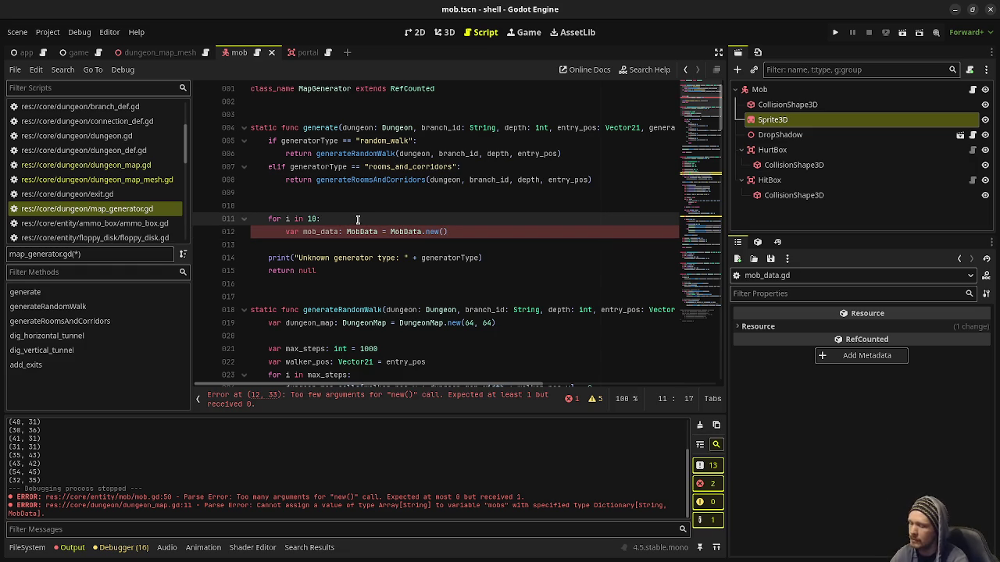
key(Return)
key(ctrl+v)
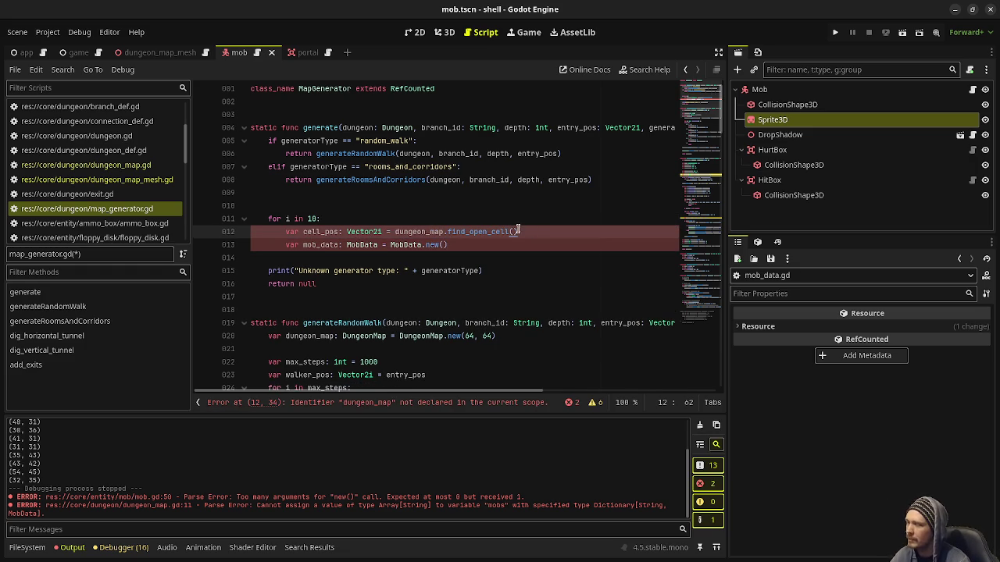
click(514, 232)
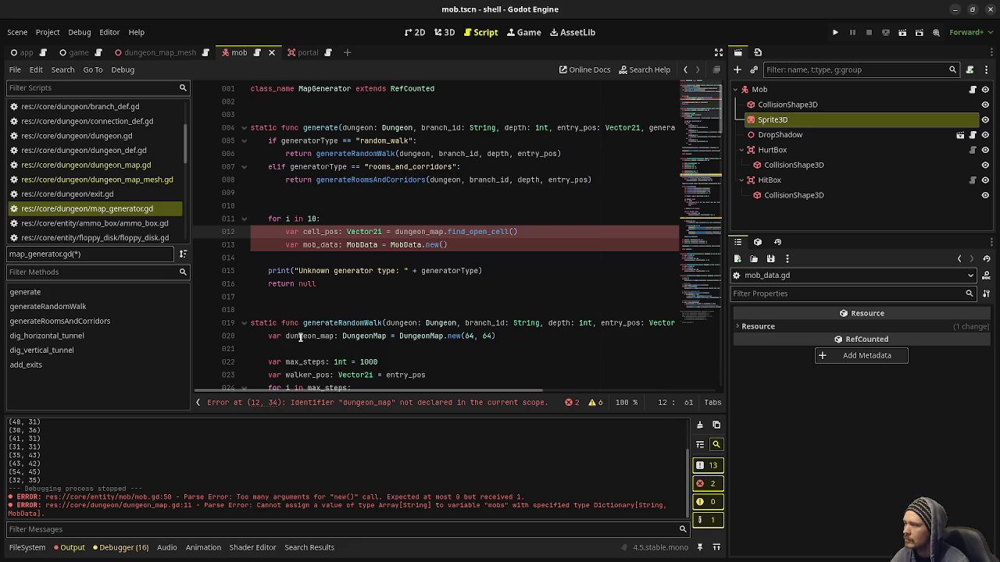
scroll(323, 330, down, 15)
scroll(346, 315, up, 15)
mouse_move(314, 148)
mouse_move(310, 166)
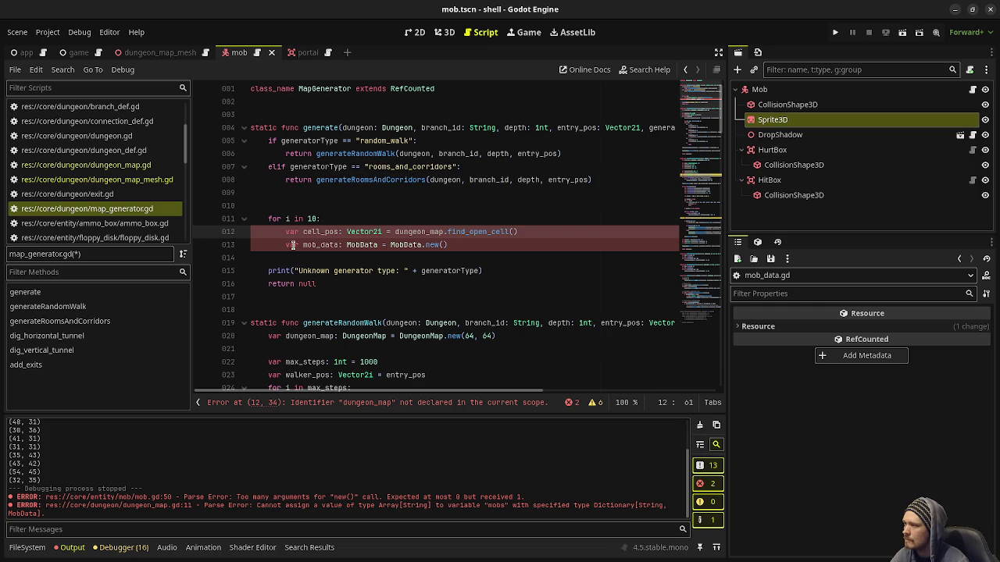
click(482, 245)
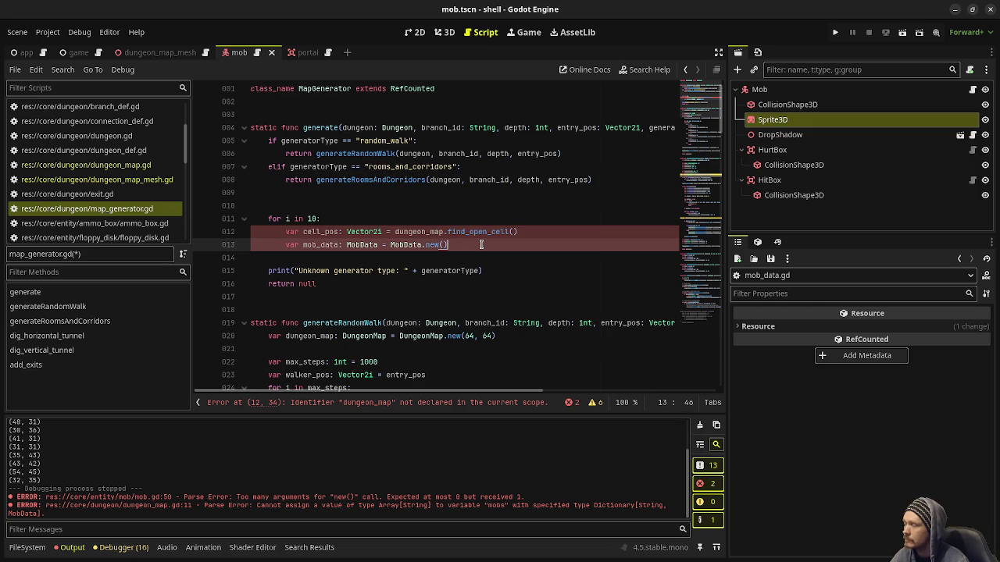
click(444, 244)
click(332, 197)
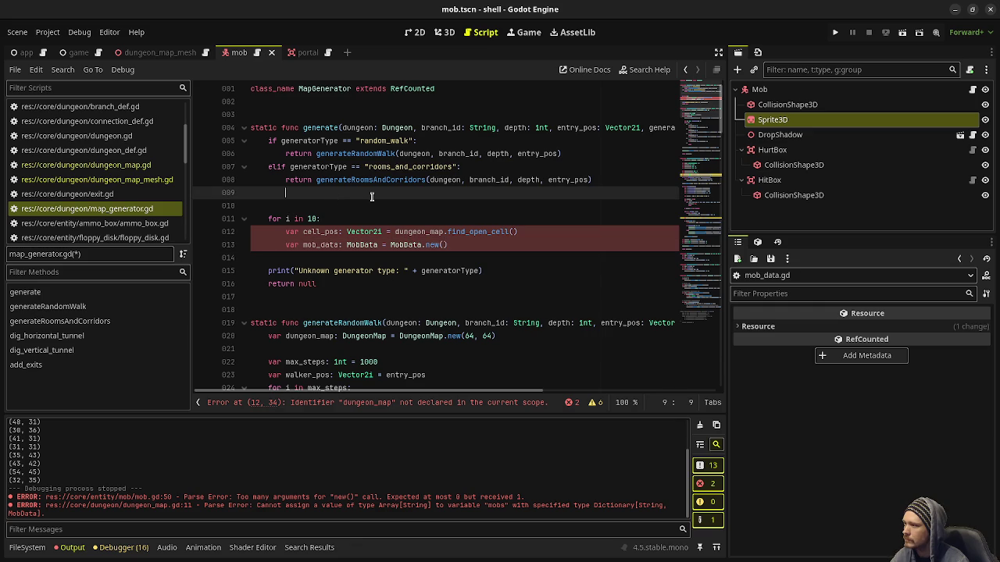
key(BackSpace)
key(BackSpace)
key(BackSpace)
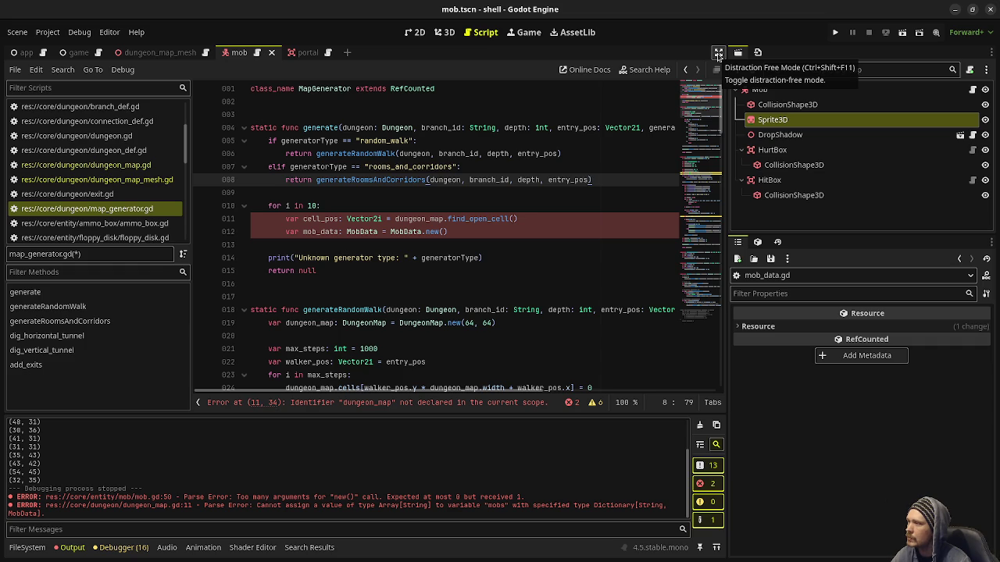
Hide the side docks and add var dungeon_map: DungeonMap = null at the top of generate.
click(719, 53)
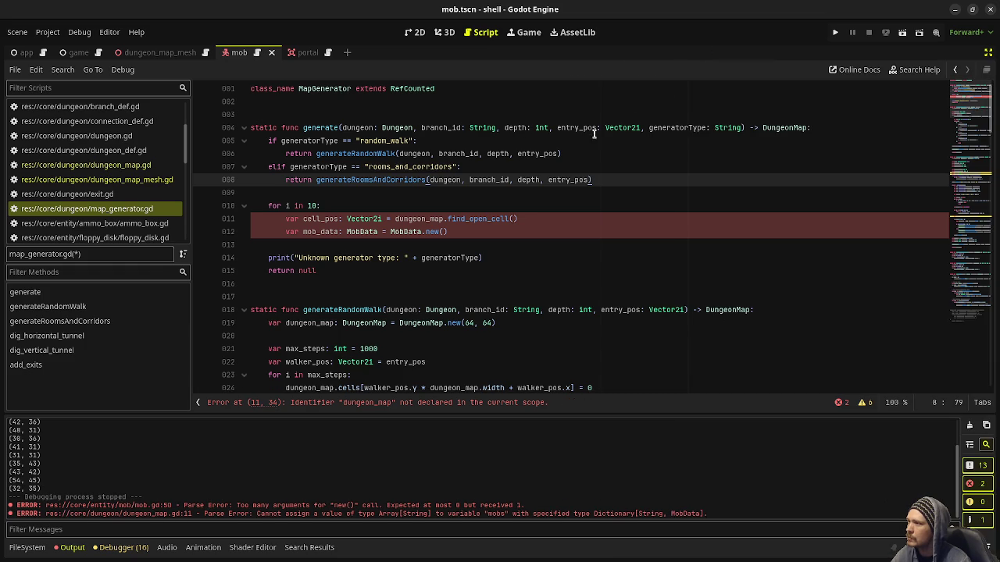
click(812, 128)
key(Return)
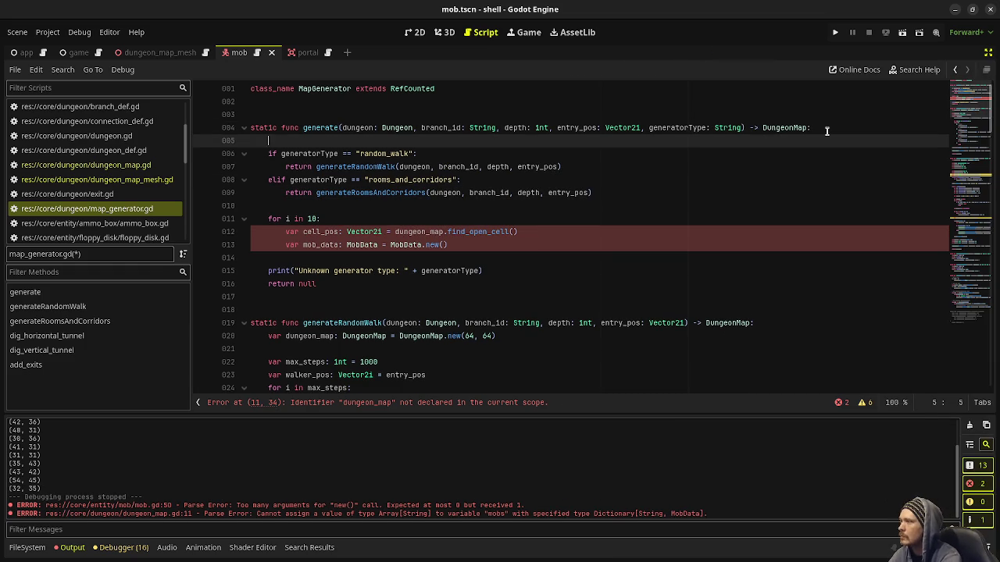
text(dun)
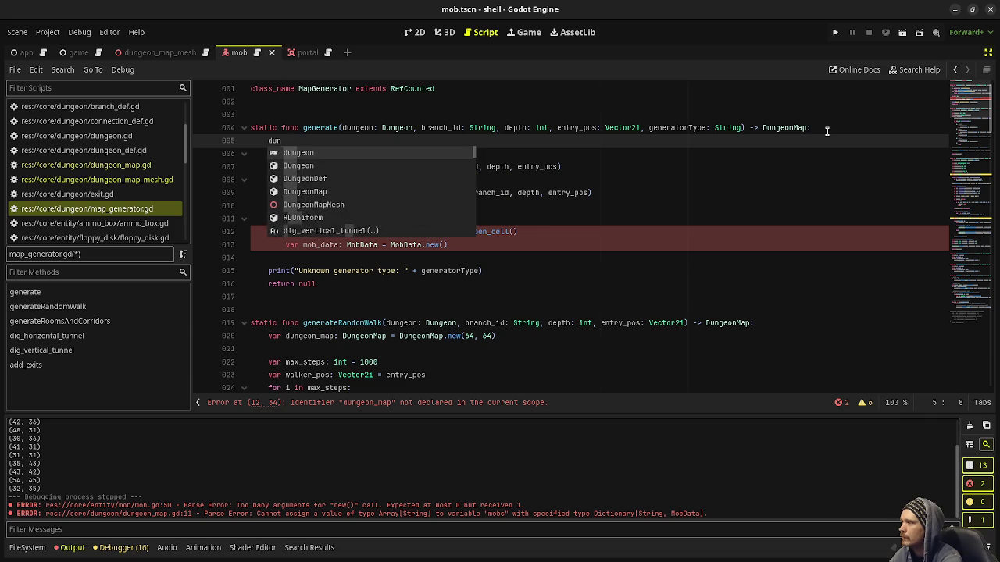
key(BackSpace)
text(var dungeon)
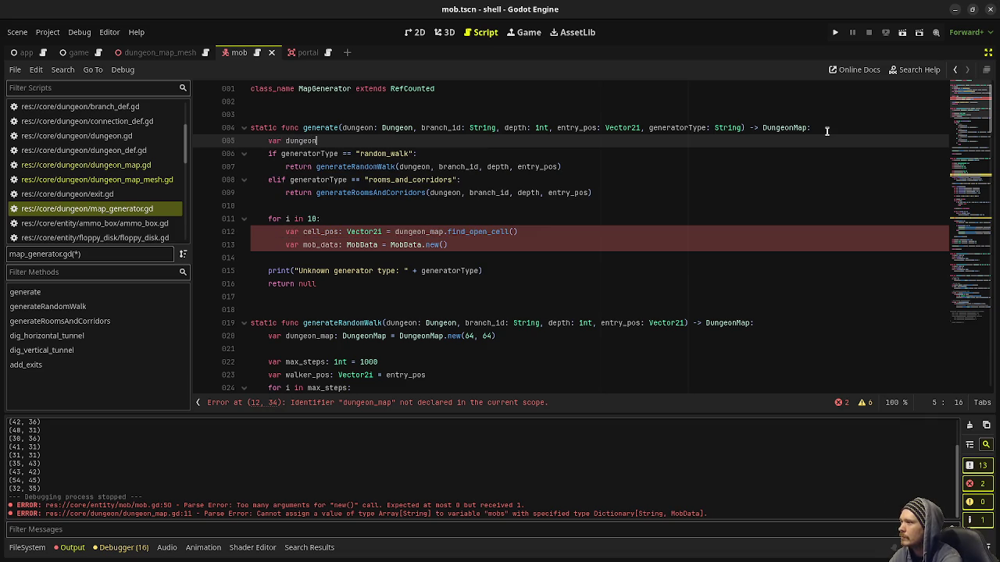
text(_map: DungeonM)
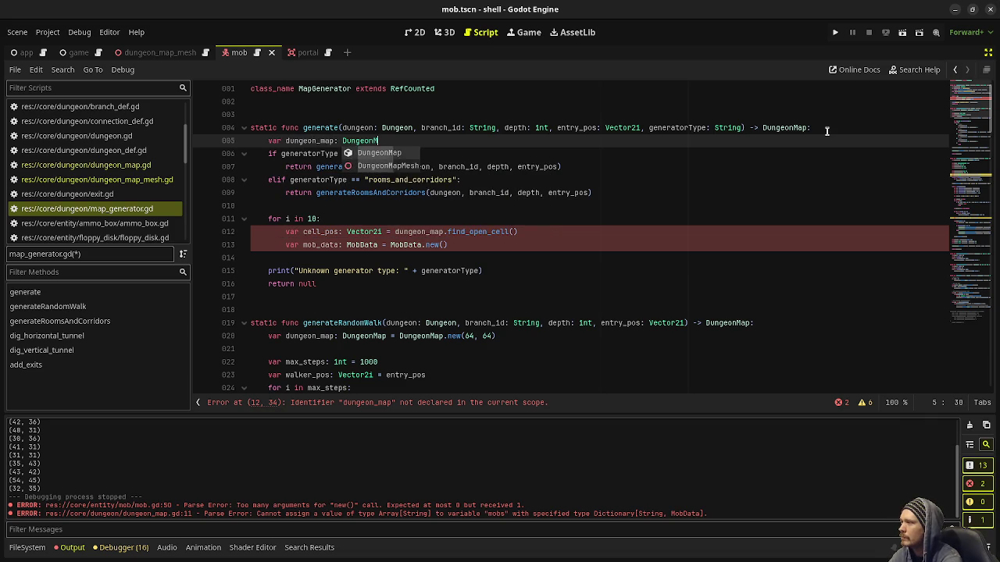
text(ap = null)
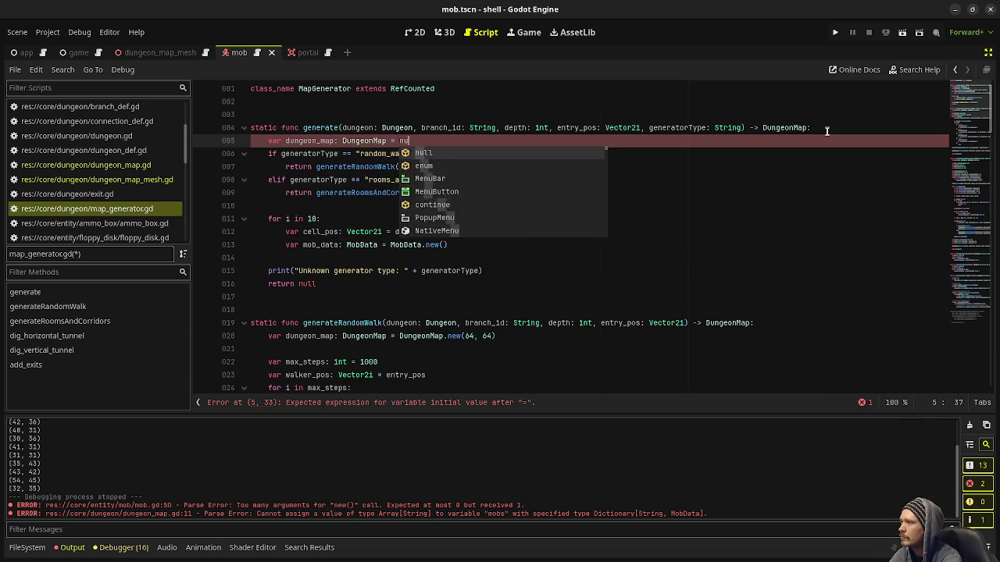
Return dungeon_map at the end and turn both branch returns into dungeon_map = assignments.
double_click(311, 284)
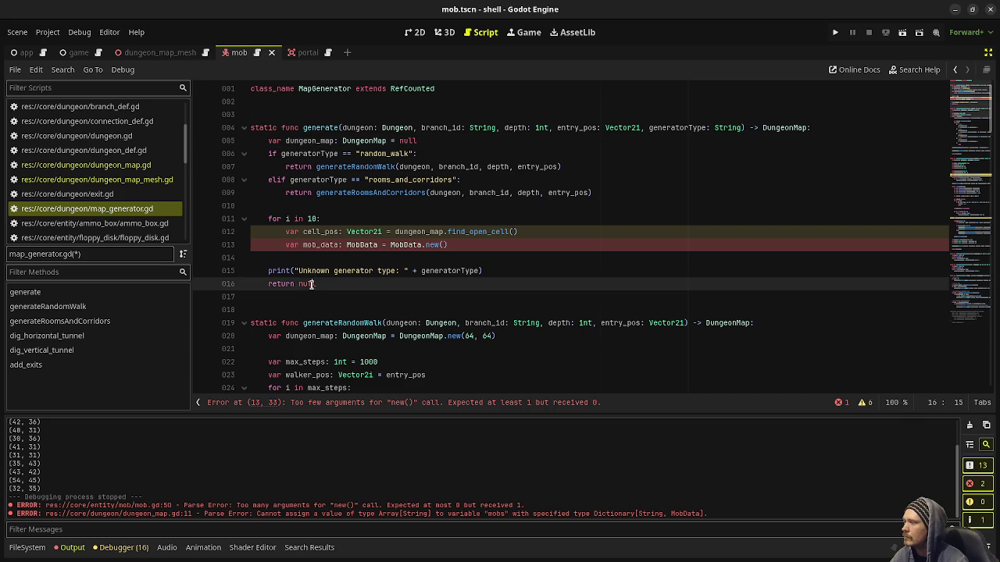
text(dungeon_map)
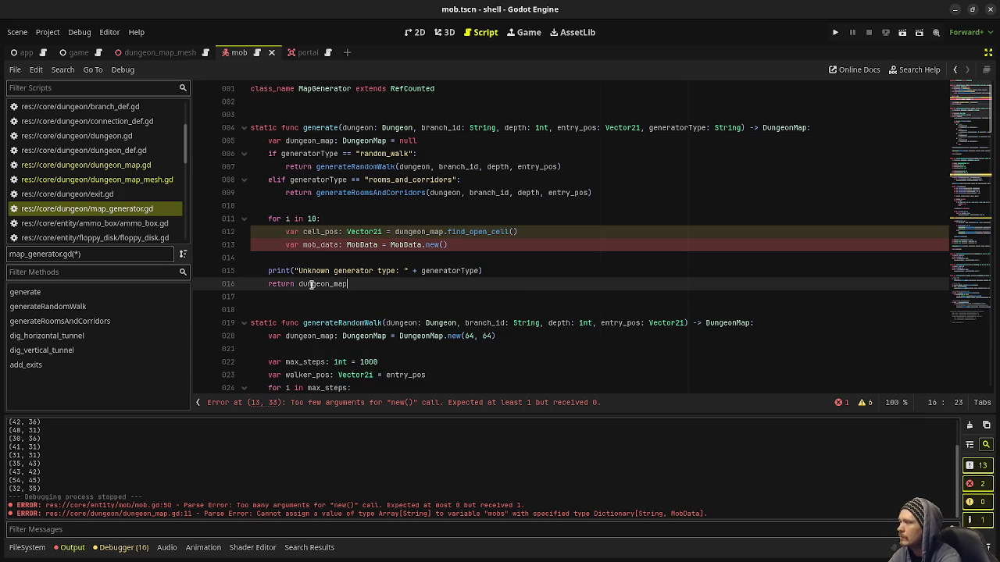
double_click(297, 167)
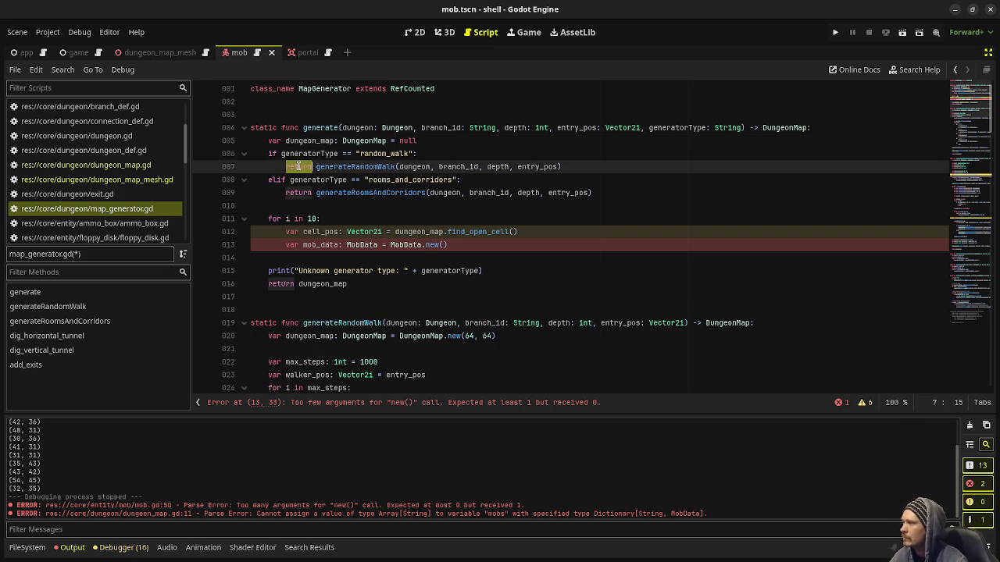
text(dungeon_map =)
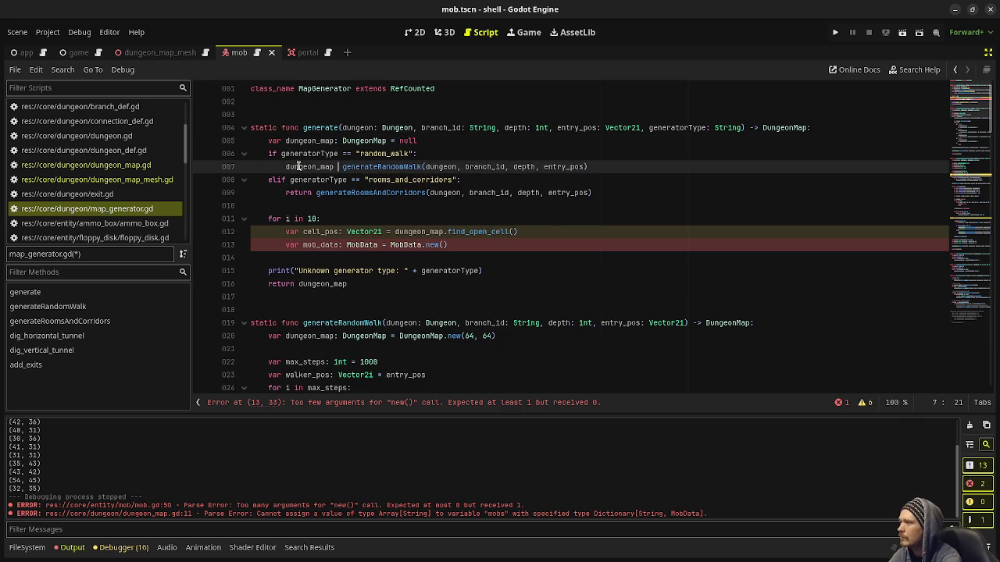
double_click(299, 192)
text(dungeon_map =)
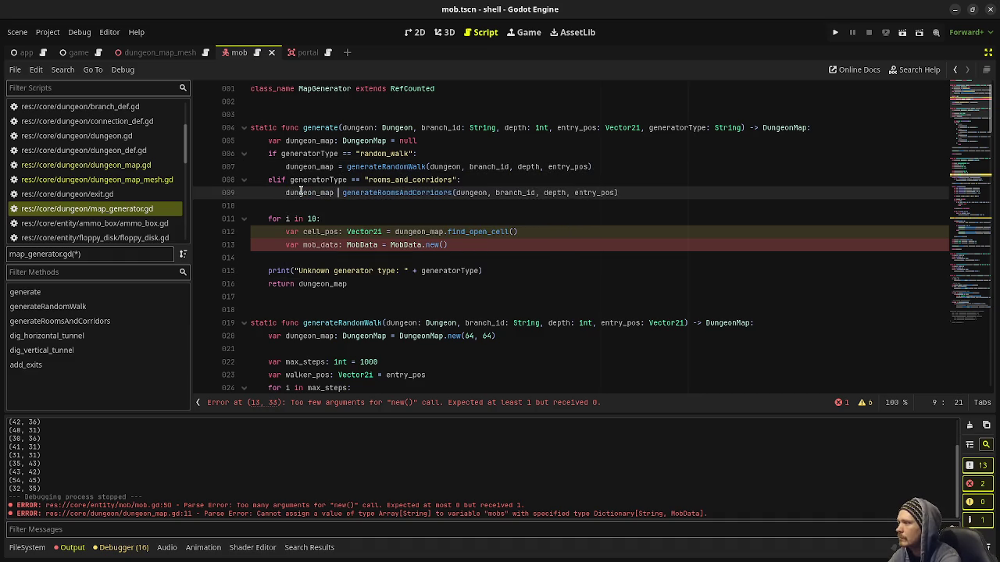
key(BackSpace)
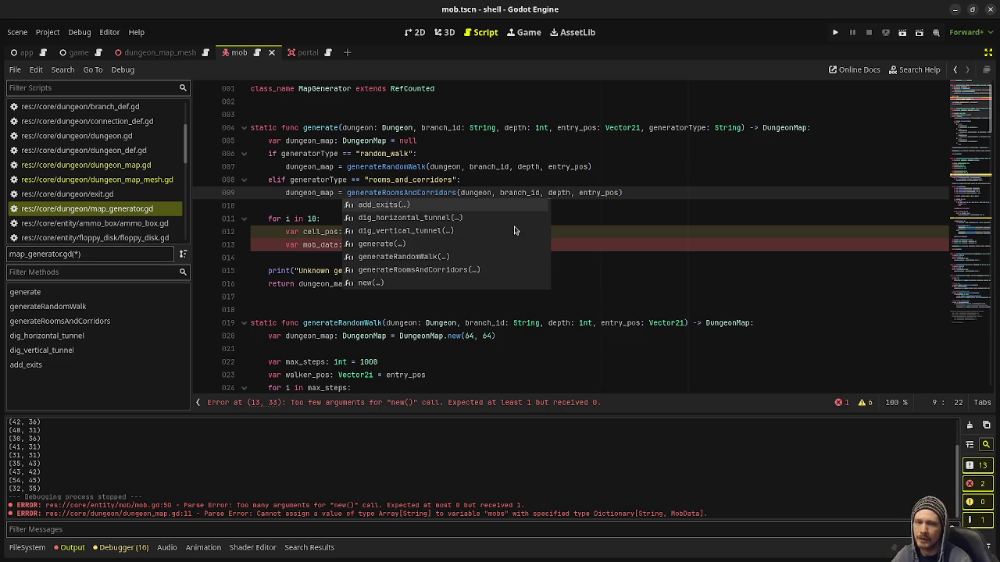
Start typing Vector3(cell_pos.x * as the MobData.new() argument.
click(660, 181)
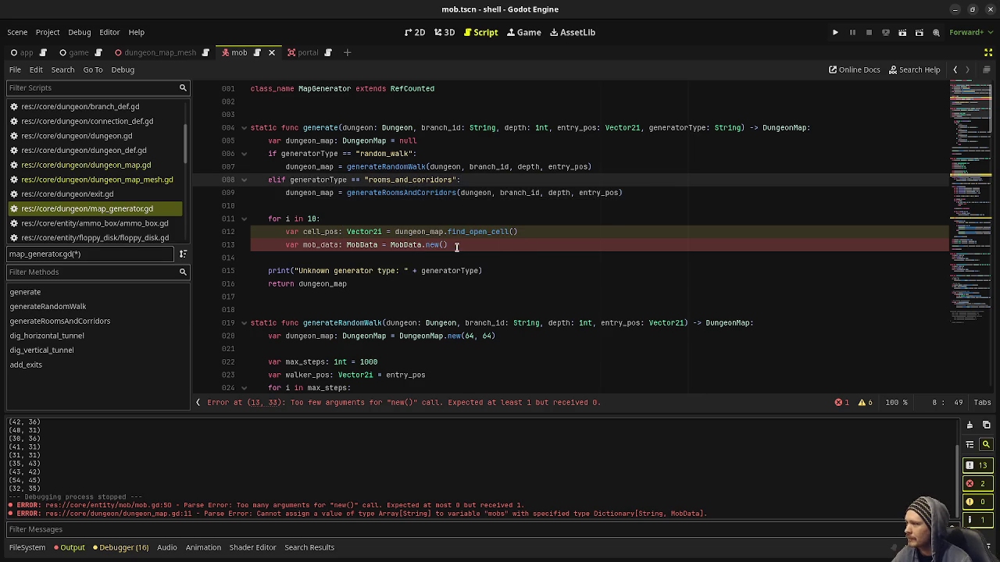
click(448, 244)
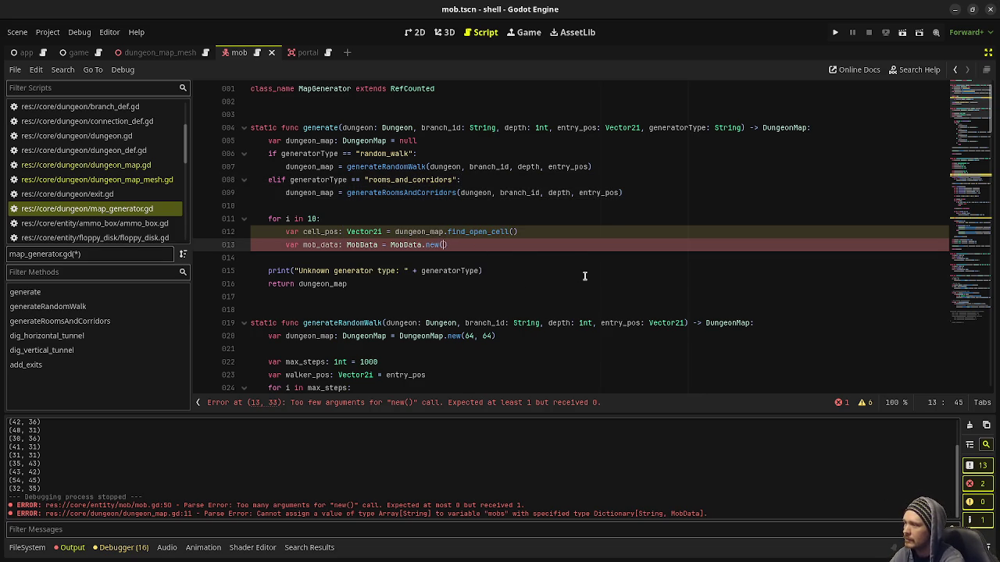
text(Vect)
text(or3()
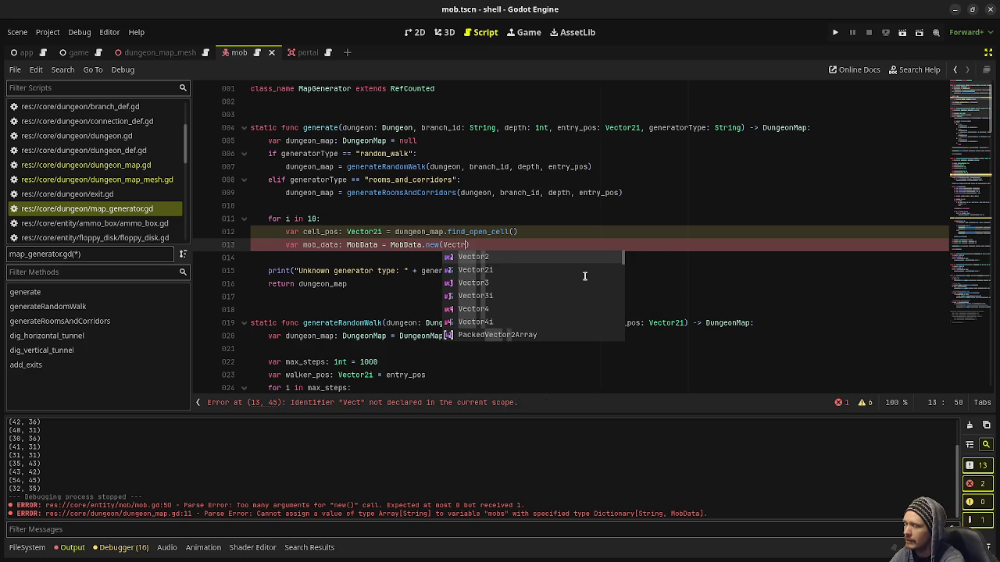
text(cell_pos.x)
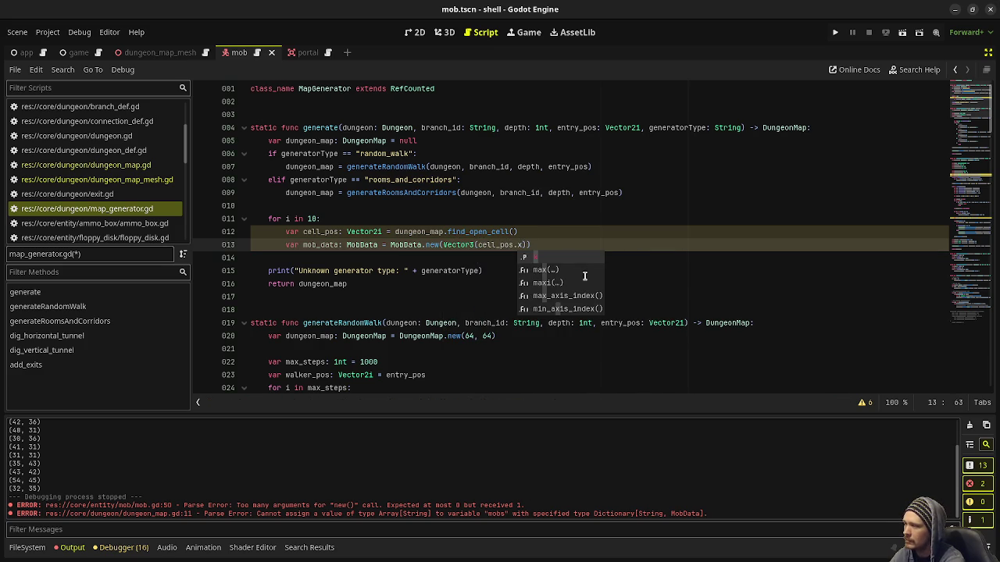
text( *)
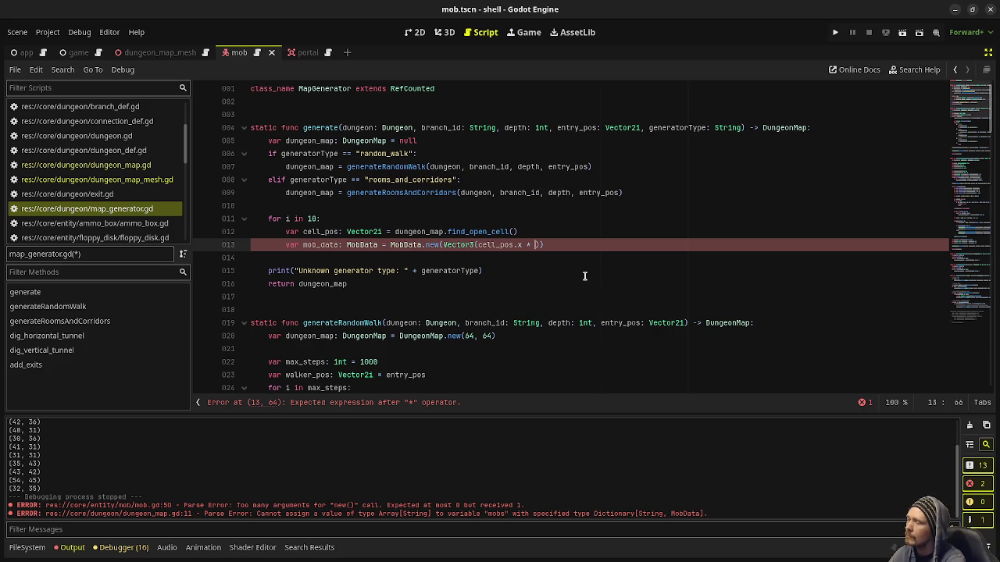
Strip the Vector wrapper on line 13 so MobData.new() takes cell_pos directly.
click(473, 244)
key(BackSpace)
text(2i)
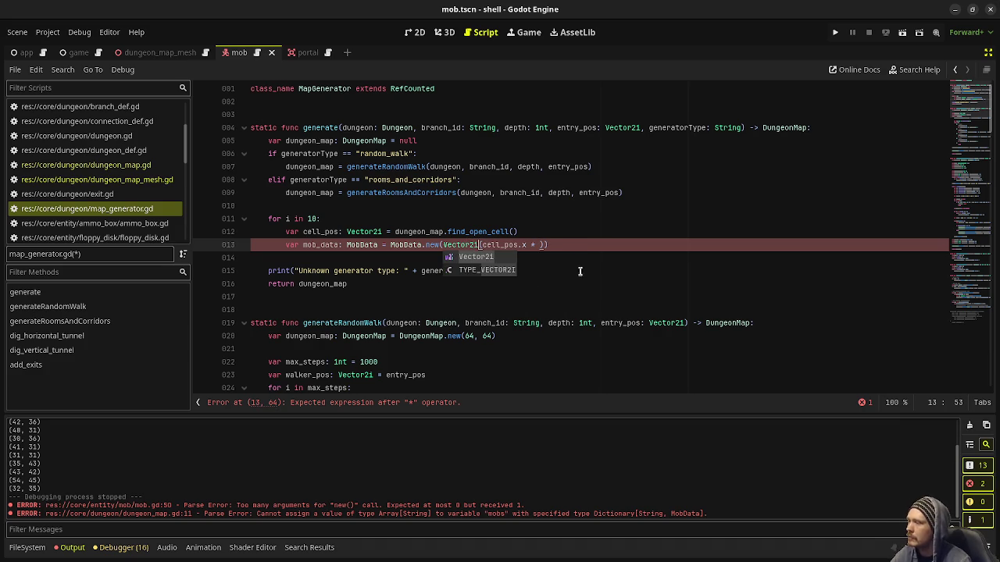
click(535, 244)
key(BackSpace)
key(BackSpace)
key(BackSpace)
text(,)
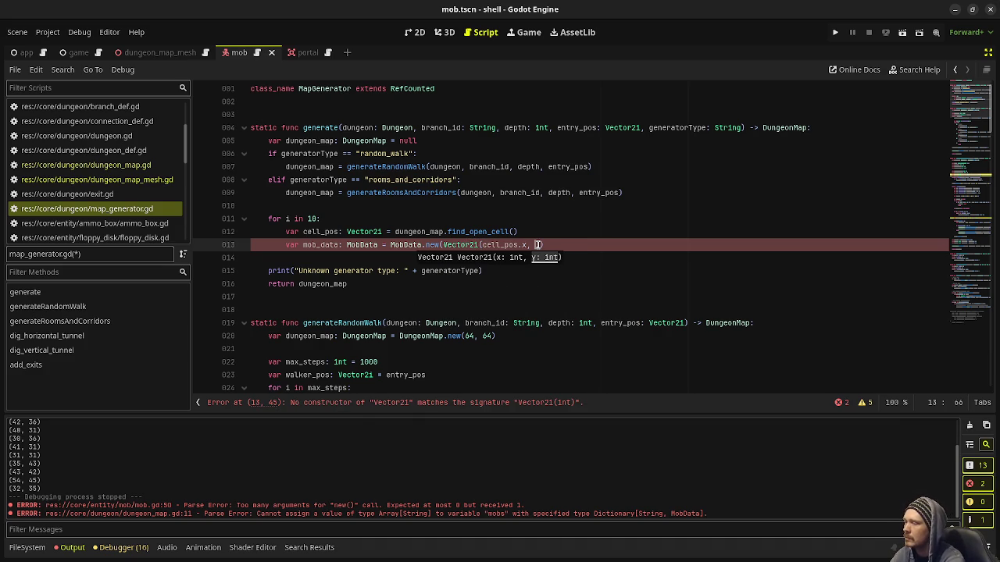
key(BackSpace)
key(BackSpace)
key(BackSpace)
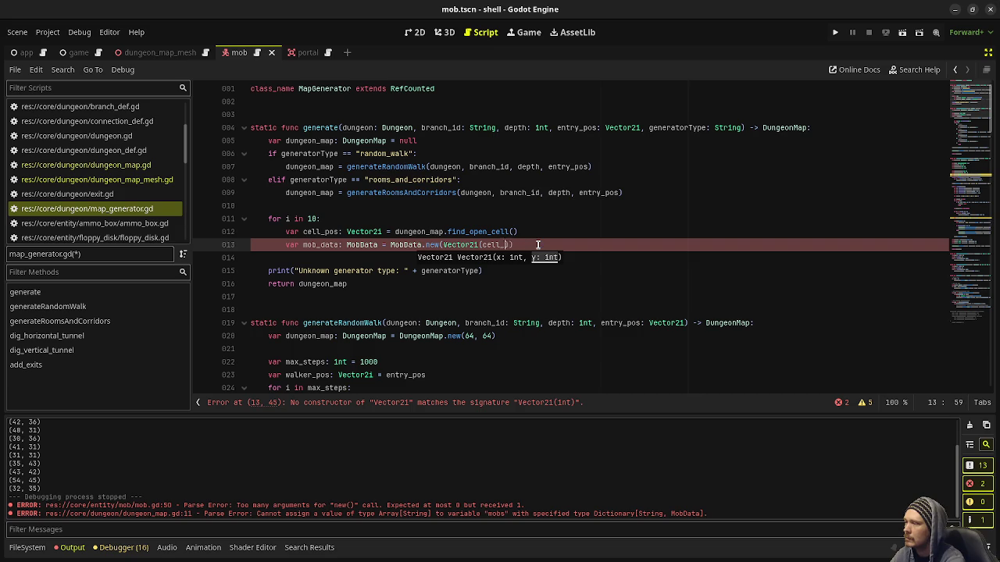
text(cell_pos)
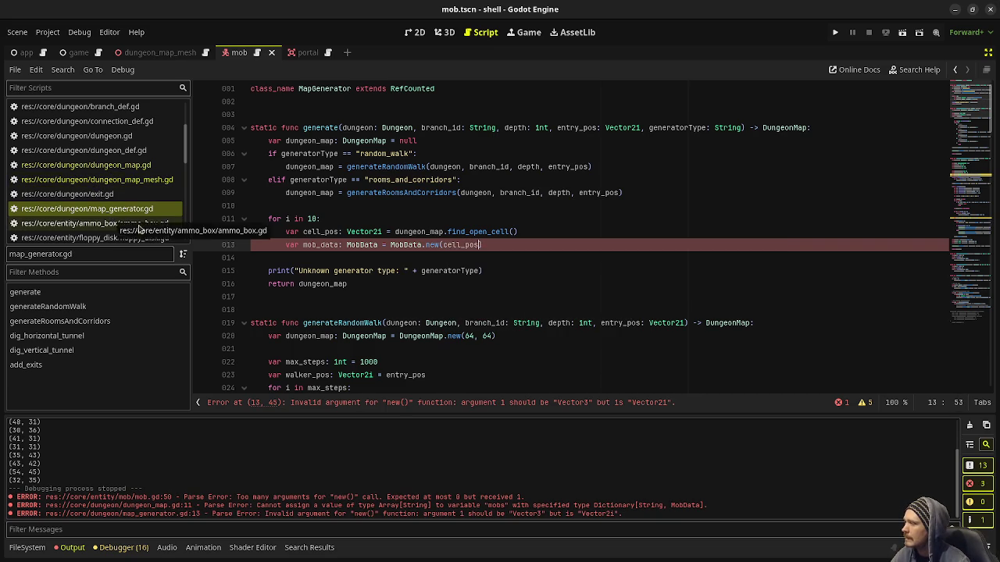
ctrl+click(364, 245)
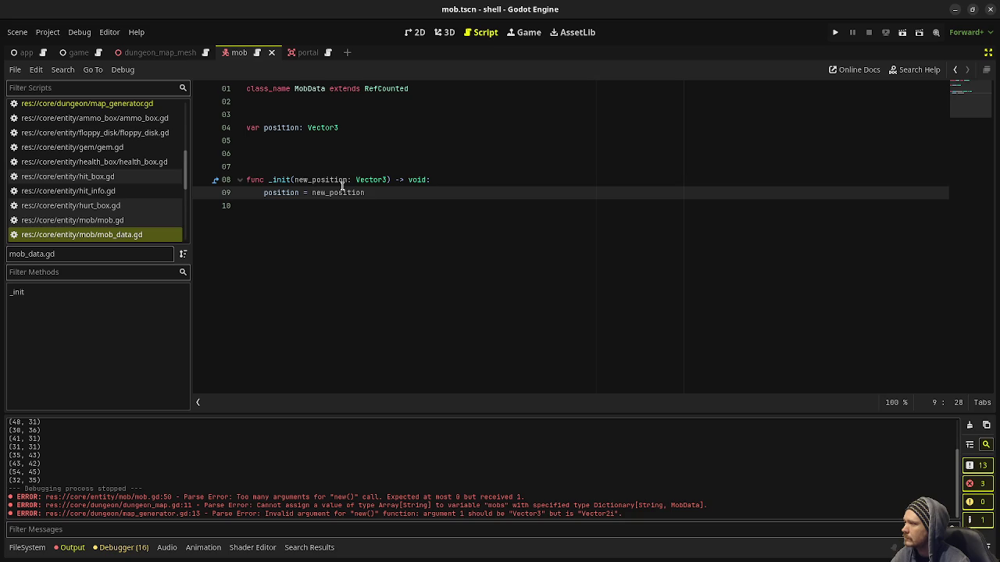
Change MobData's _init parameter from new_position: Vector3 to new_coord: Vector2i.
double_click(370, 180)
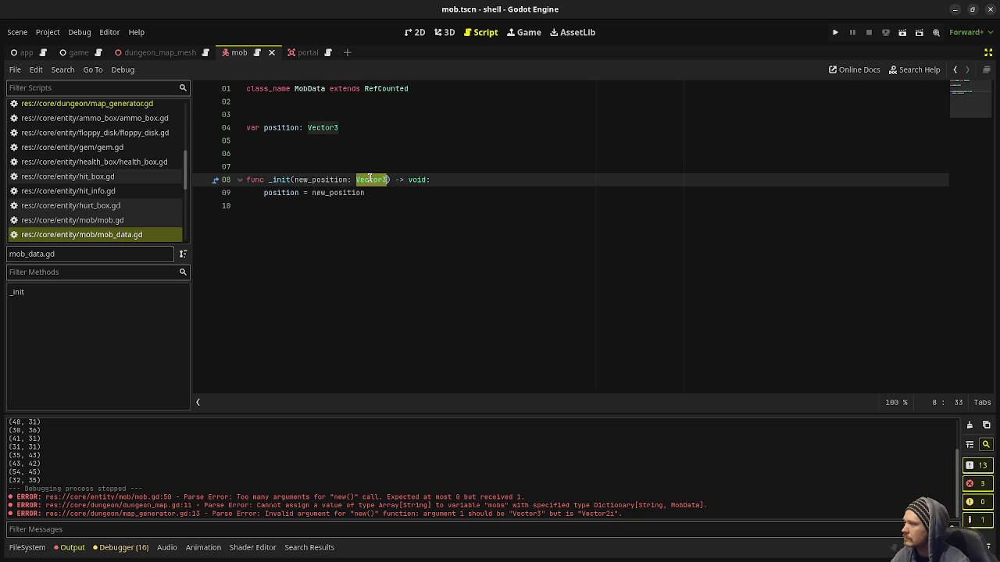
text(Vector2i)
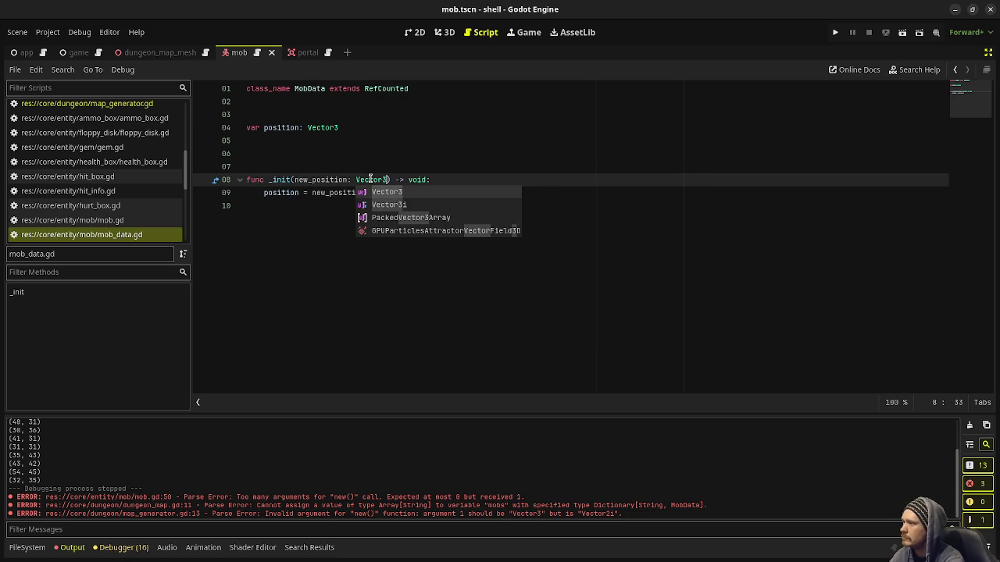
double_click(319, 180)
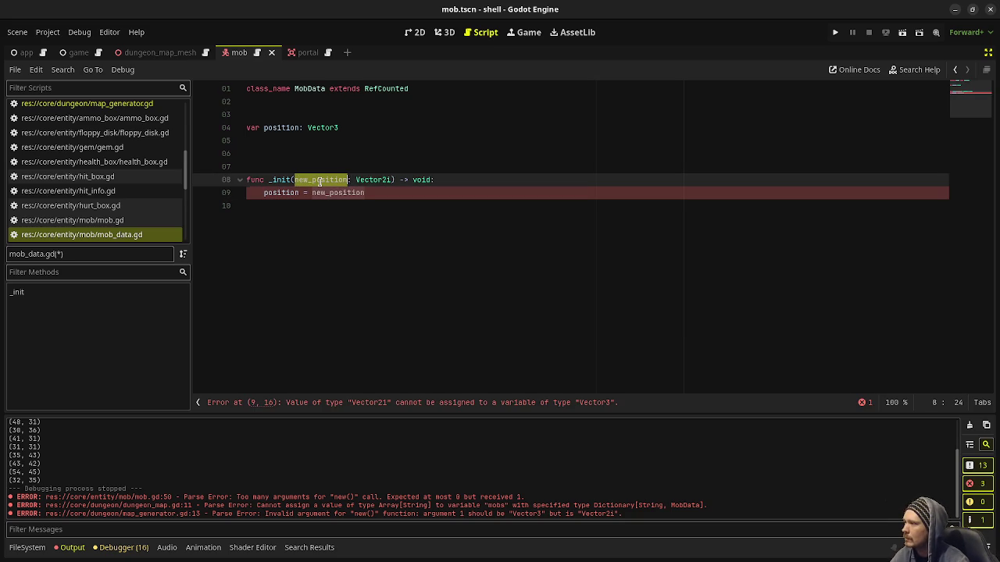
text(coord)
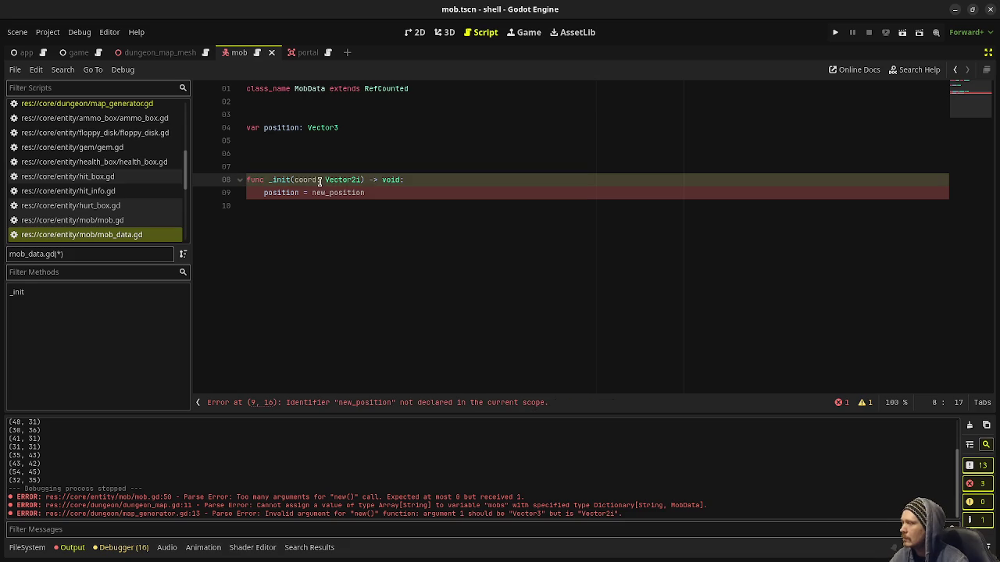
click(295, 179)
text(new_)
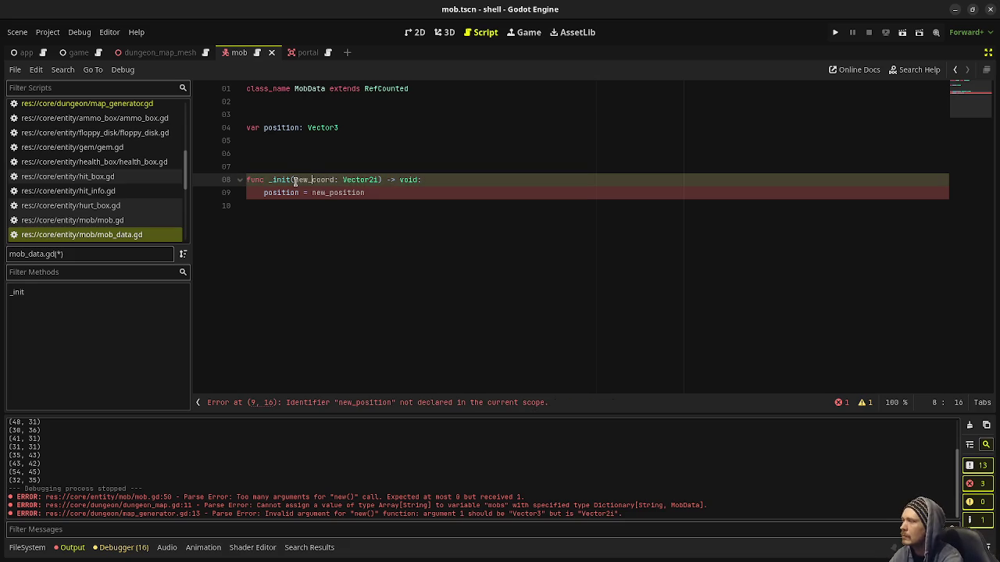
click(341, 193)
double_click(342, 192)
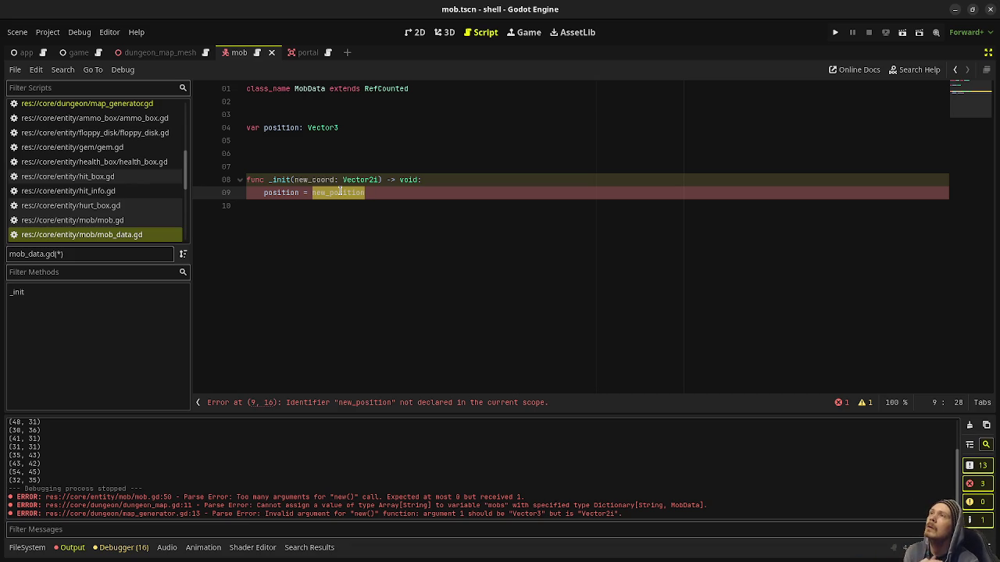
click(128, 107)
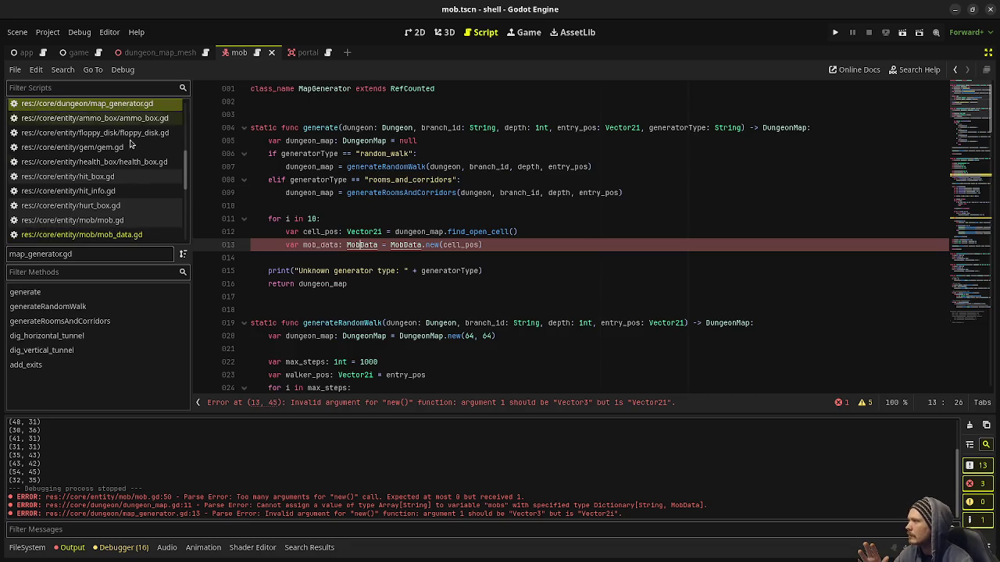
Highlight the generate signature, the mob loop and the find_open_cell call to explain them.
mouse_move(493, 245)
mouse_down()
mouse_move(269, 208)
mouse_move(265, 216)
mouse_up()
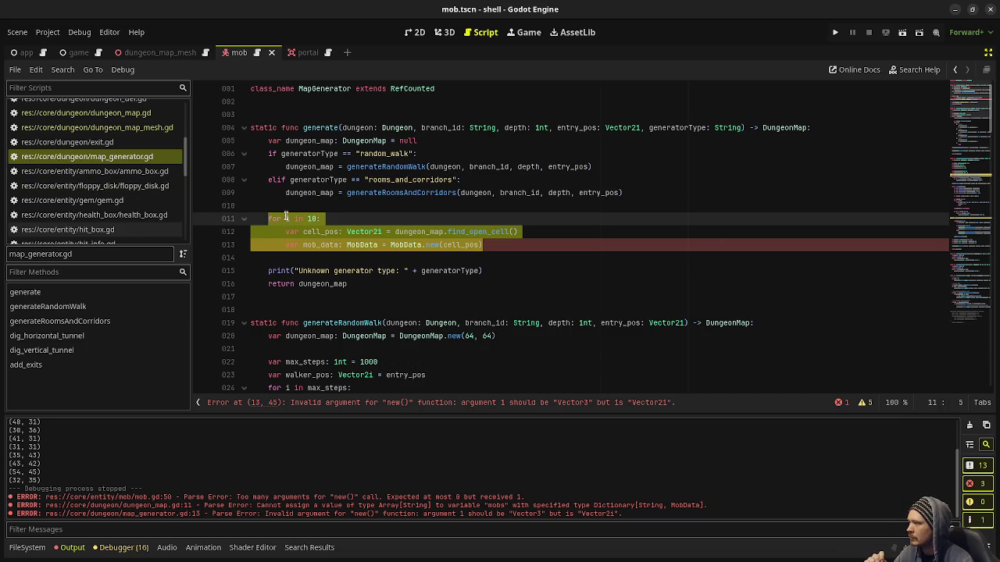
click(359, 217)
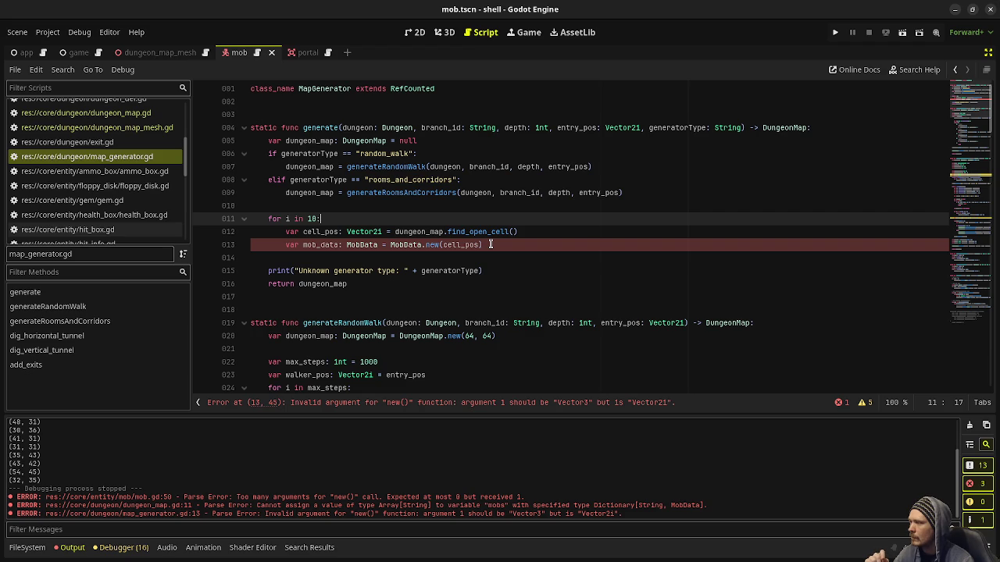
mouse_move(303, 127)
mouse_down()
mouse_move(654, 117)
mouse_move(811, 127)
mouse_up()
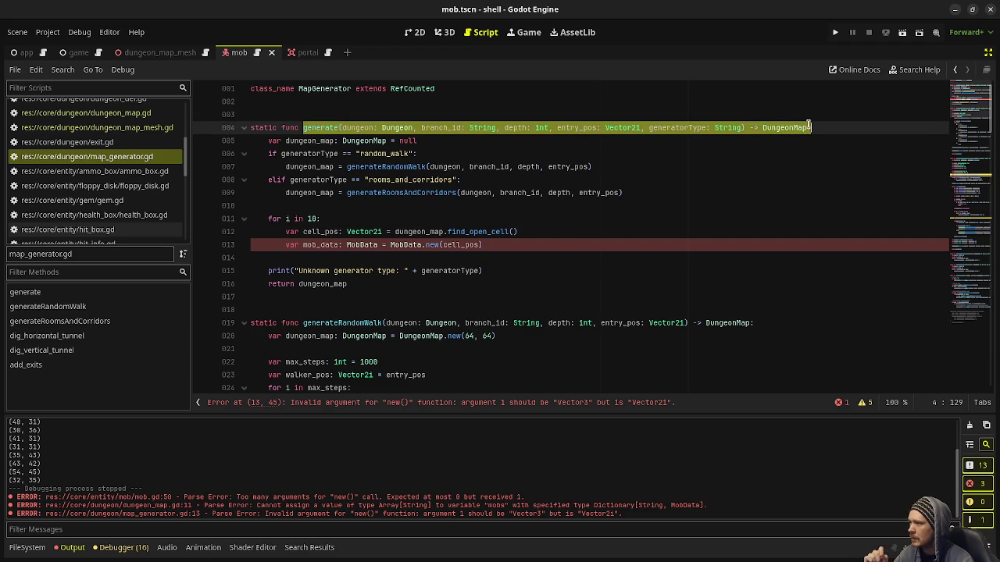
drag(268, 219, 486, 245)
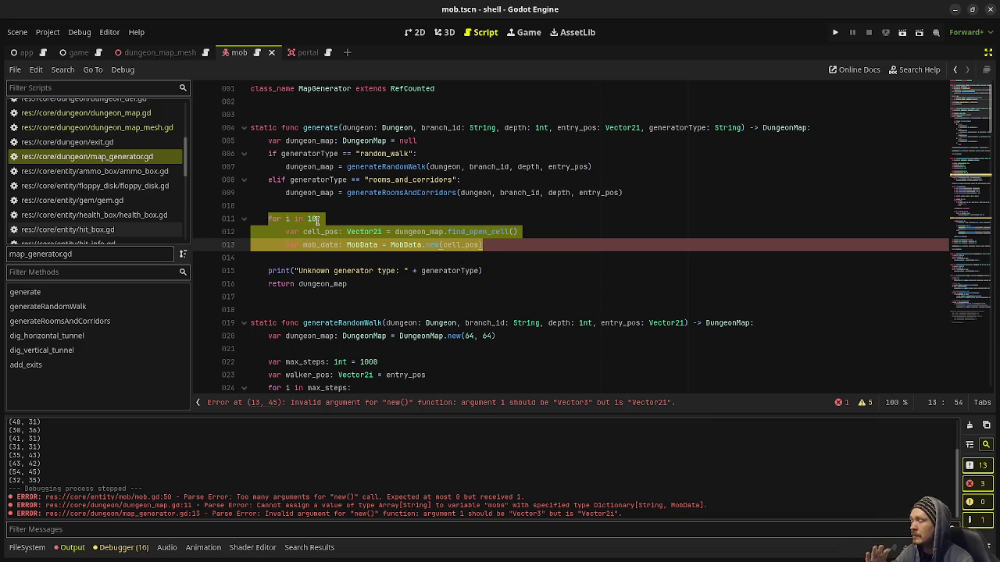
click(448, 222)
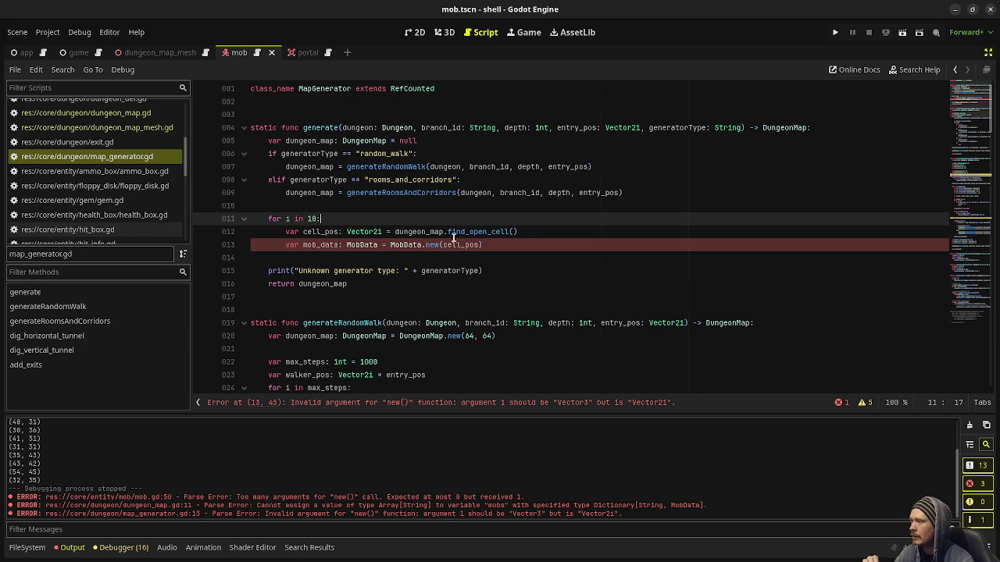
drag(517, 232, 397, 233)
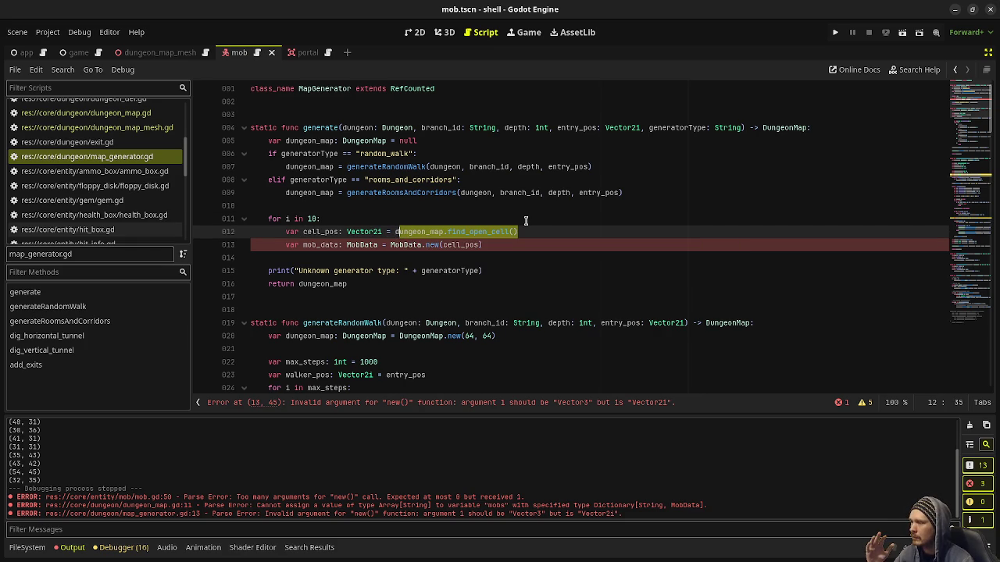
Replace the cell_pos argument with Vector3(cell_pos.x * ) inside MobData.new().
mouse_move(489, 244)
mouse_down()
mouse_move(498, 244)
mouse_move(458, 245)
mouse_up()
double_click(459, 244)
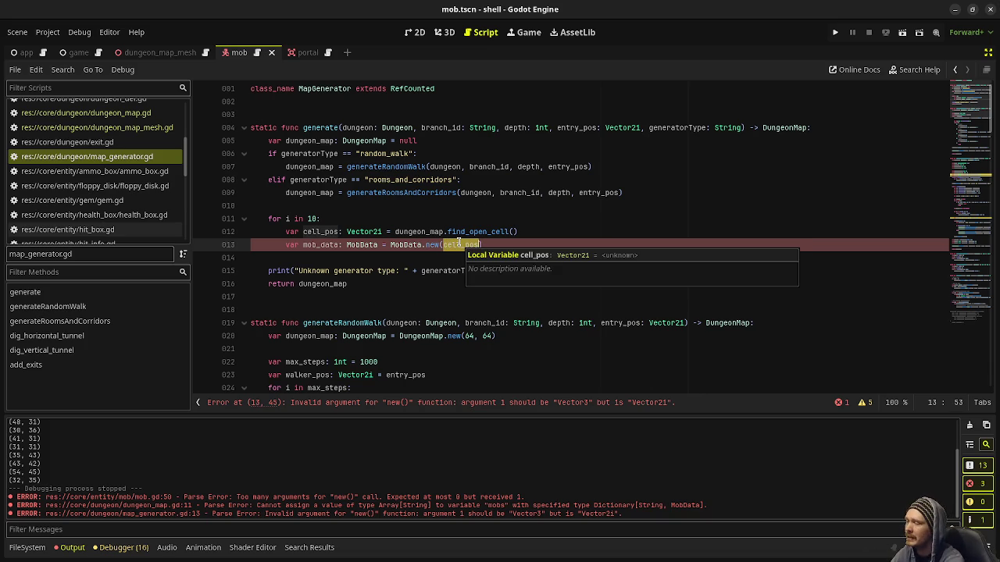
text(Vector3)
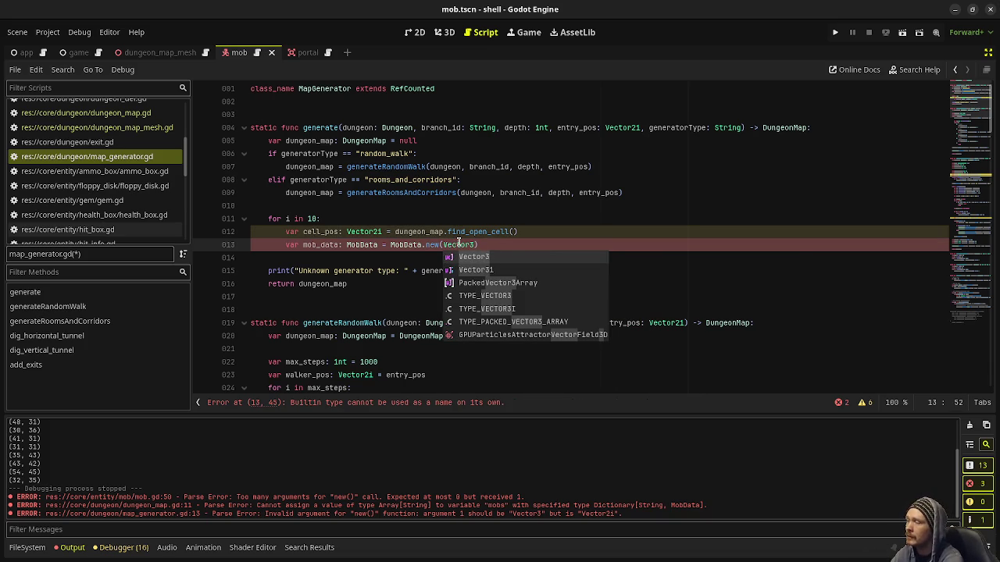
key(Return)
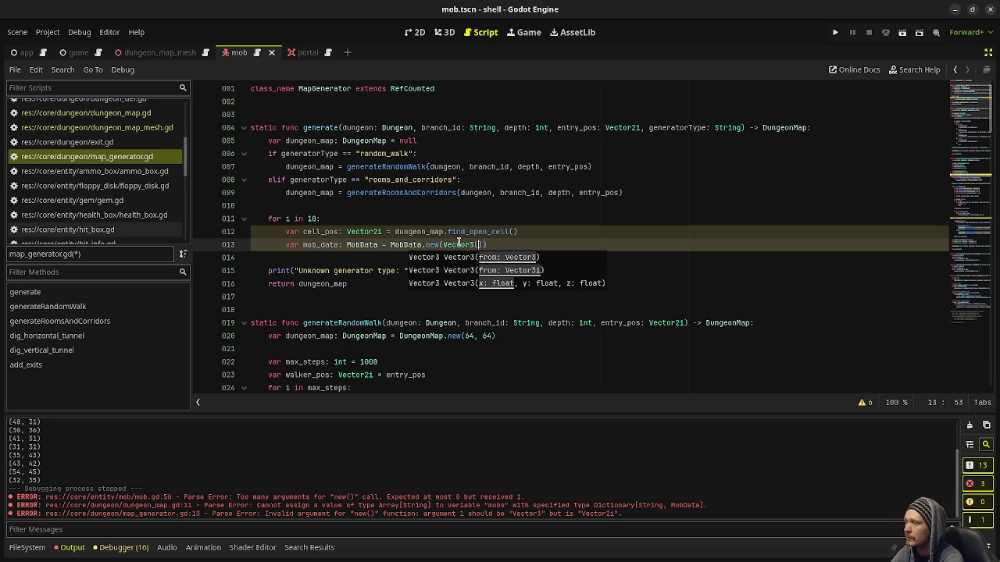
text(ceell)
key(BackSpace)
key(BackSpace)
key(BackSpace)
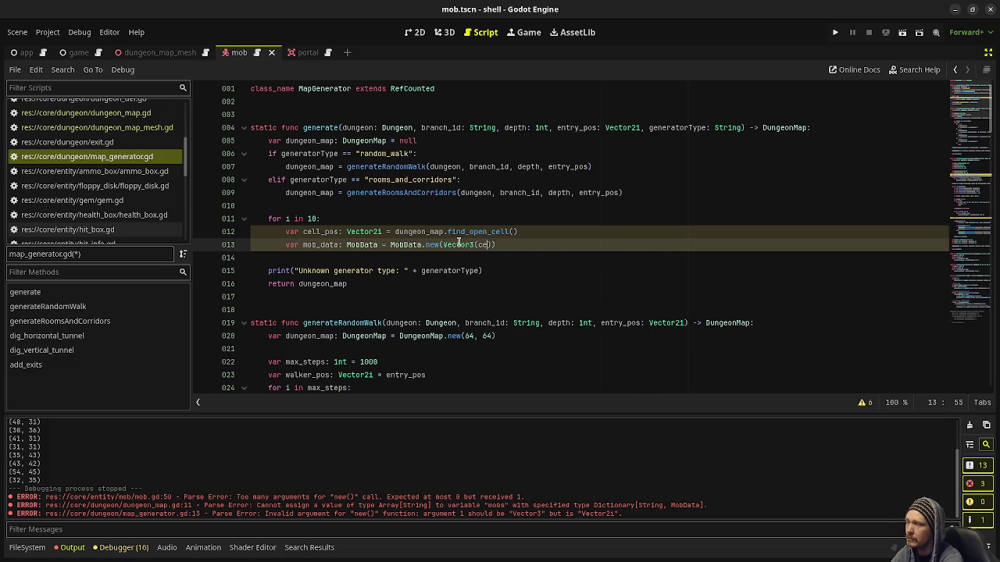
text(ll_pos.)
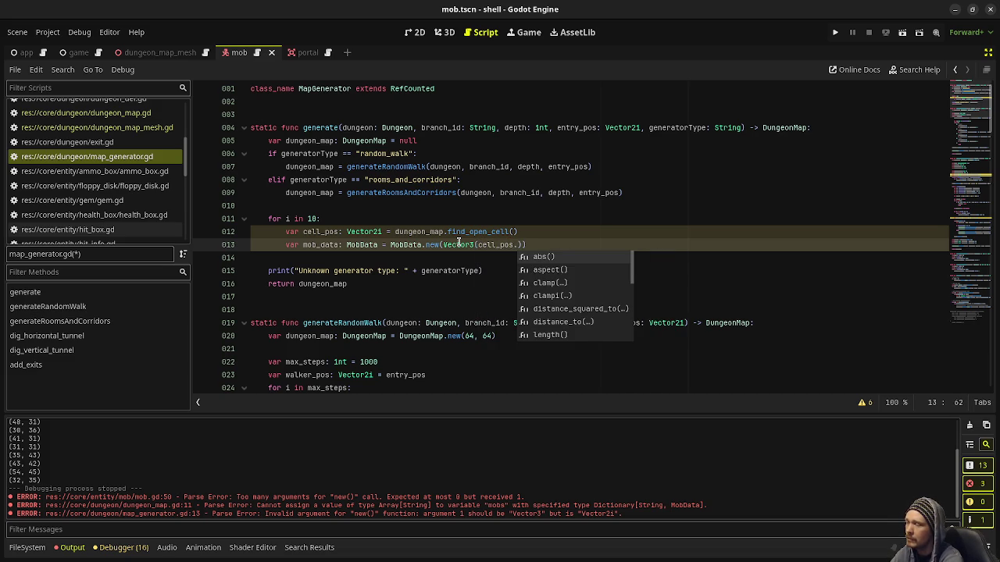
text(x *)
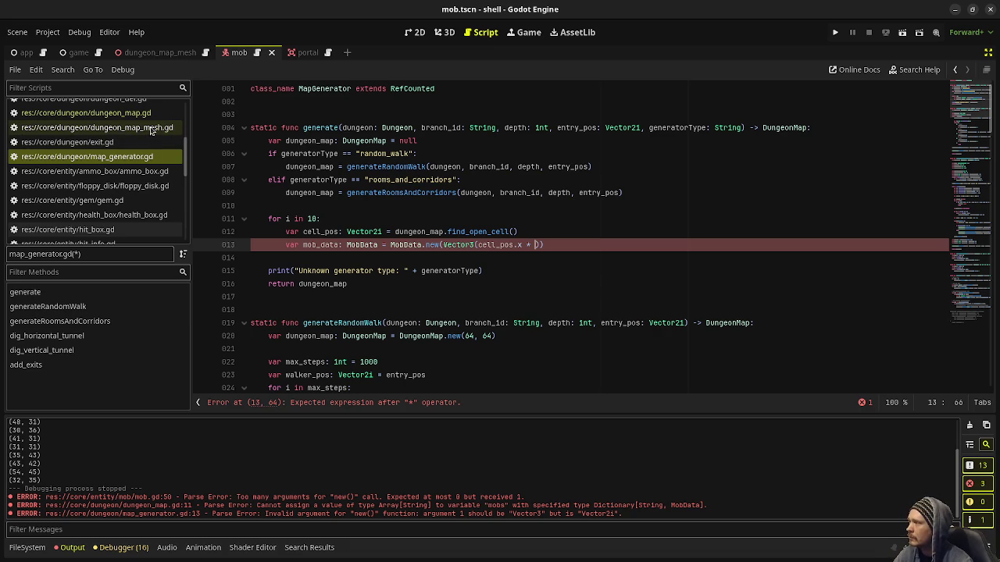
scroll(151, 131, up, 5)
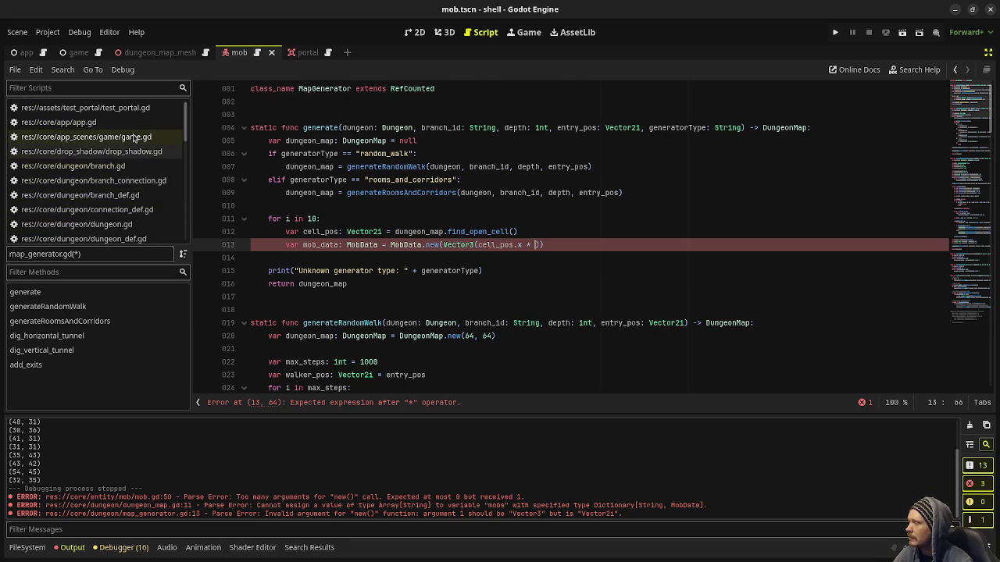
Add a new function coord_to_world(coord: Vector2i) -> Vector3 at the end of game.gd.
click(134, 137)
click(977, 320)
drag(977, 320, 985, 377)
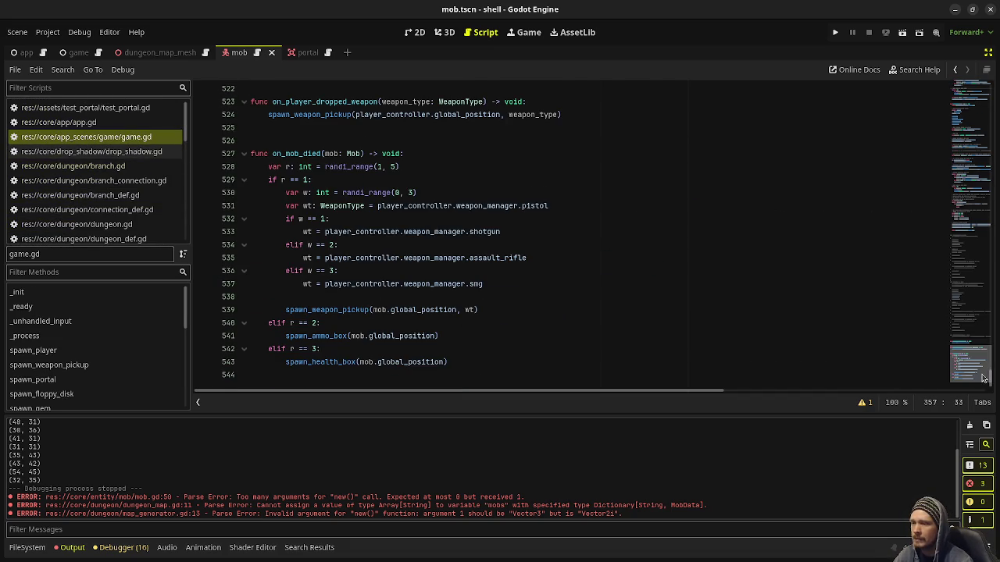
click(362, 380)
key(Return)
key(Return)
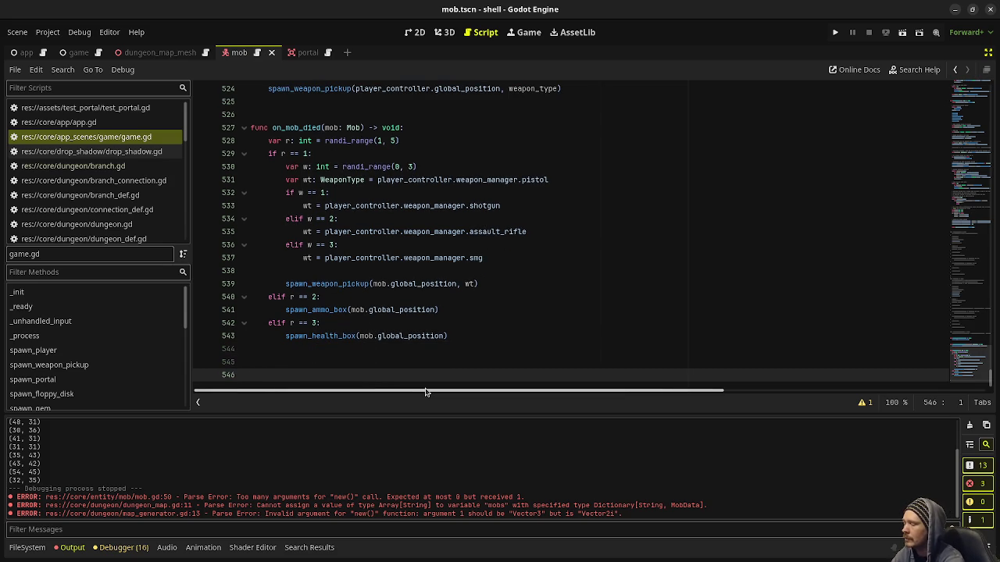
text(func coord_to_world(coord: Vector2i) -> )
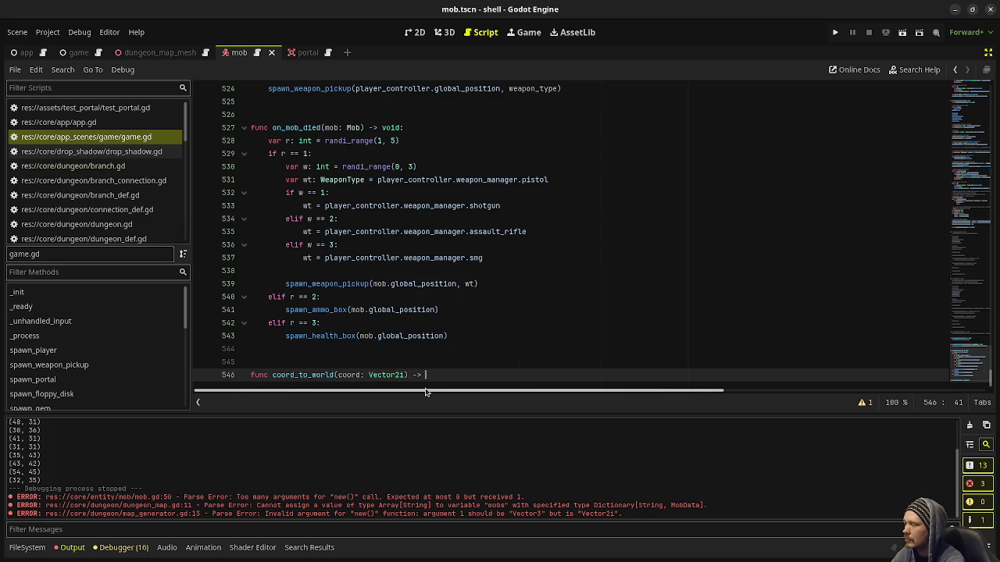
text(Vector3:)
key(Return)
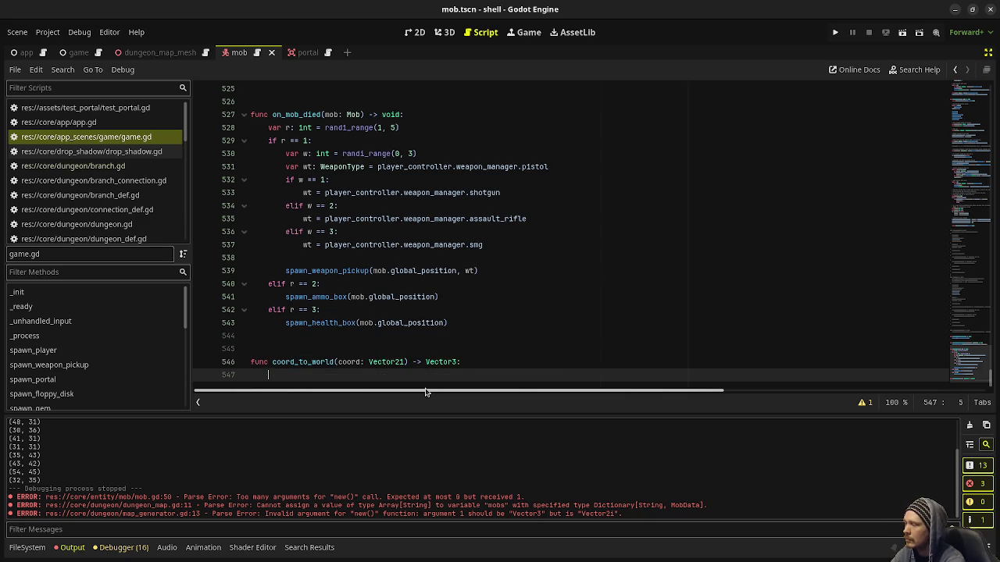
Begin the return Vector3 with coord.x times wall_thickness plus a wall_thickness offset, then 0.0.
text(return Vector3)
text((coord.)
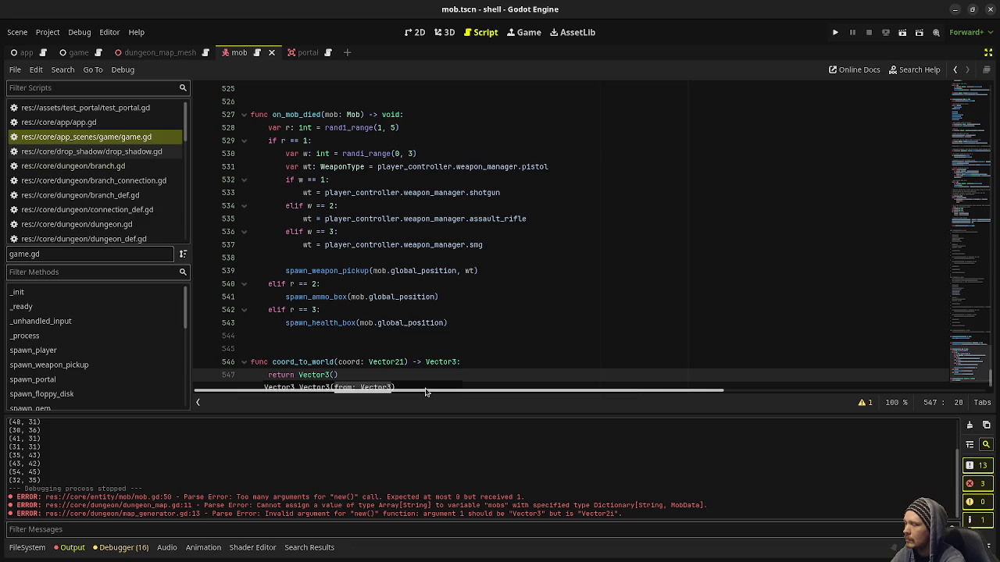
text(x * dungeon_)
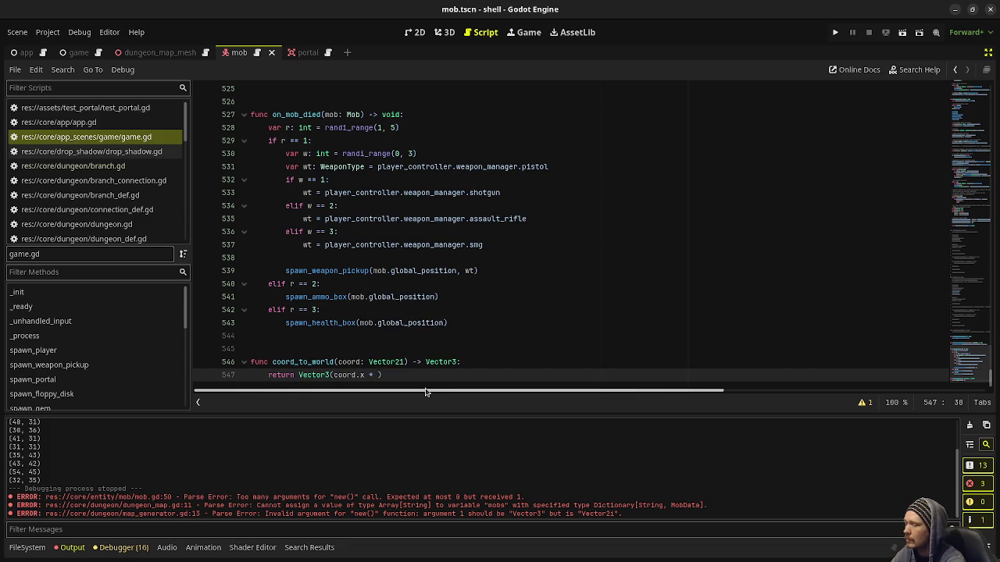
text(map)
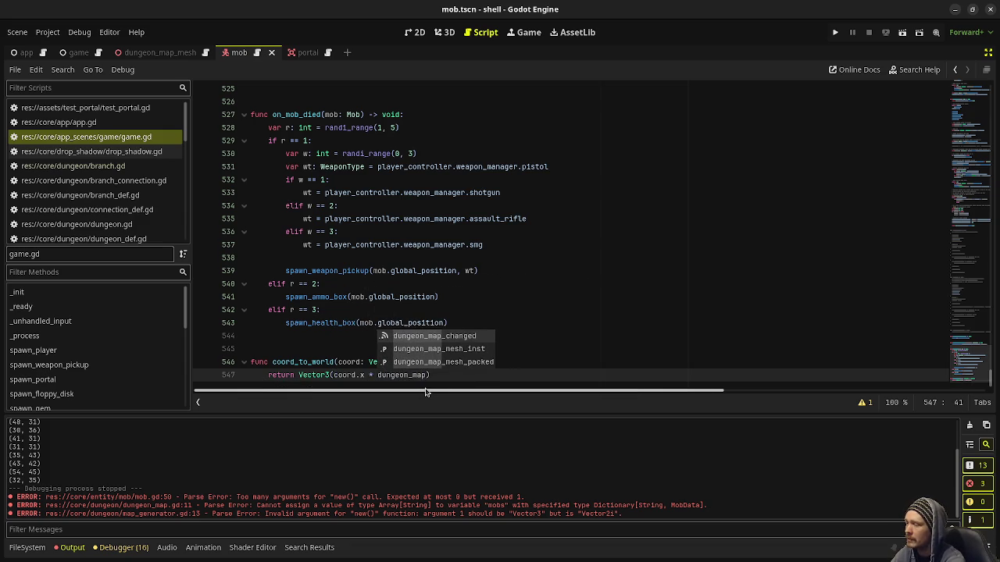
text(_mesh_inst.)
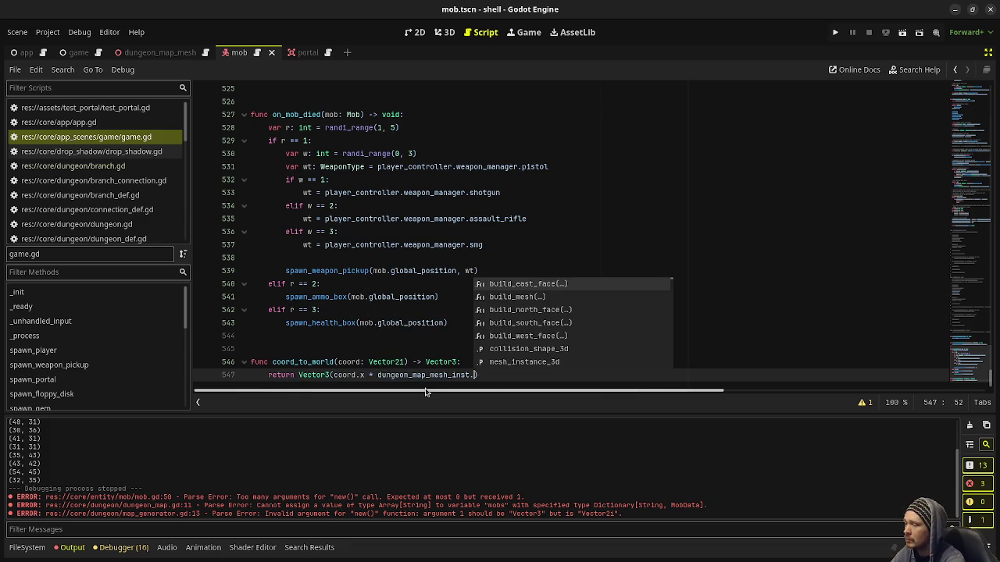
text(wall)
key(Down)
key(Return)
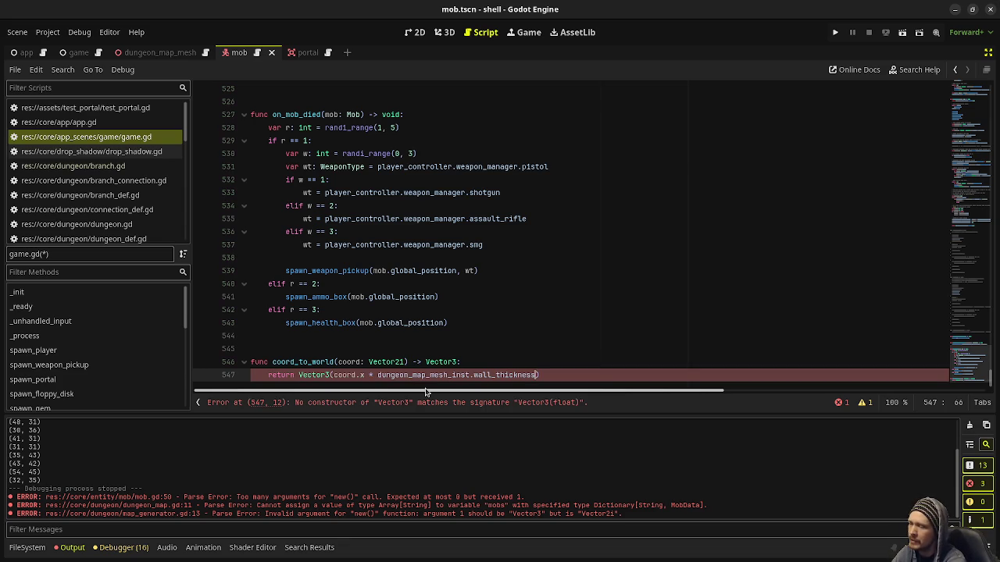
text(+ (dungeon_map)
text(_mesh_inst.wall)
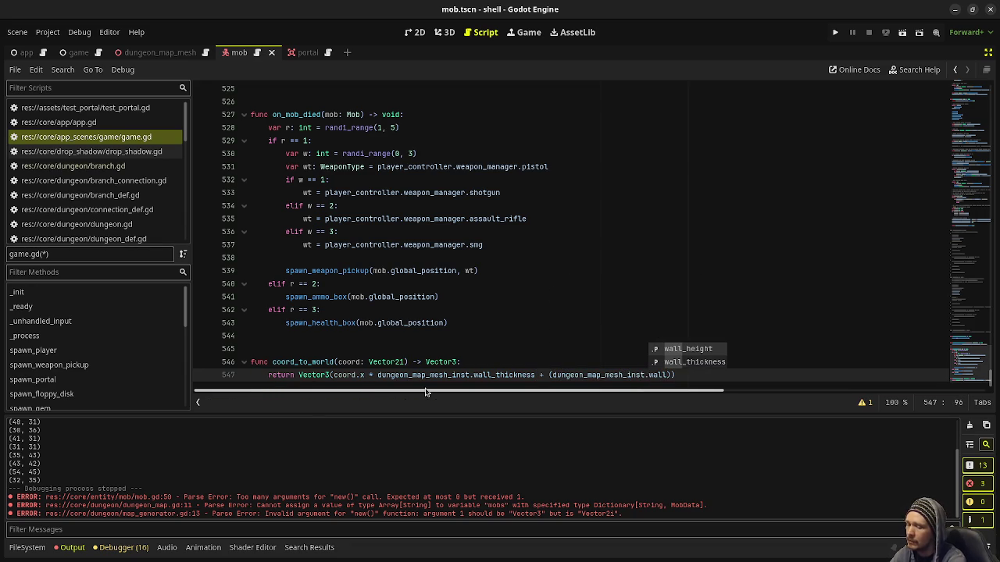
key(Return)
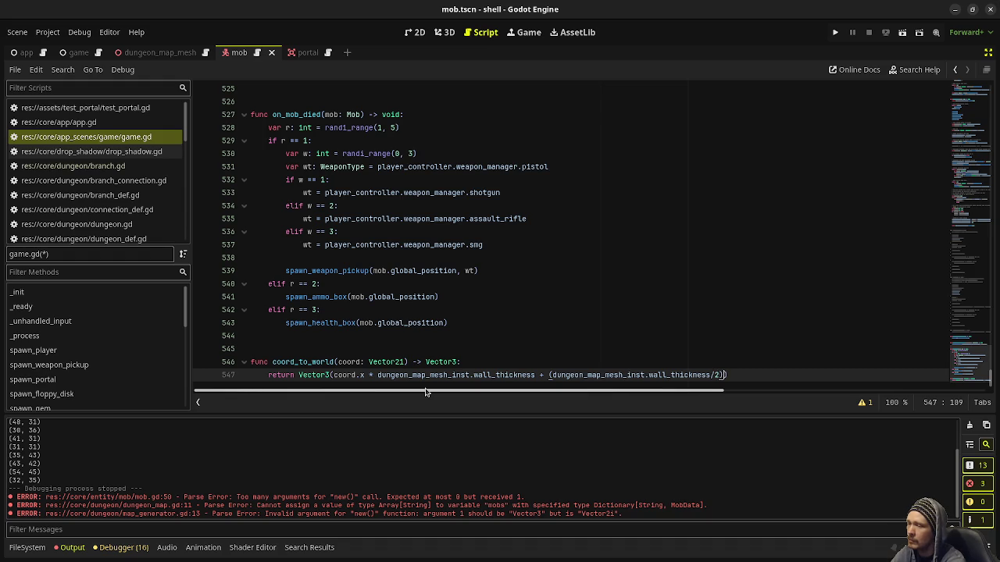
text(, 0.0,)
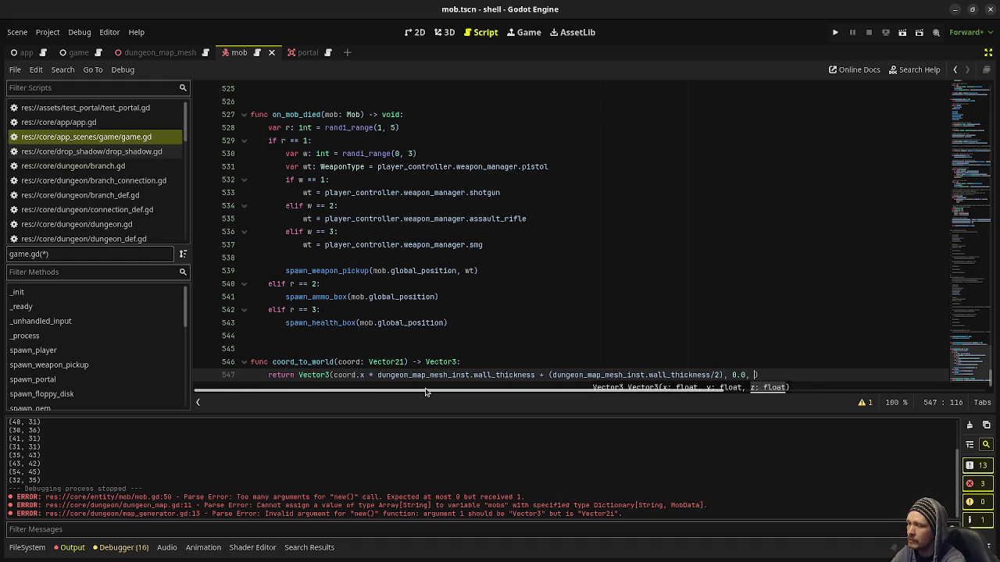
Reuse the x expression as the z value with coord.y, and save game.gd.
mouse_move(724, 375)
mouse_down()
mouse_move(359, 363)
mouse_move(332, 375)
mouse_up()
click(753, 375)
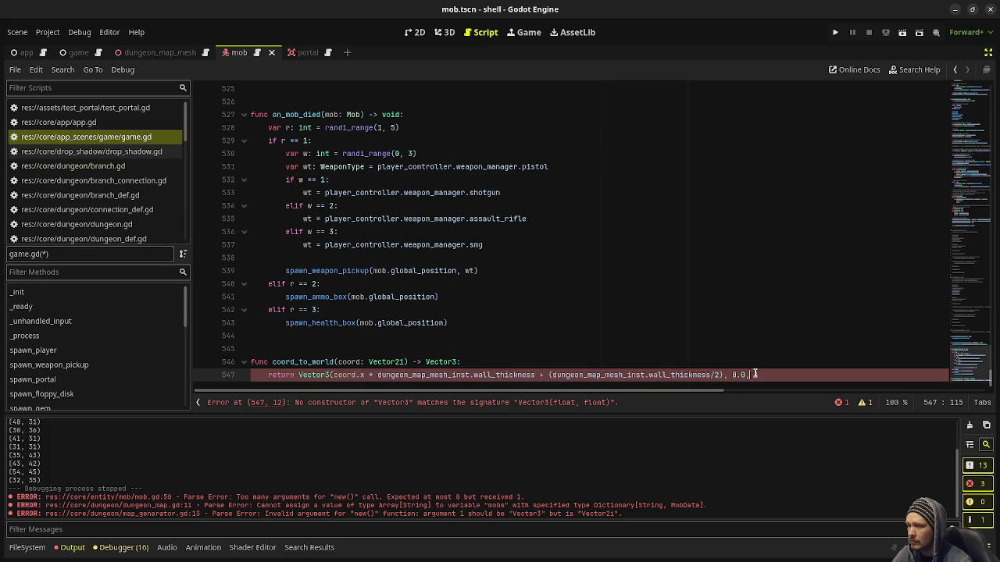
text(coord.x * dungeon_map_mesh_inst.wall_thickness + (dungeon_map_mesh_inst.wall_thickness/2))
click(571, 375)
text(y)
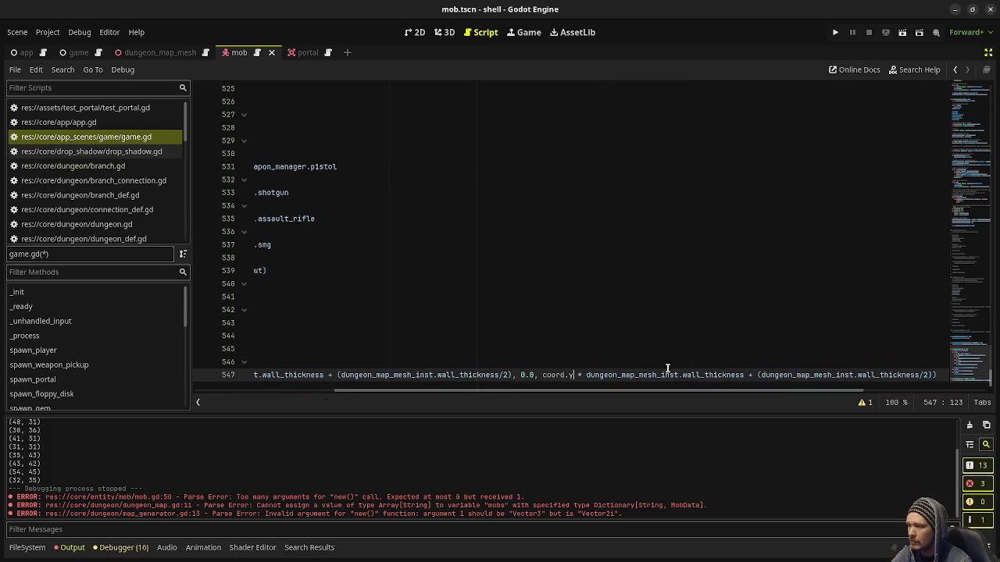
click(539, 322)
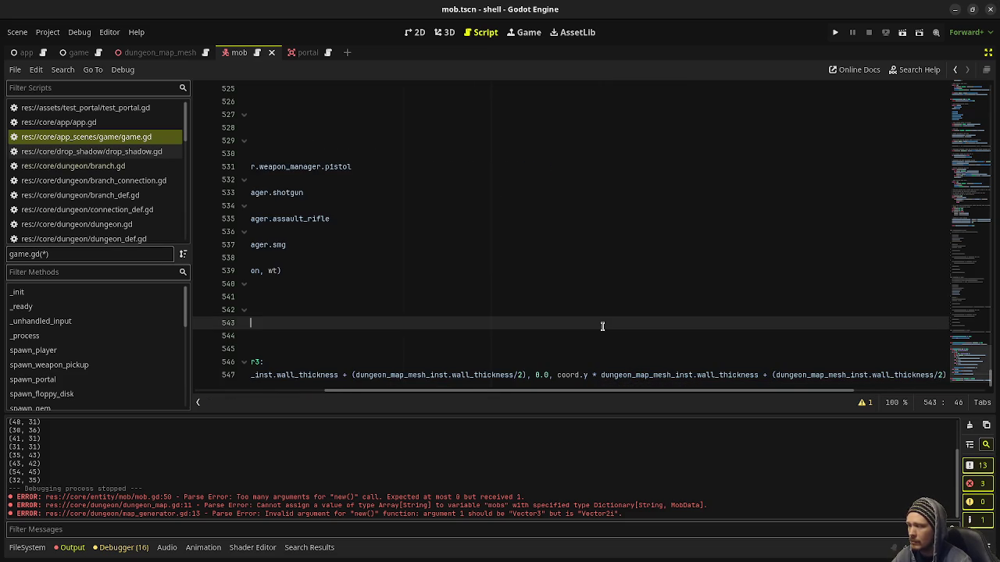
key(ctrl+s)
mouse_move(535, 389)
mouse_down()
mouse_move(346, 408)
mouse_move(250, 394)
mouse_up()
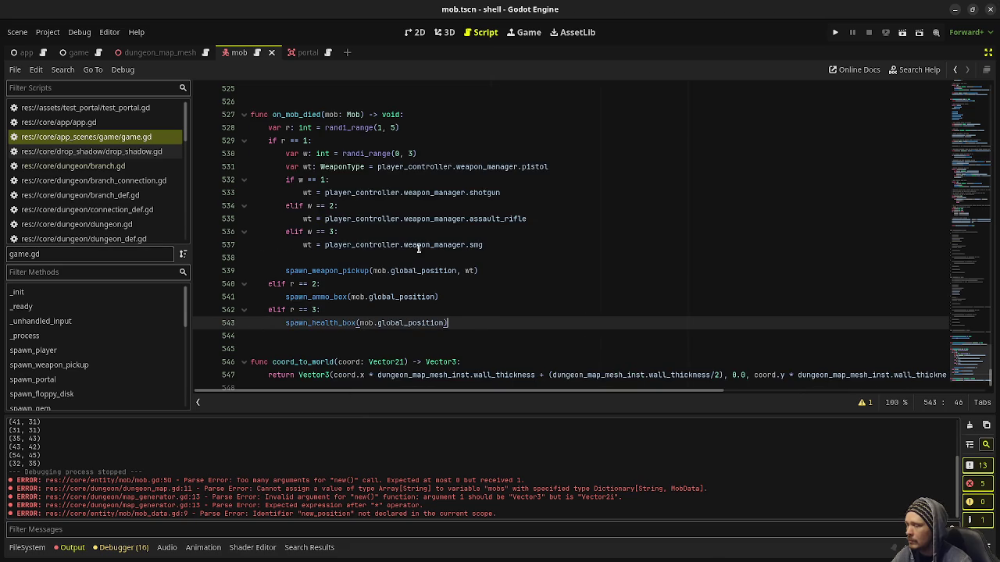
In map_generator.gd, add 'var world_pos: Vector3 = Game.instance.coord_to_world(cell_pos)' below the find_open_cell line.
click(125, 167)
scroll(125, 172, down, 3)
click(94, 208)
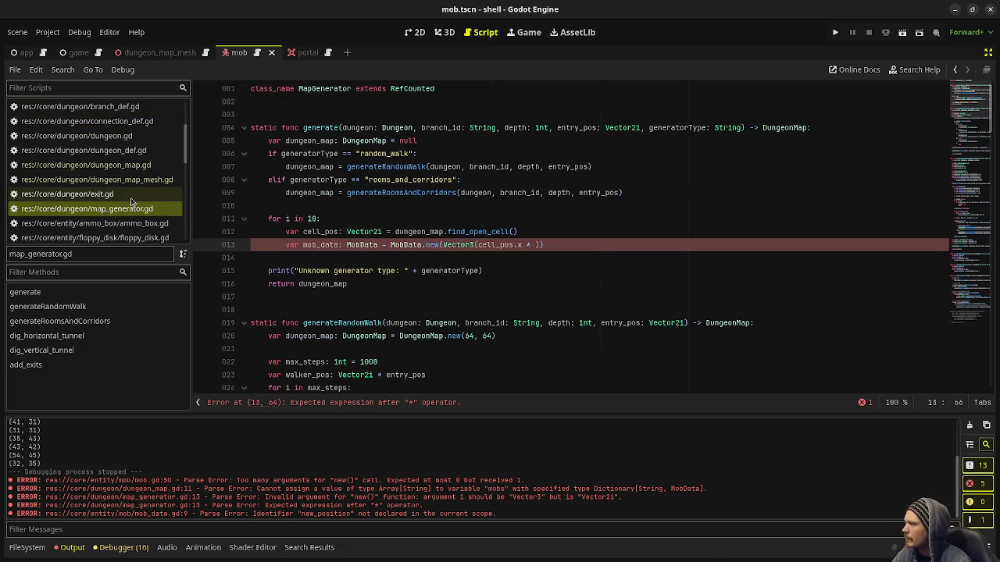
click(538, 231)
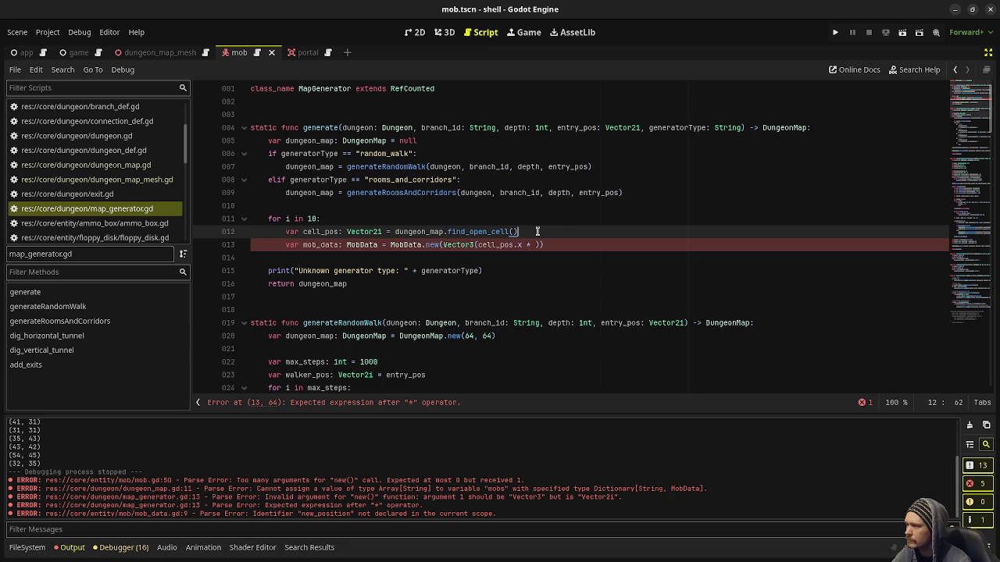
key(Return)
text(var world)
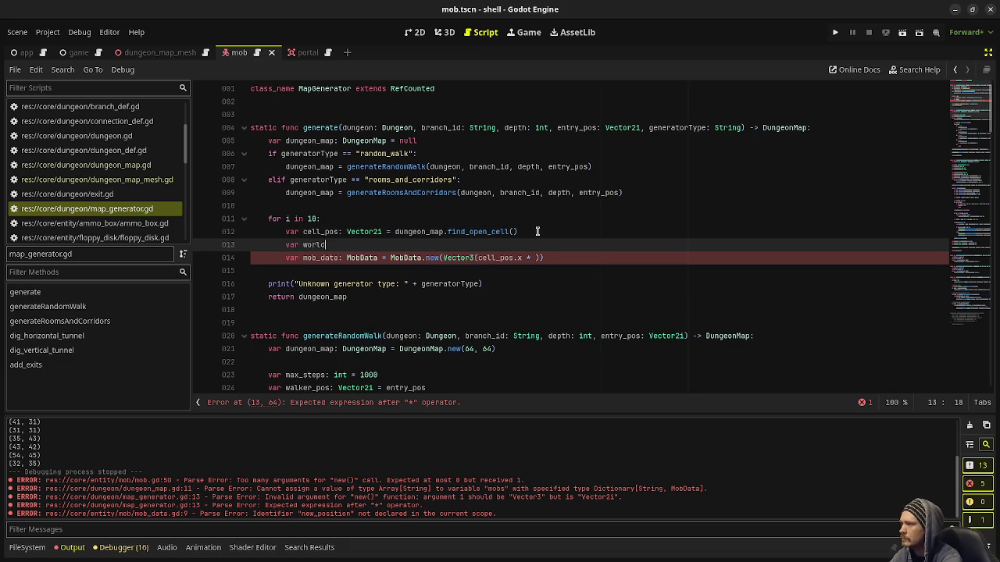
text(_pos: Vector3 = )
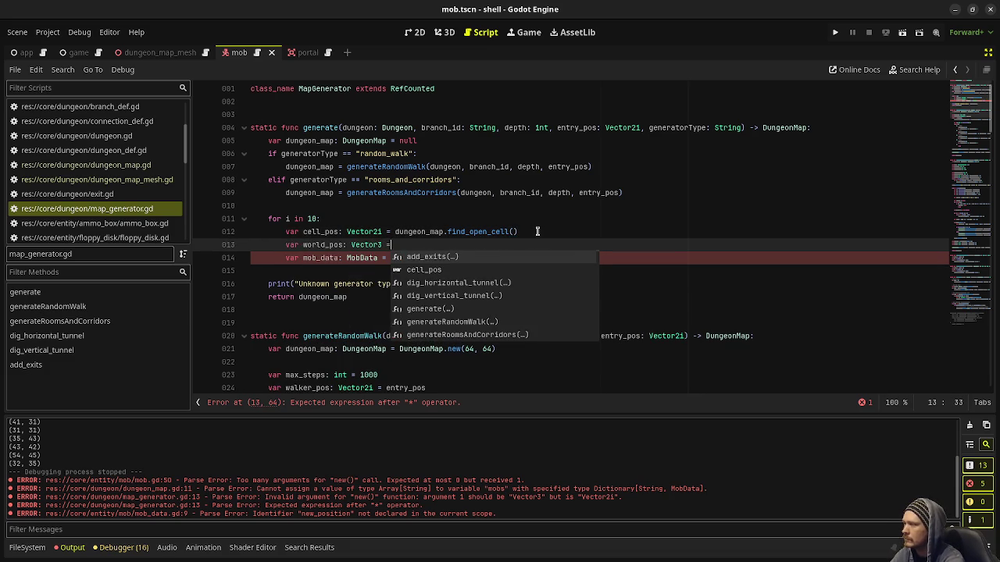
text(Game.instance.)
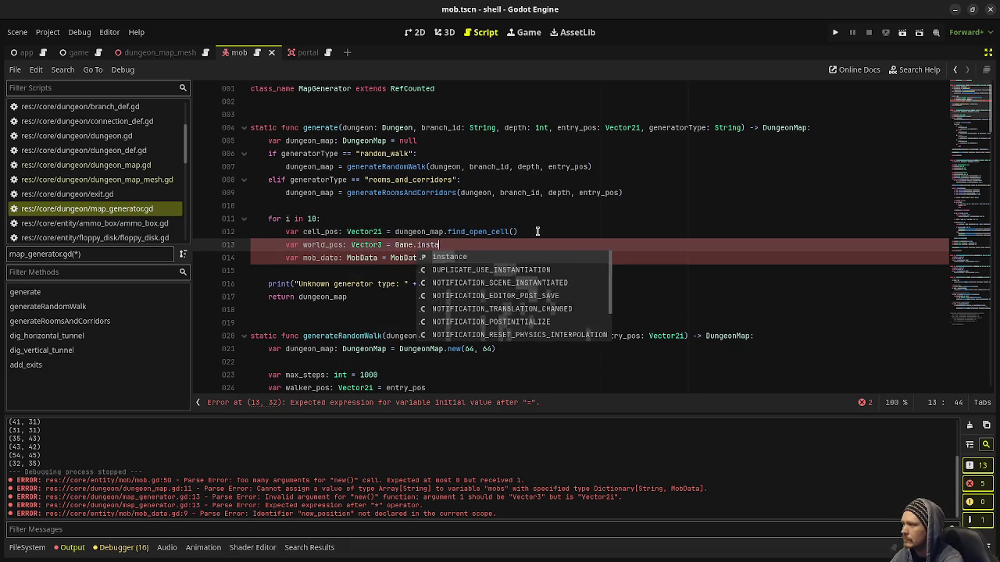
key(BackSpace)
key(BackSpace)
key(BackSpace)
text(ce.coord)
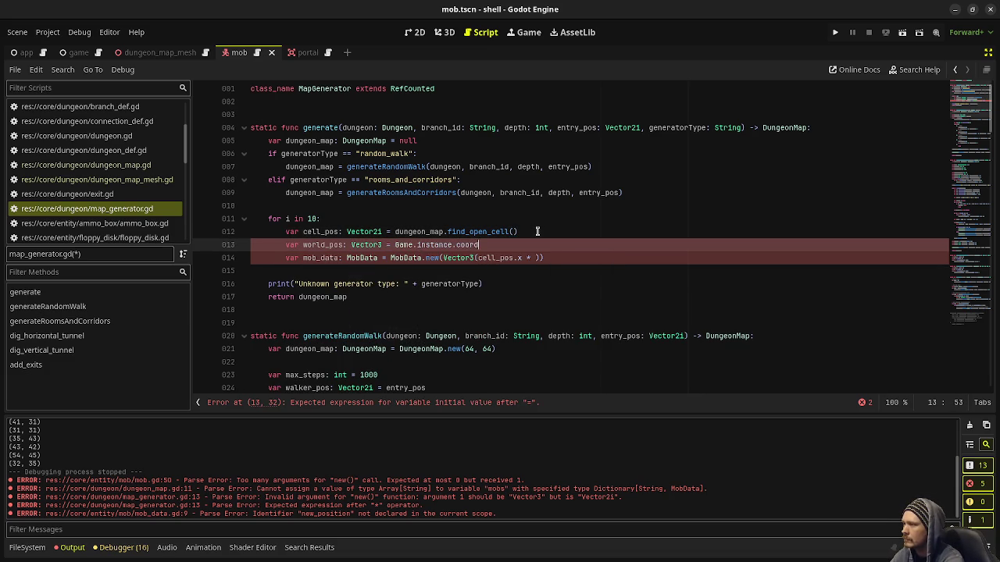
text(_to_world(cell_po)
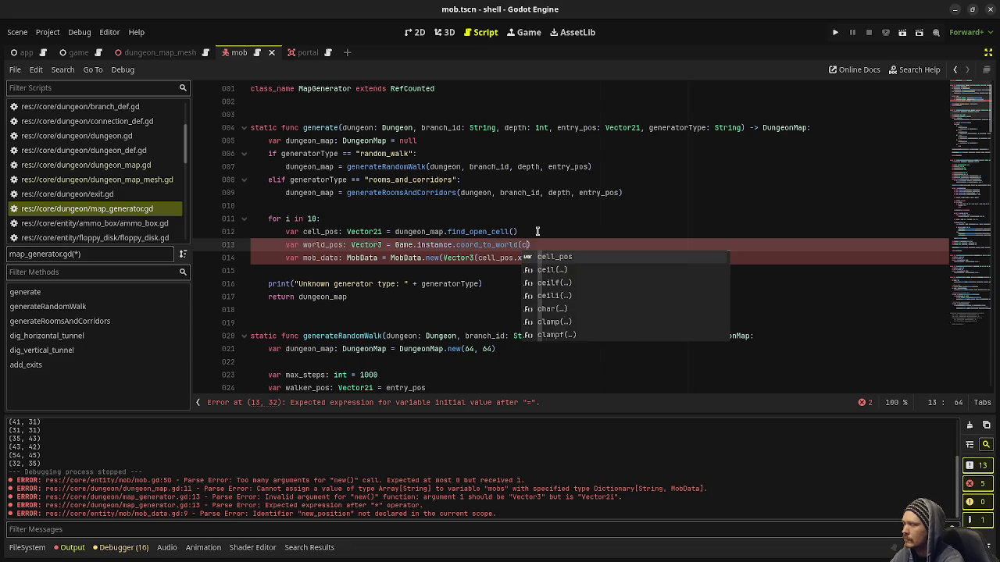
text(s))
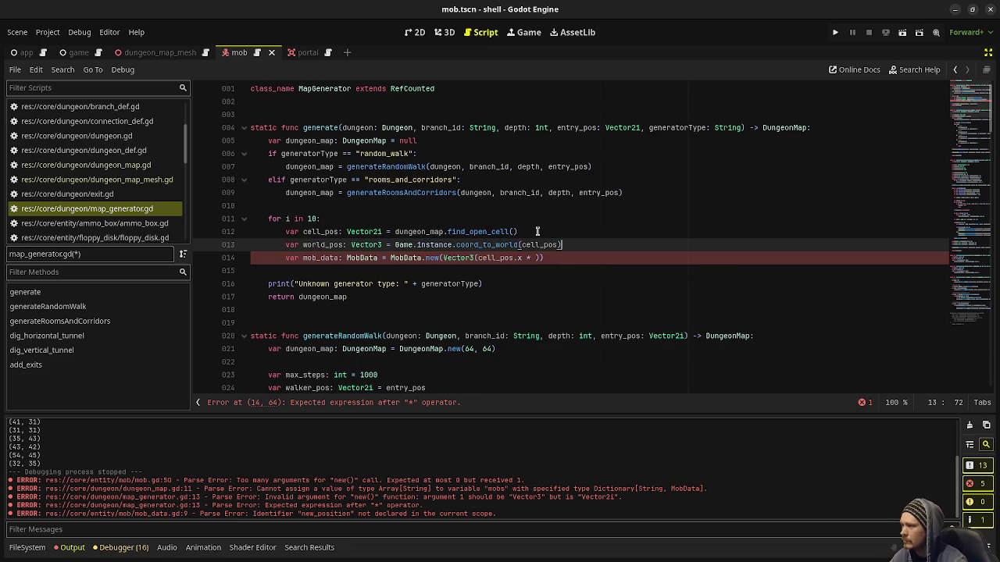
Pass world_pos to MobData.new() in place of the old Vector3 argument.
drag(445, 258, 542, 258)
text(wor)
key(Return)
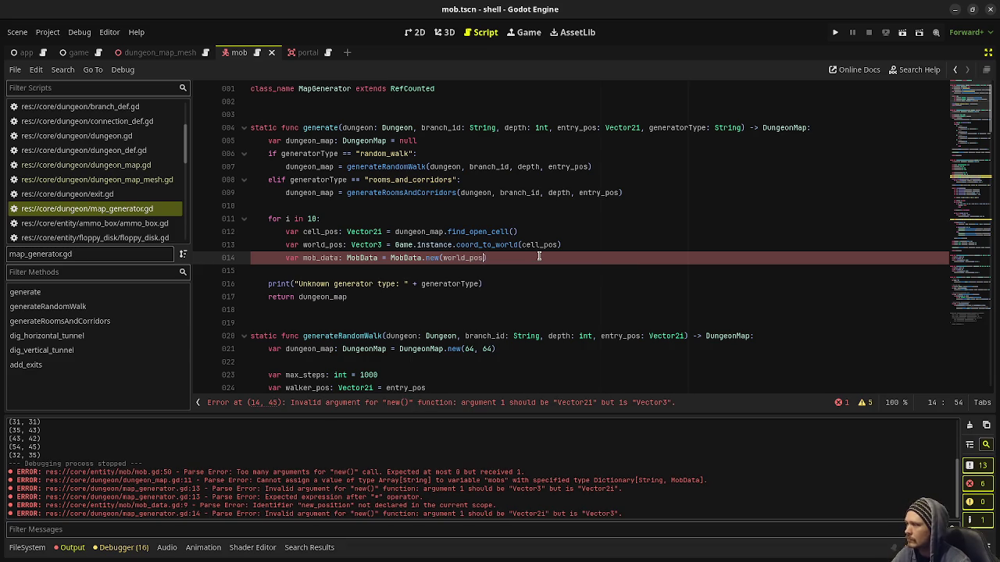
scroll(134, 201, down, 3)
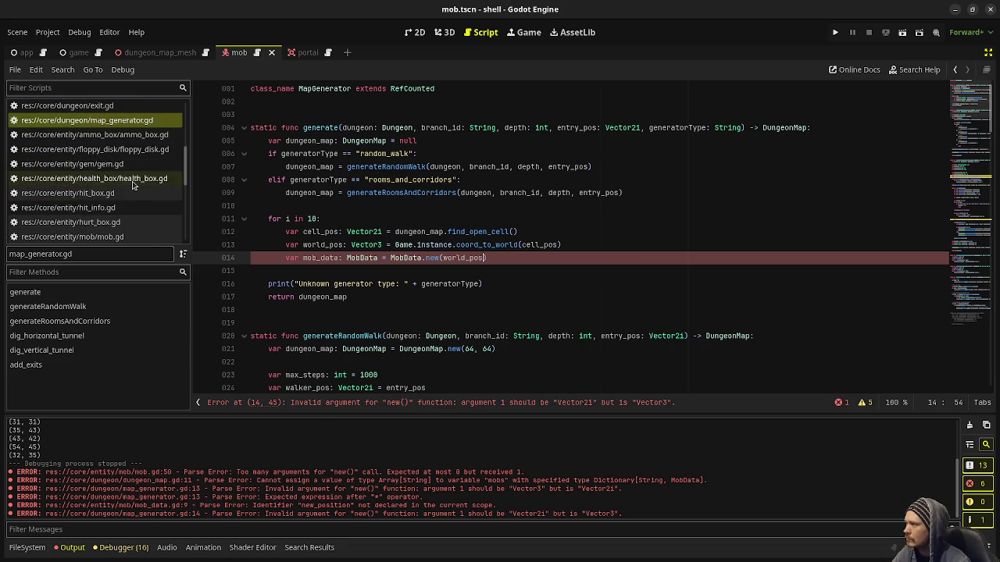
scroll(133, 185, up, 3)
scroll(133, 185, down, 3)
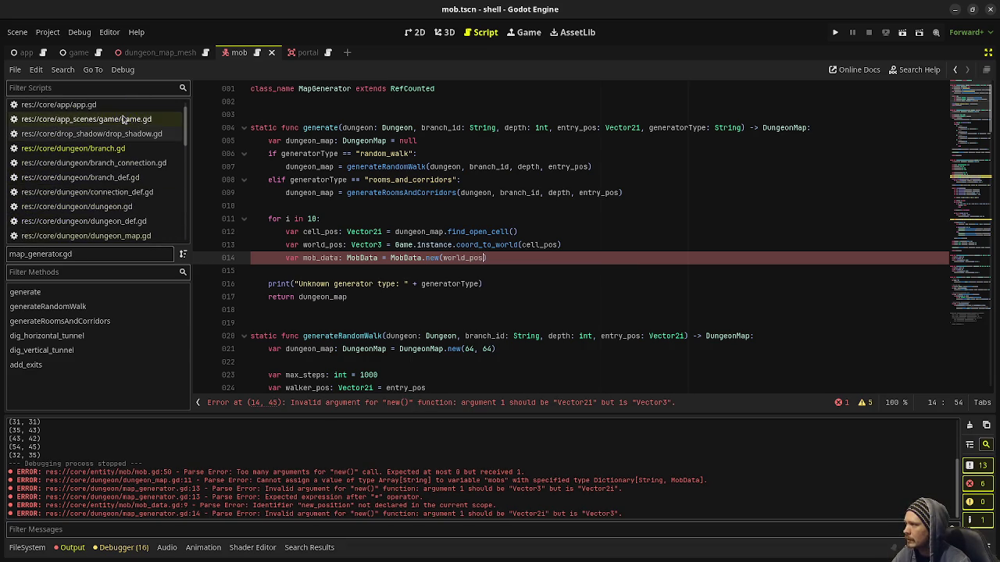
scroll(130, 185, up, 2)
scroll(130, 185, down, 3)
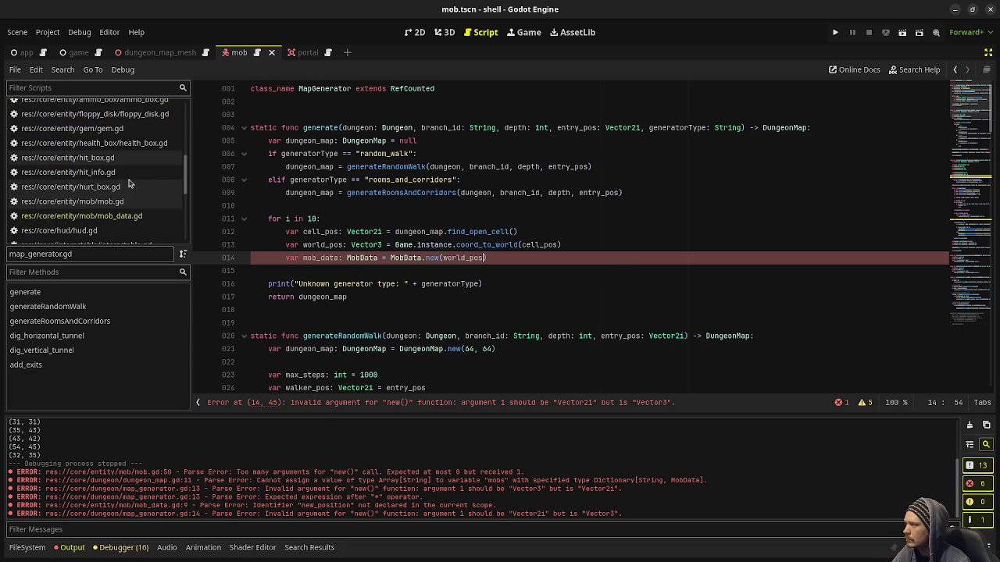
click(125, 215)
Change MobData's _init parameter to new_position: Vector3, save mob_data.gd, and go back to map_generator.gd.
click(319, 142)
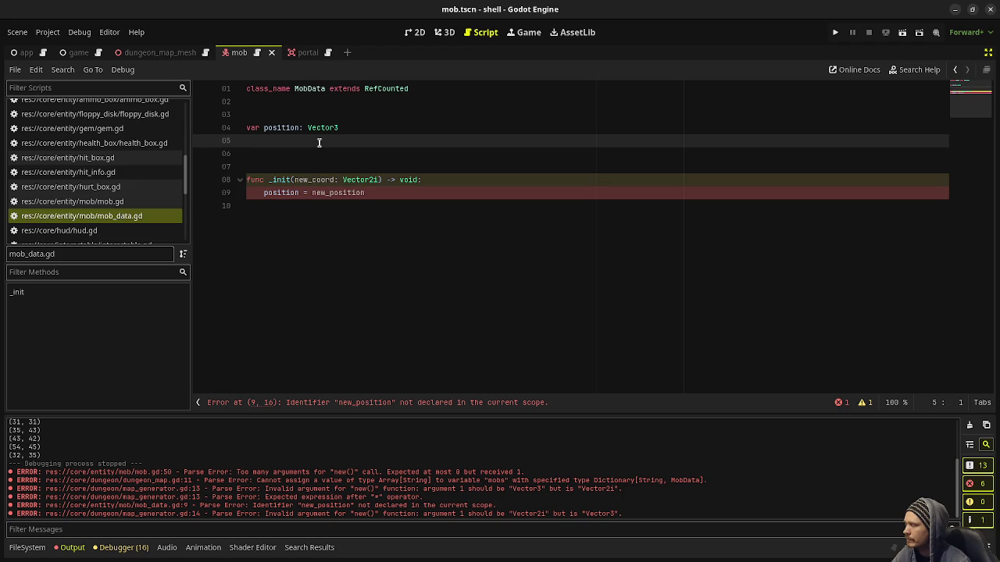
key(ctrl+z)
key(ctrl+z)
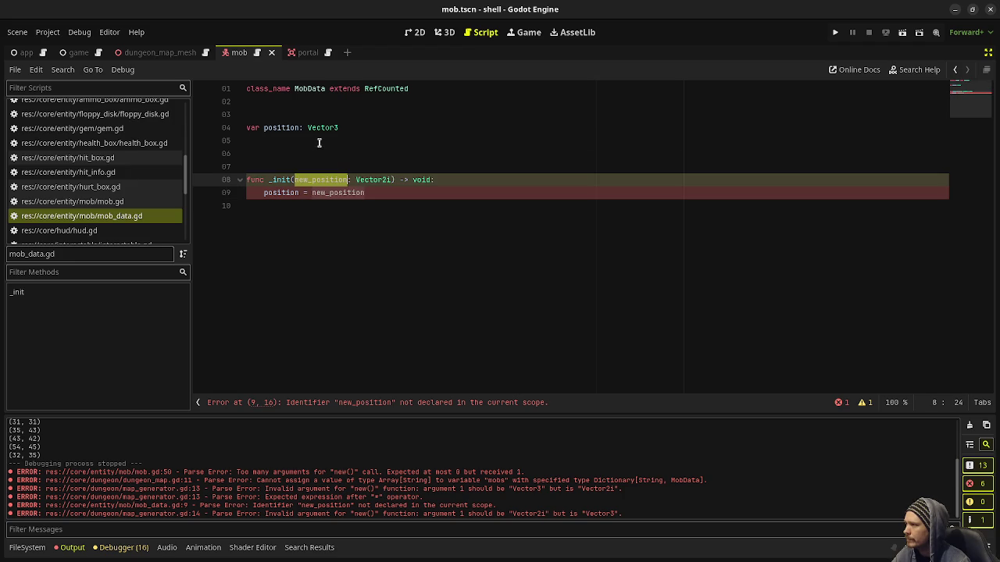
key(ctrl+z)
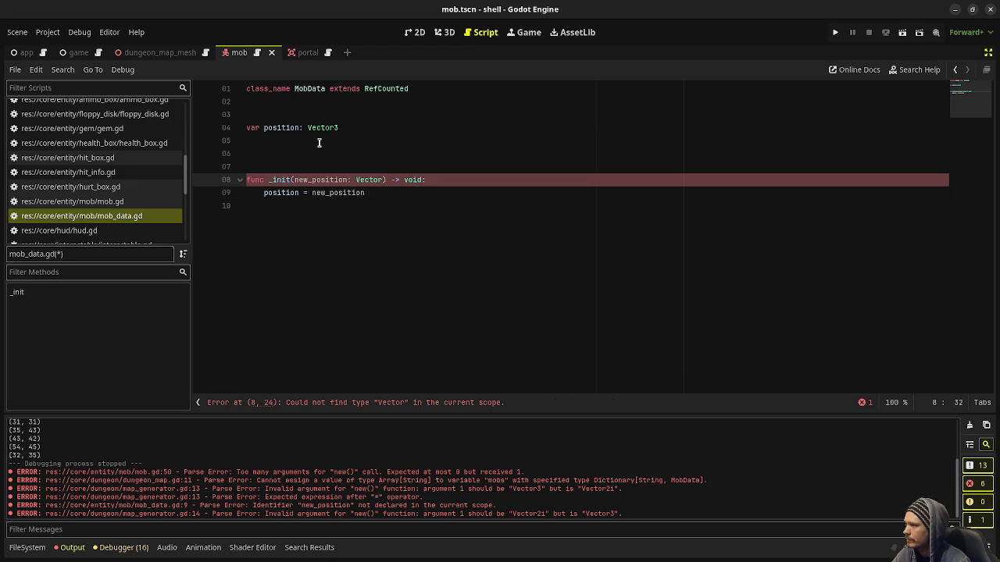
text(3)
key(ctrl+s)
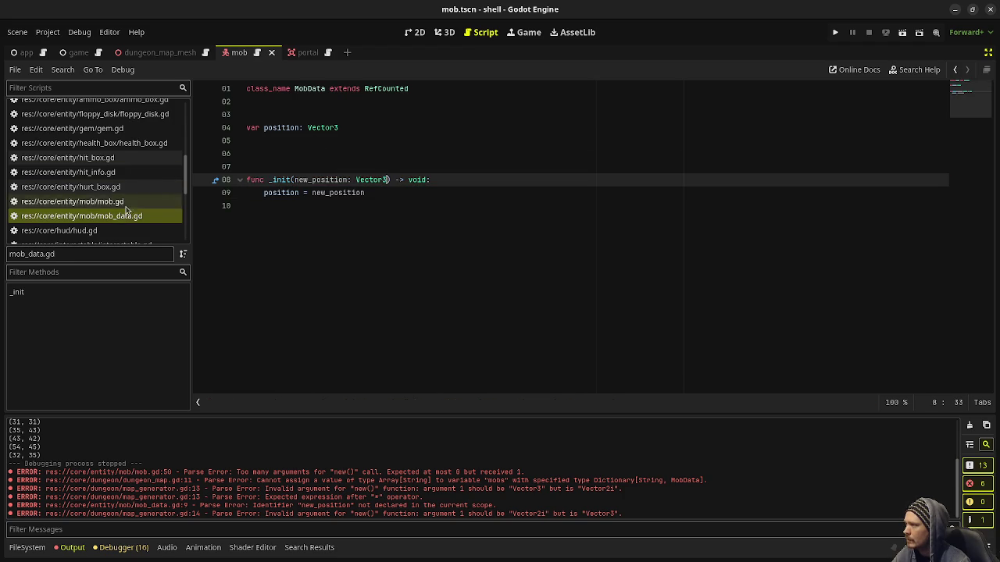
scroll(94, 172, up, 5)
click(127, 195)
click(128, 207)
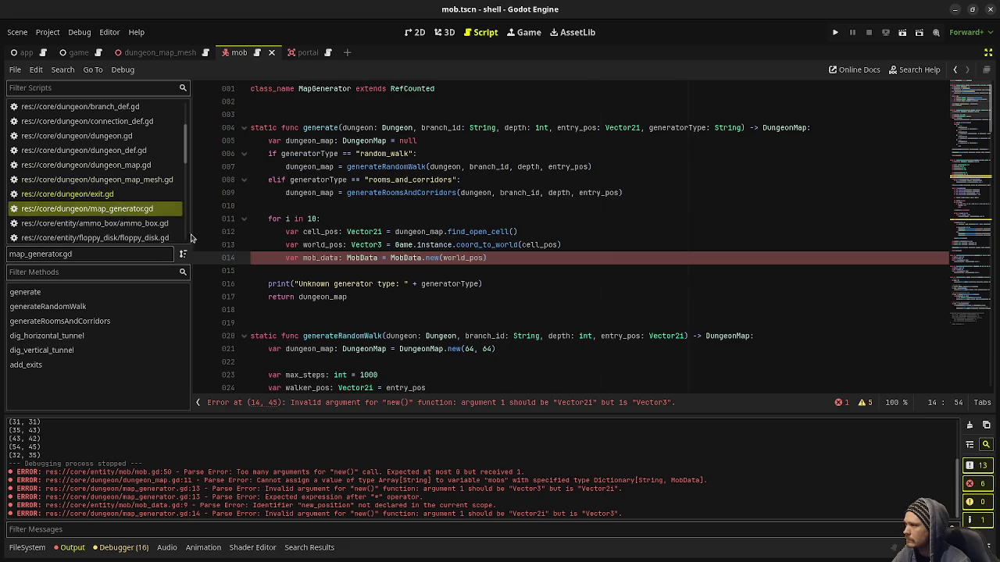
Close the MobData.new(world_pos) call, then switch to branch.gd where generate is called.
text())
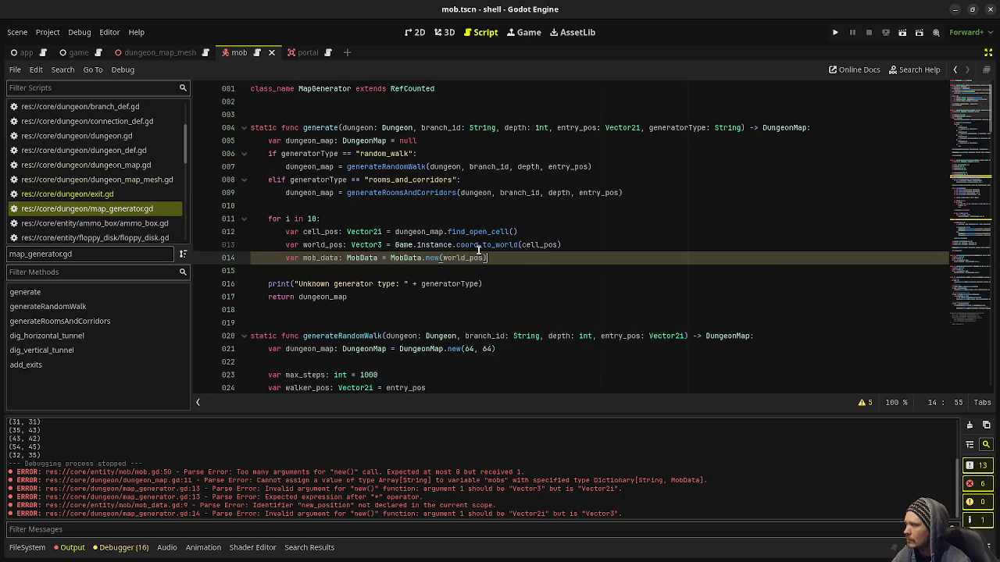
drag(490, 258, 264, 219)
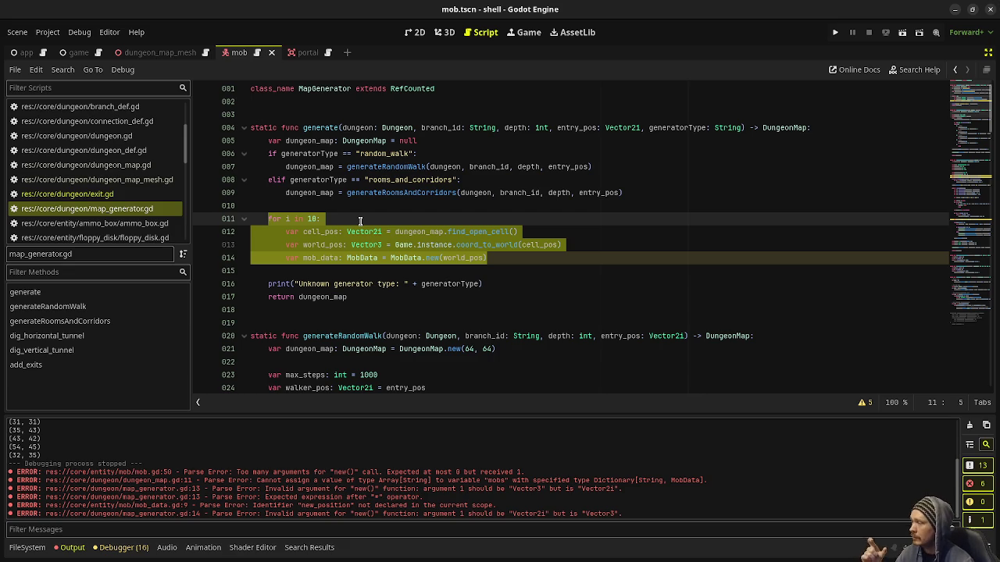
double_click(316, 128)
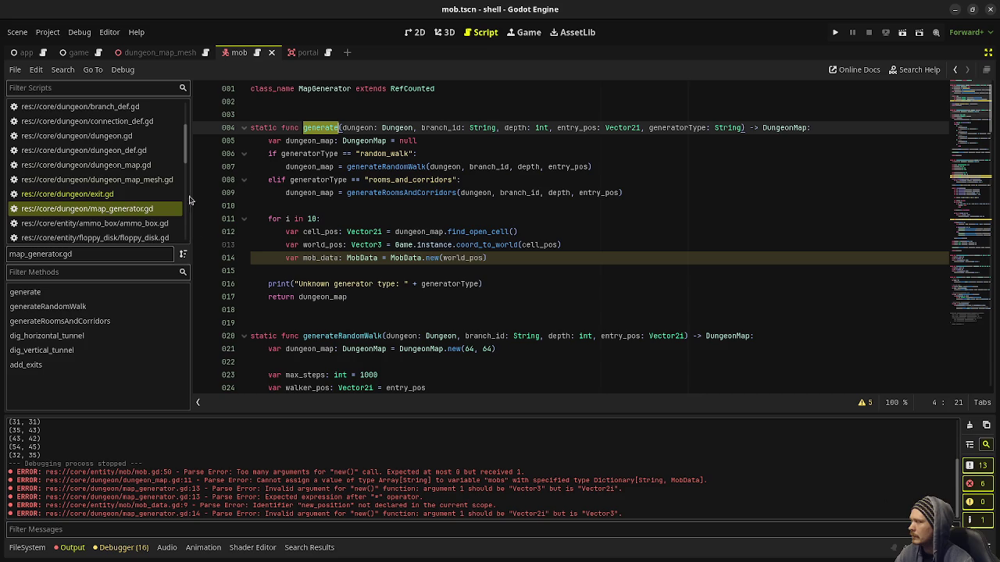
click(325, 129)
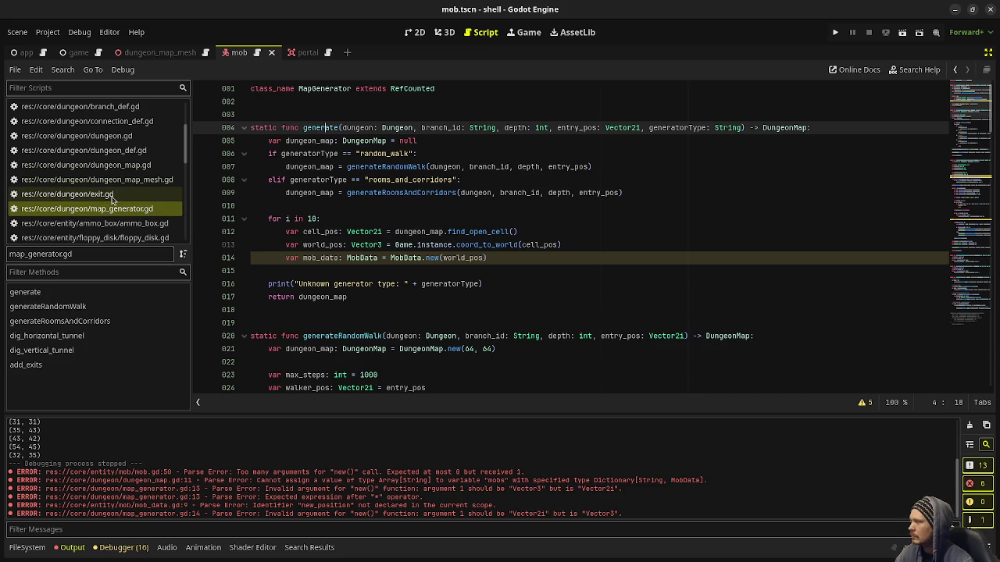
scroll(119, 209, up, 2)
scroll(118, 209, up, 2)
click(73, 165)
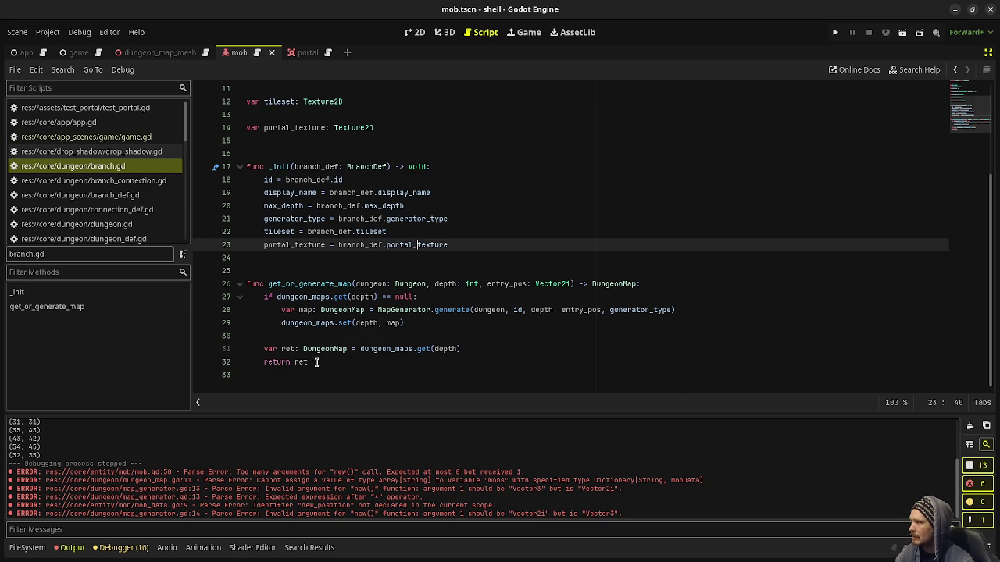
Scroll game.gd to the ten-mob spawning loop near line 358 in reset.
click(148, 137)
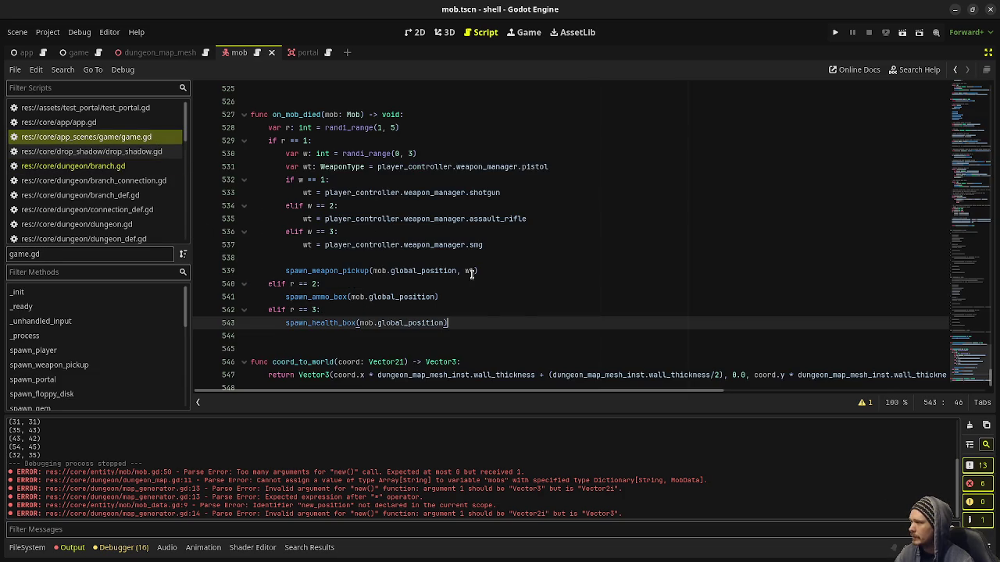
scroll(531, 320, up, 3)
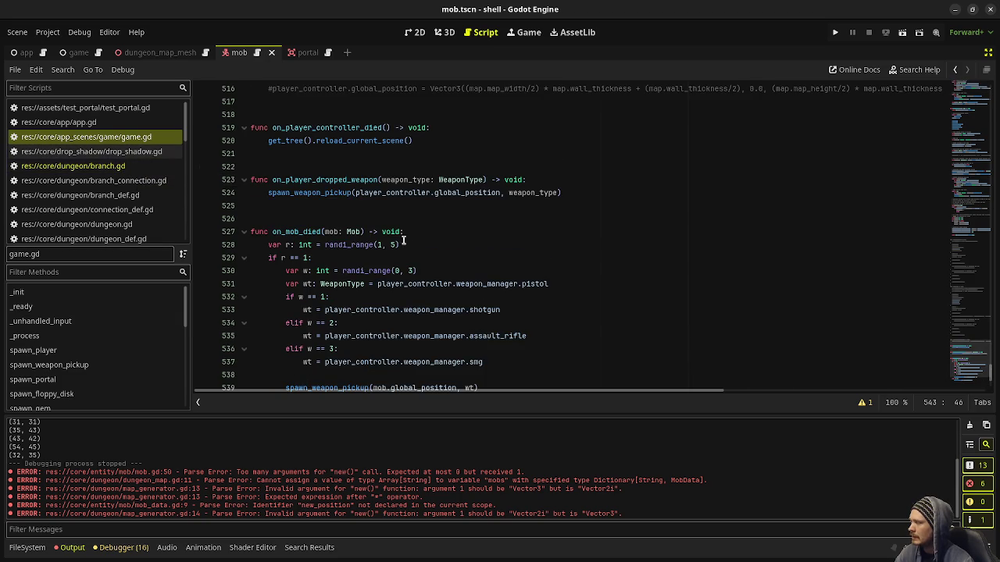
scroll(406, 179, up, 6)
scroll(403, 247, down, 5)
scroll(403, 247, down, 4)
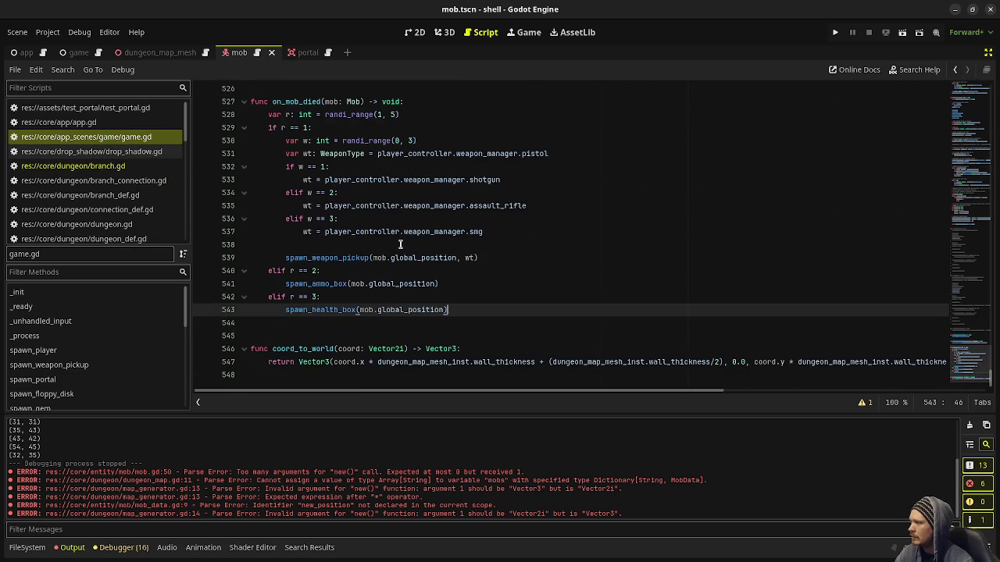
scroll(400, 244, up, 20)
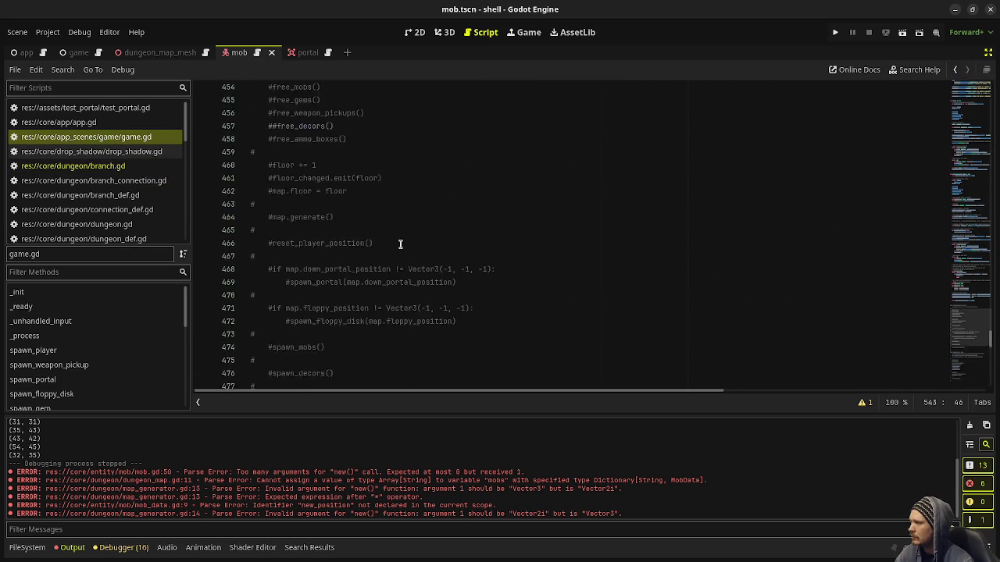
scroll(400, 244, up, 3)
scroll(400, 244, up, 20)
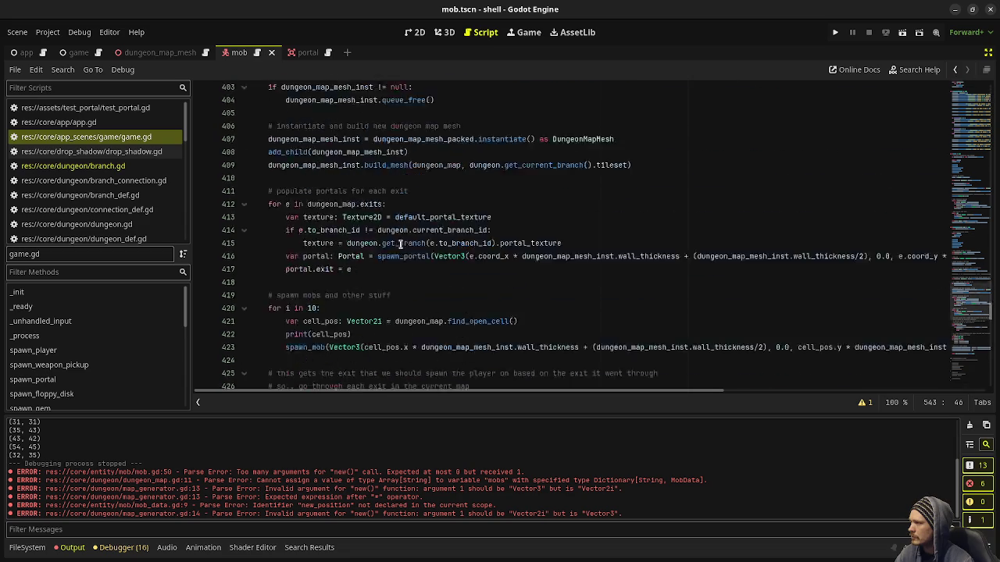
scroll(400, 245, up, 20)
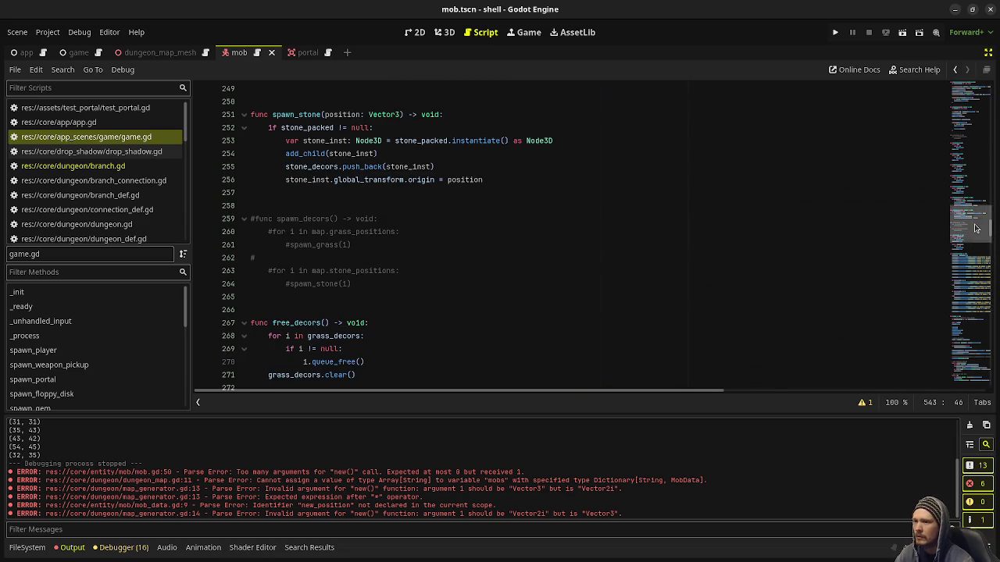
click(956, 258)
scroll(461, 270, up, 9)
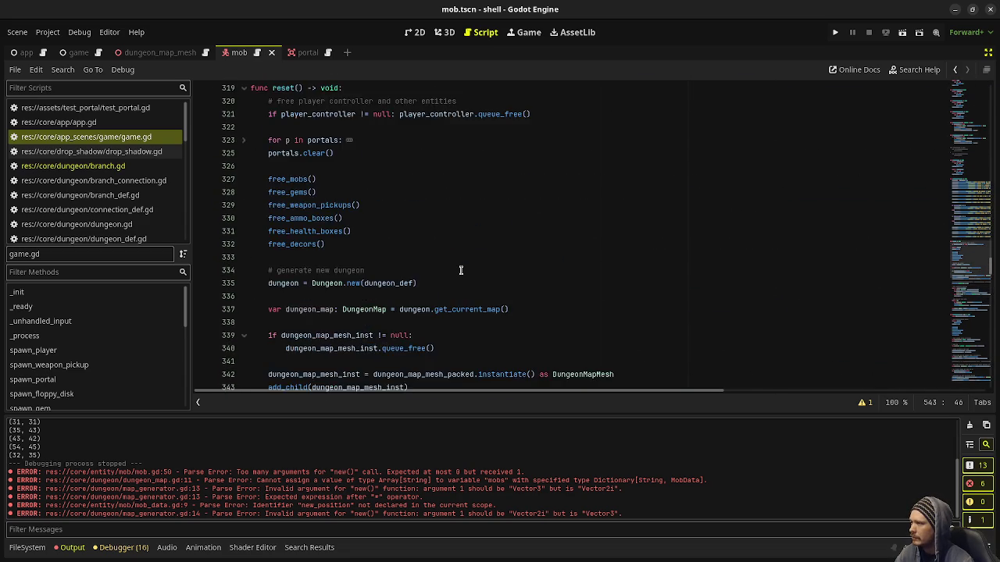
scroll(366, 247, down, 4)
scroll(339, 252, down, 10)
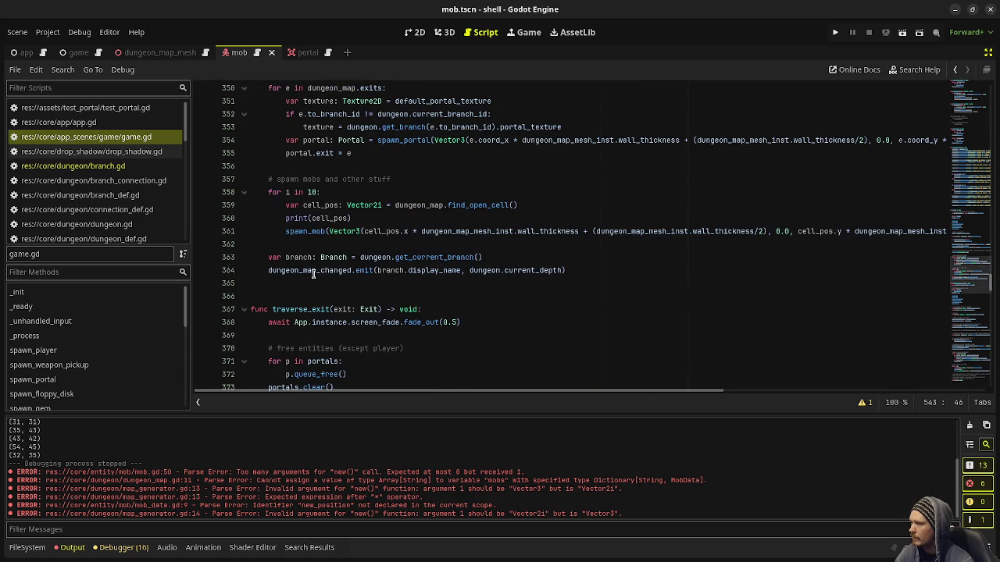
Change the spawn loop from 'i in 10' to 'm in dungeon_map.mobs'.
drag(286, 192, 315, 192)
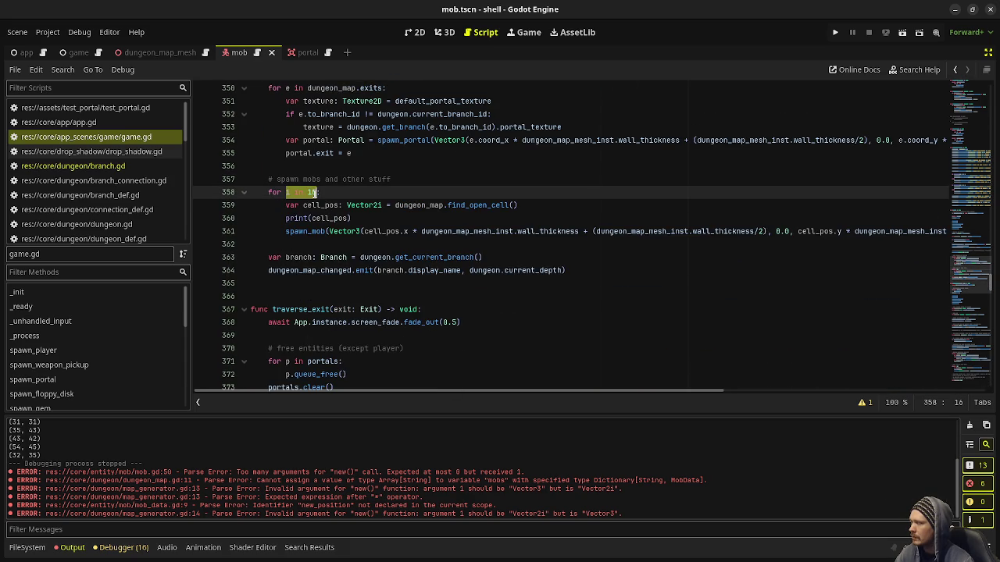
click(384, 218)
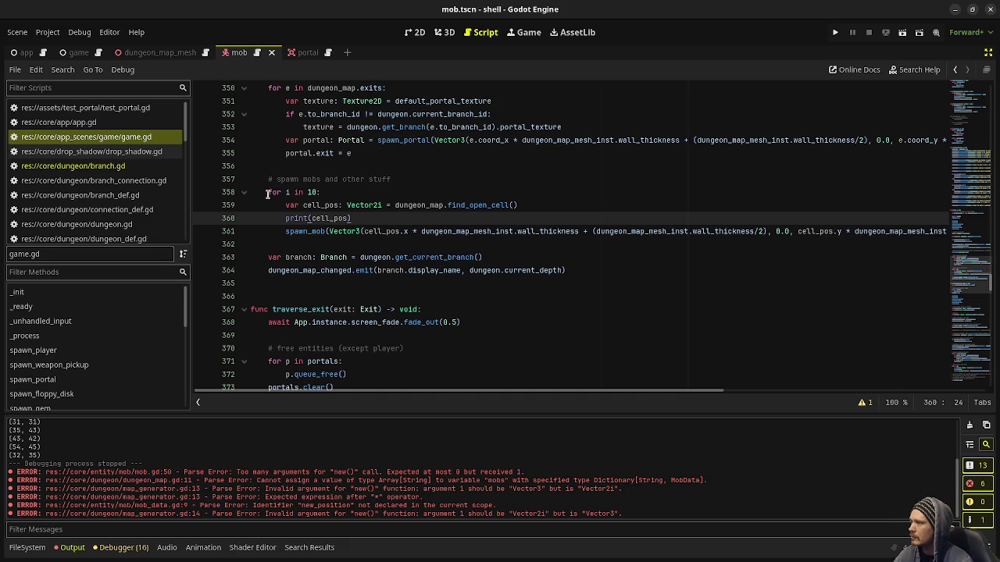
drag(286, 192, 315, 191)
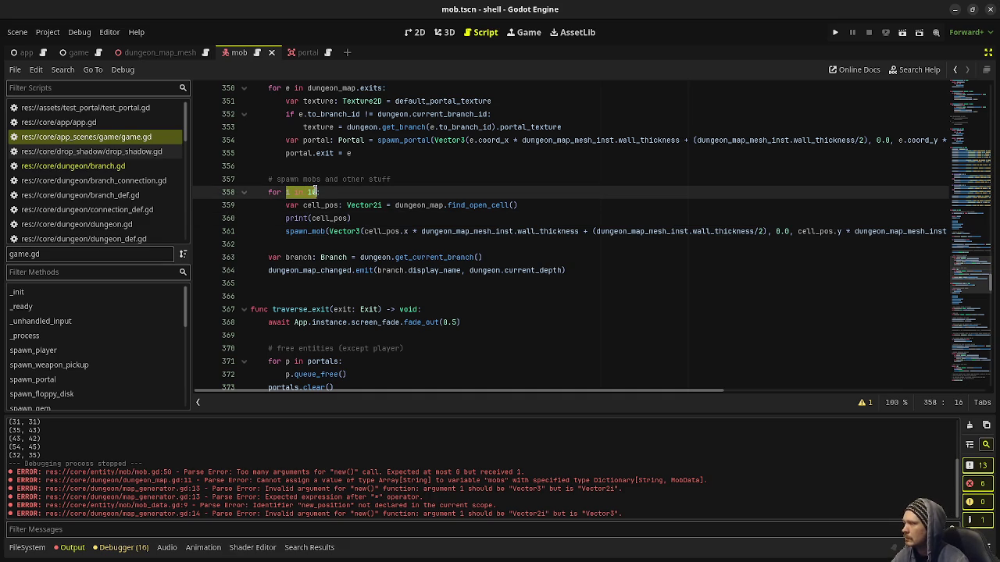
text(m )
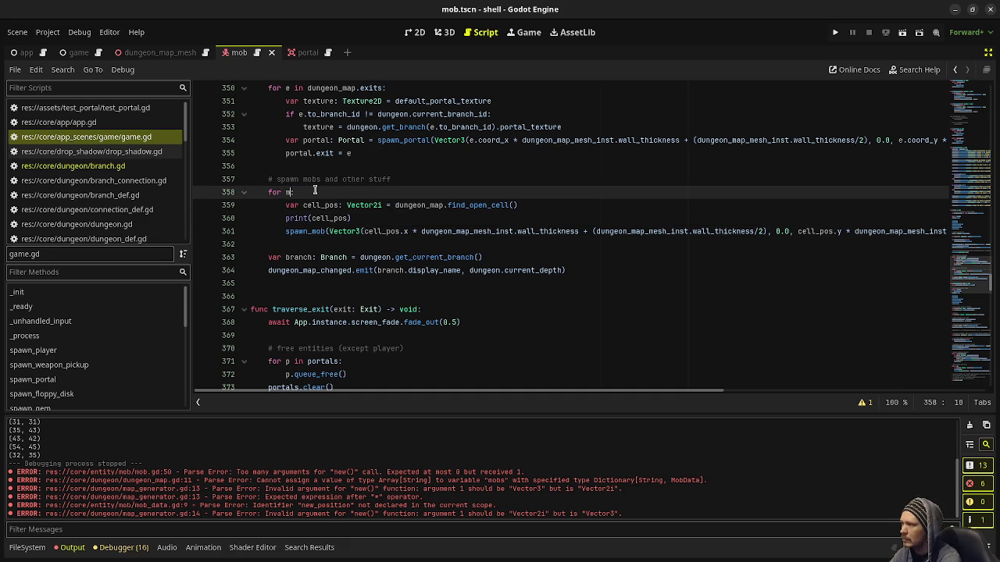
text(in d)
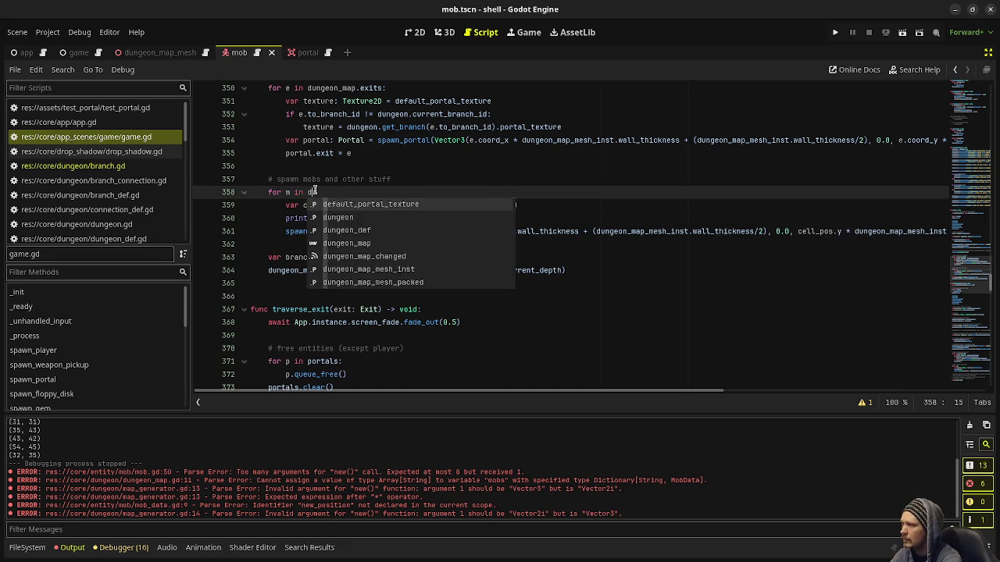
text(ungeon_map.mobs:)
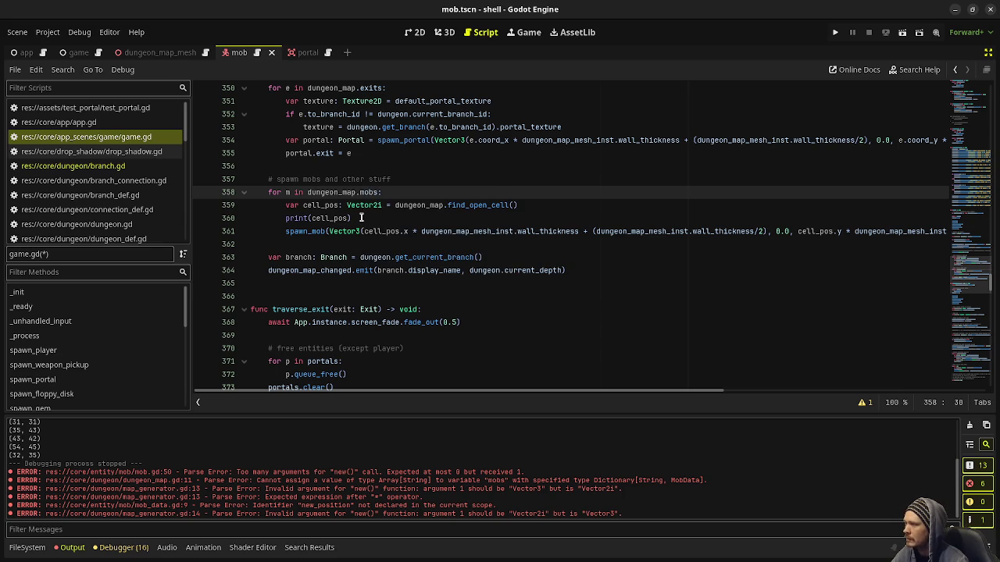
Make the loop body call spawn_mob(m.position), remove the unused pos line, and save game.gd.
drag(360, 218, 284, 205)
text(va)
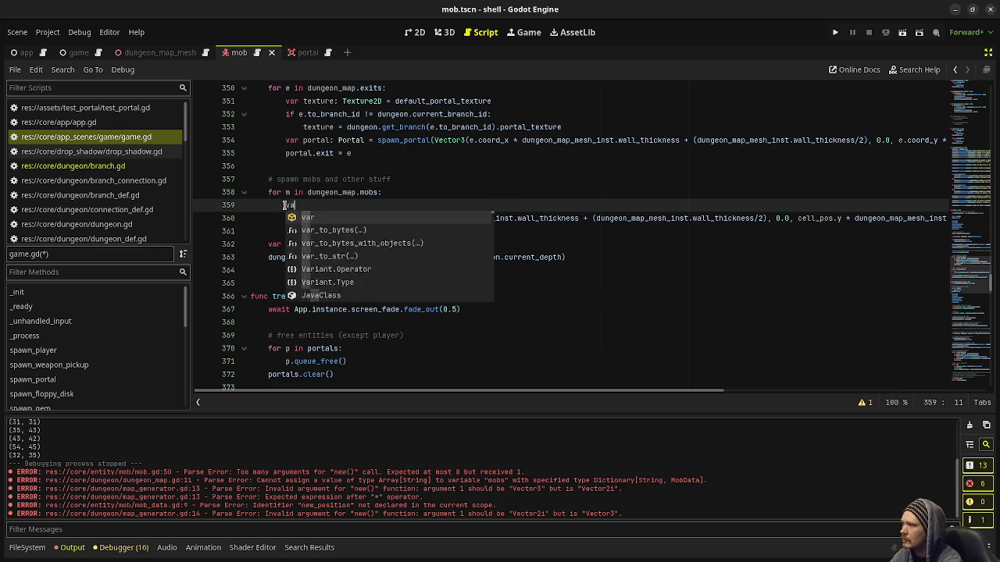
text(r pos: Ve)
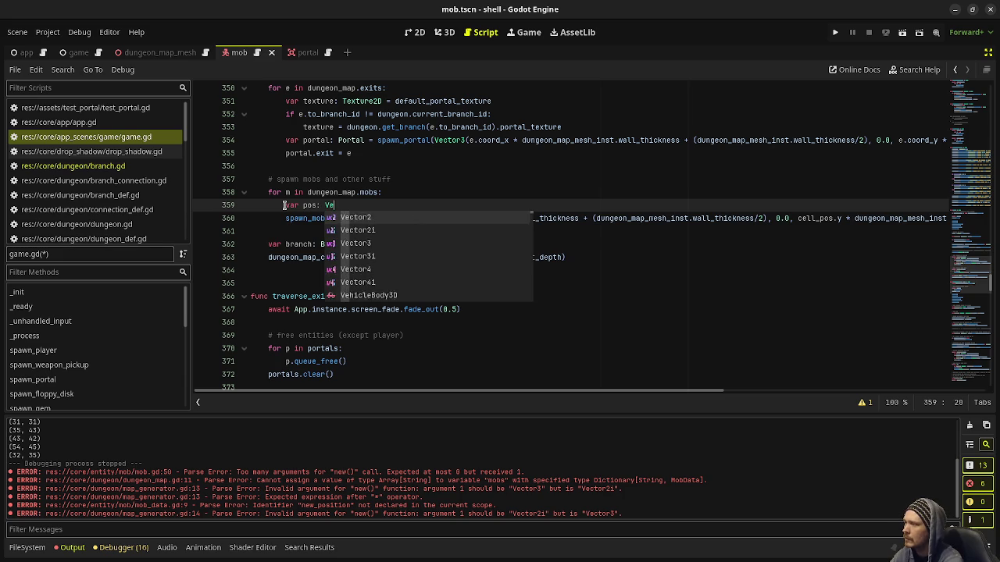
text(ctor3 = m.position)
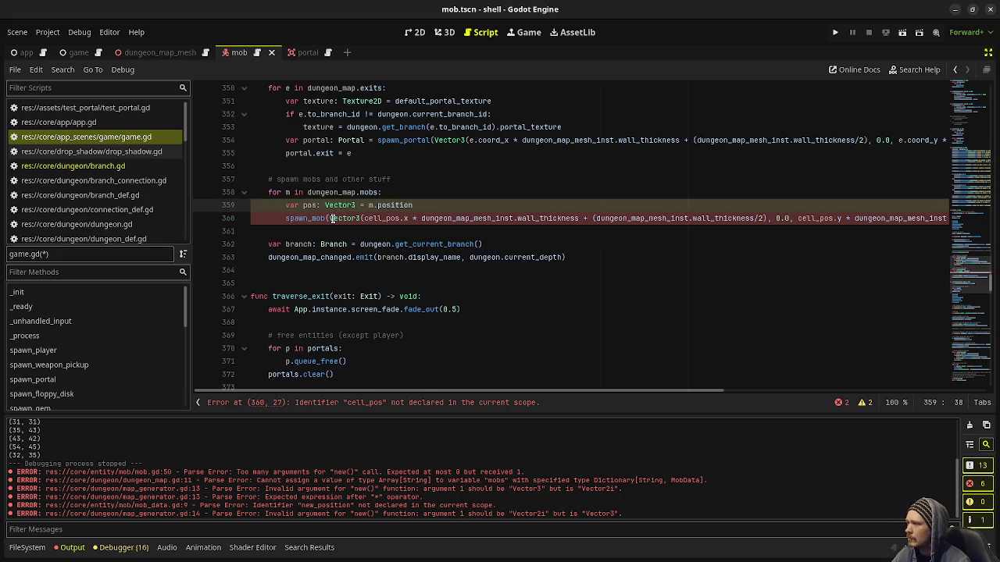
mouse_move(327, 219)
mouse_move(254, 219)
mouse_down()
mouse_move(967, 219)
mouse_move(928, 219)
mouse_up()
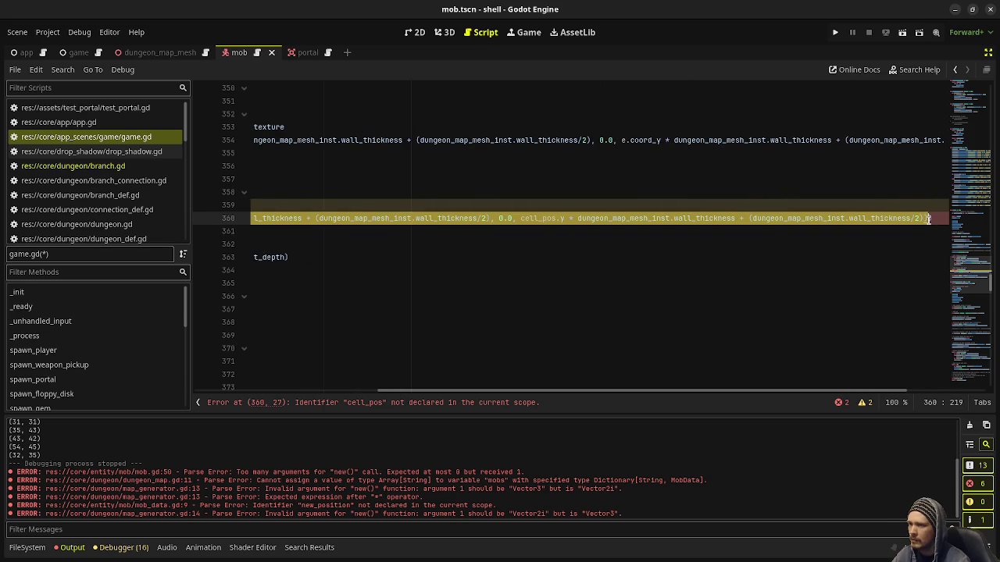
key(BackSpace)
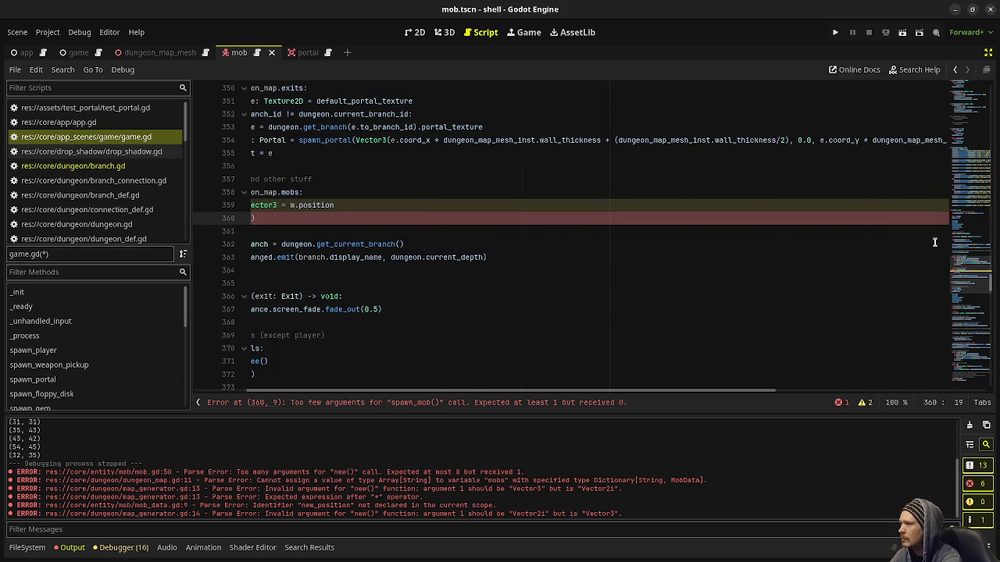
text(m.)
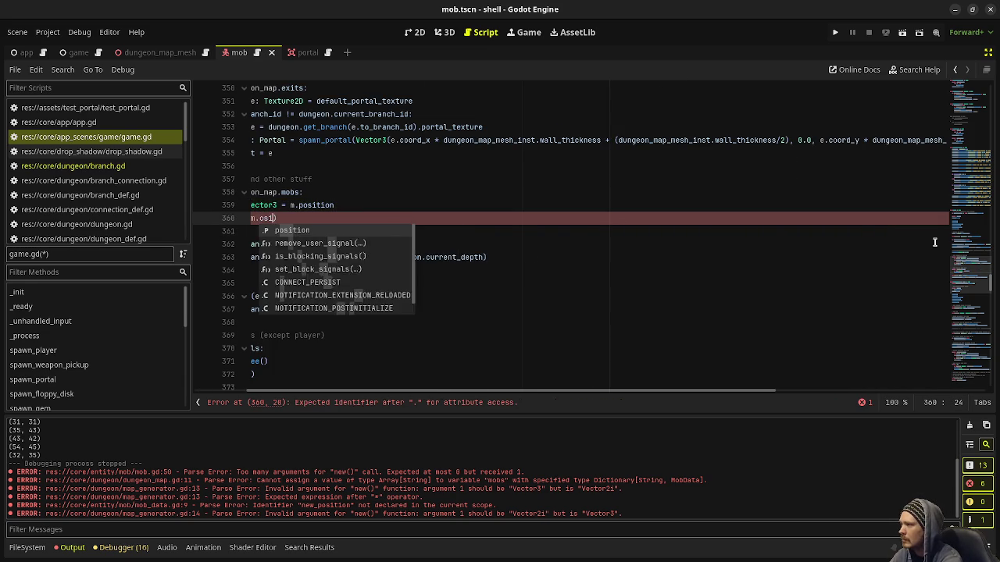
text(posi)
key(Return)
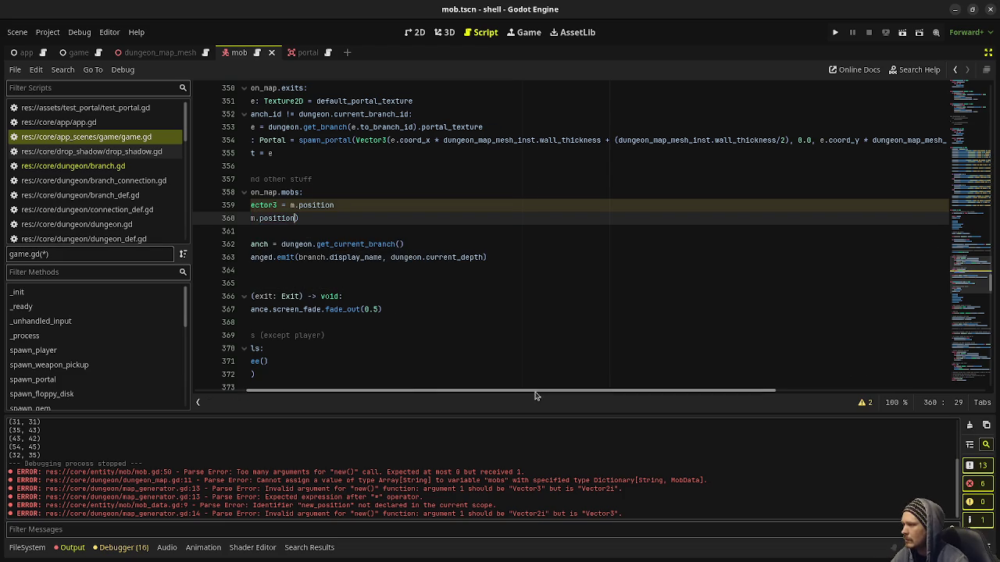
drag(433, 208, 440, 199)
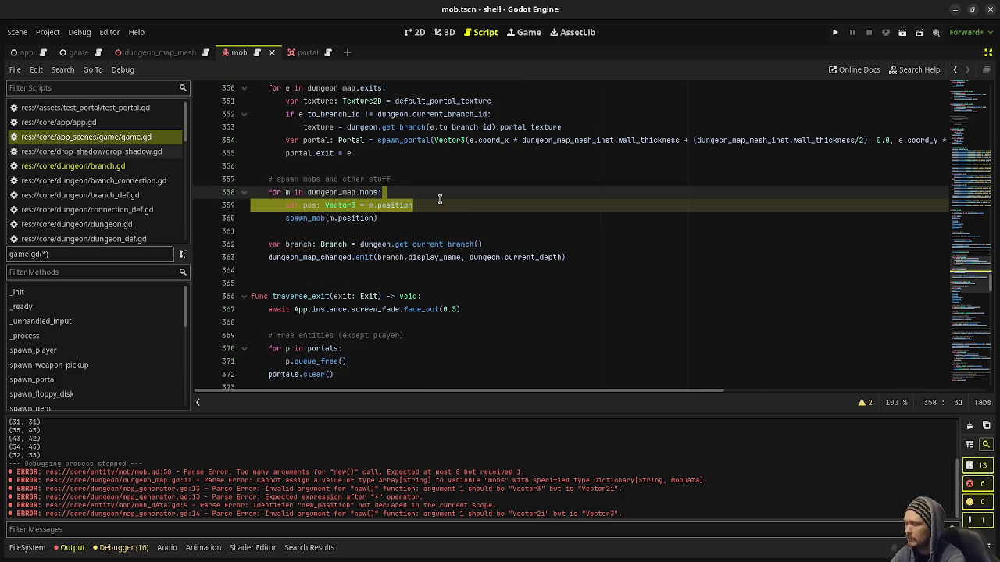
key(BackSpace)
key(ctrl+s)
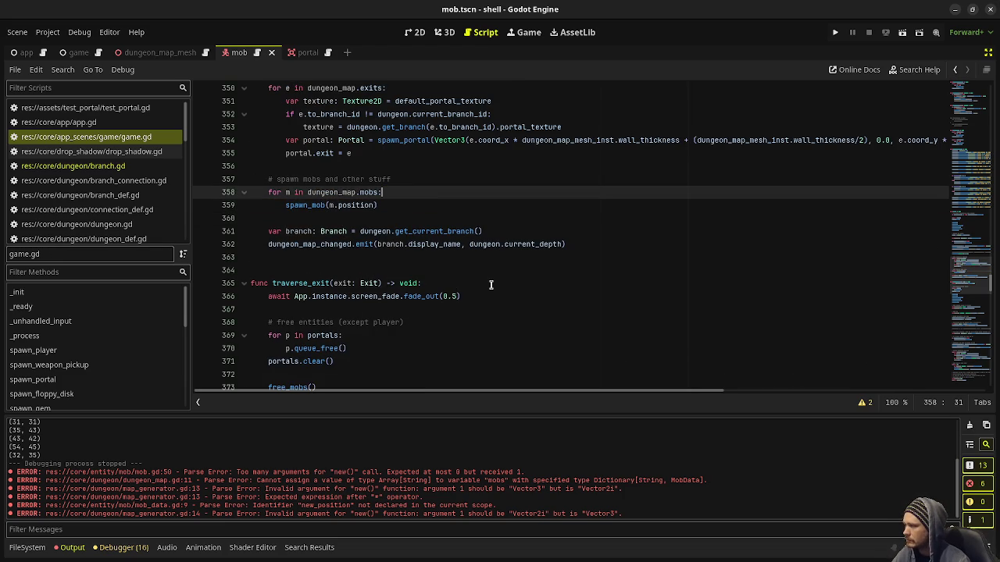
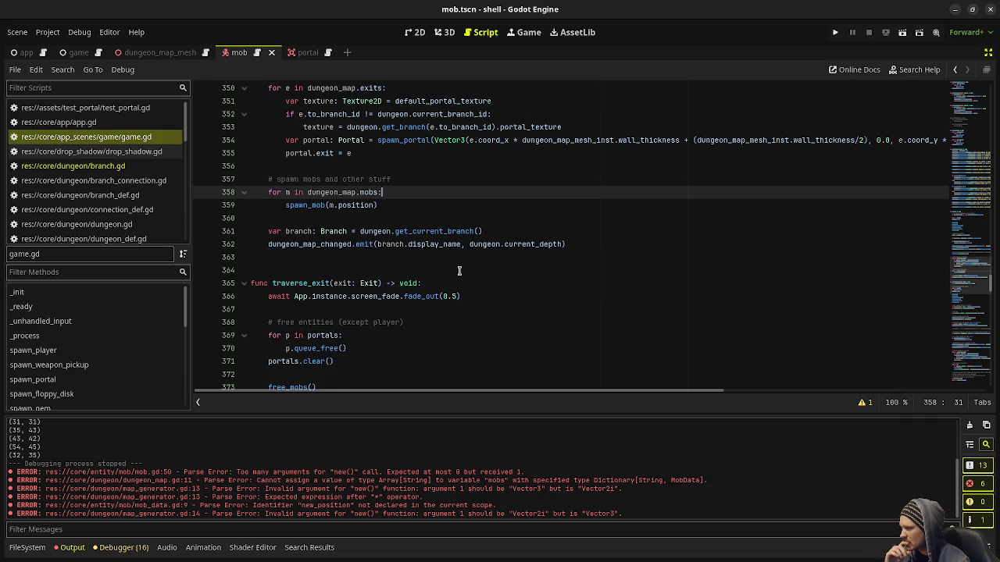
Replace game.gd's random open-cell mob-spawning loop with the dungeon_map.mobs loop and save.
drag(378, 205, 266, 193)
key(ctrl+c)
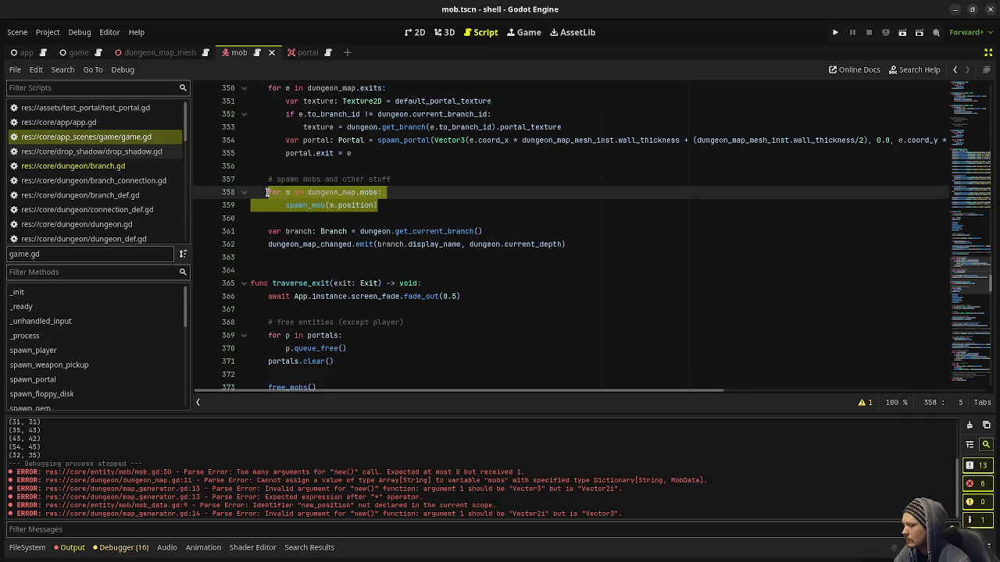
scroll(349, 215, down, 14)
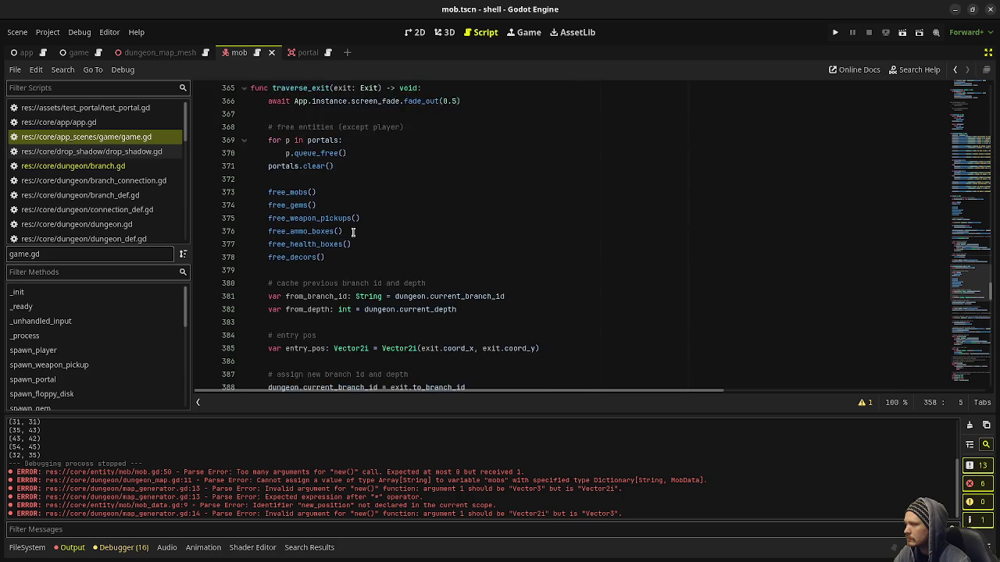
scroll(353, 233, down, 4)
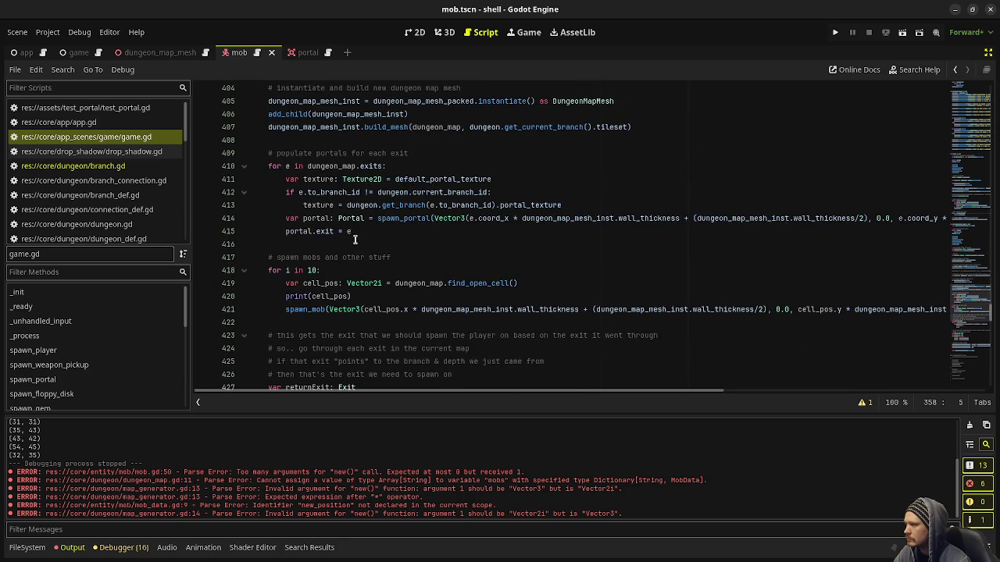
click(266, 271)
scroll(434, 258, up, 19)
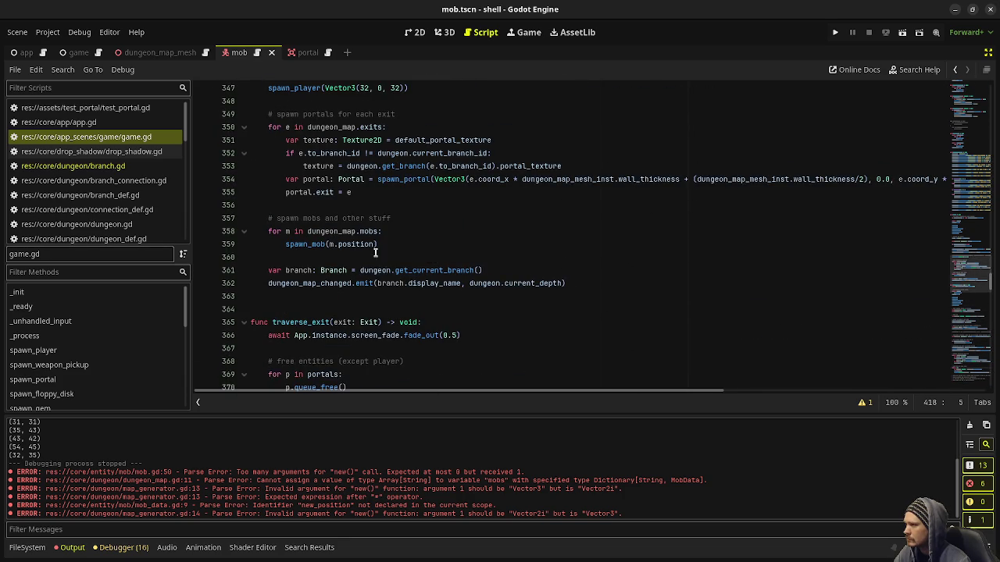
scroll(392, 246, down, 20)
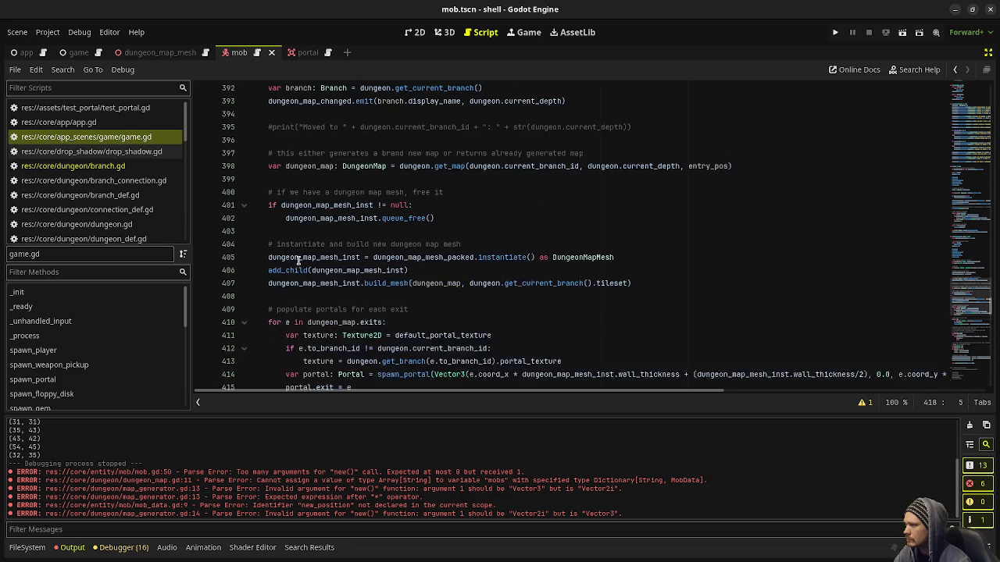
drag(268, 231, 400, 269)
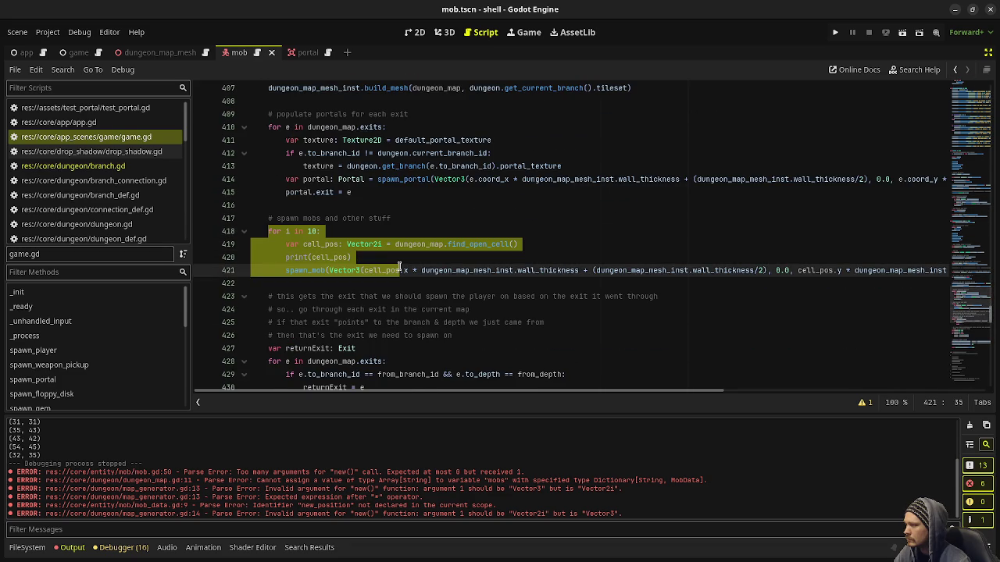
key(ctrl+v)
key(Down)
key(ctrl+s)
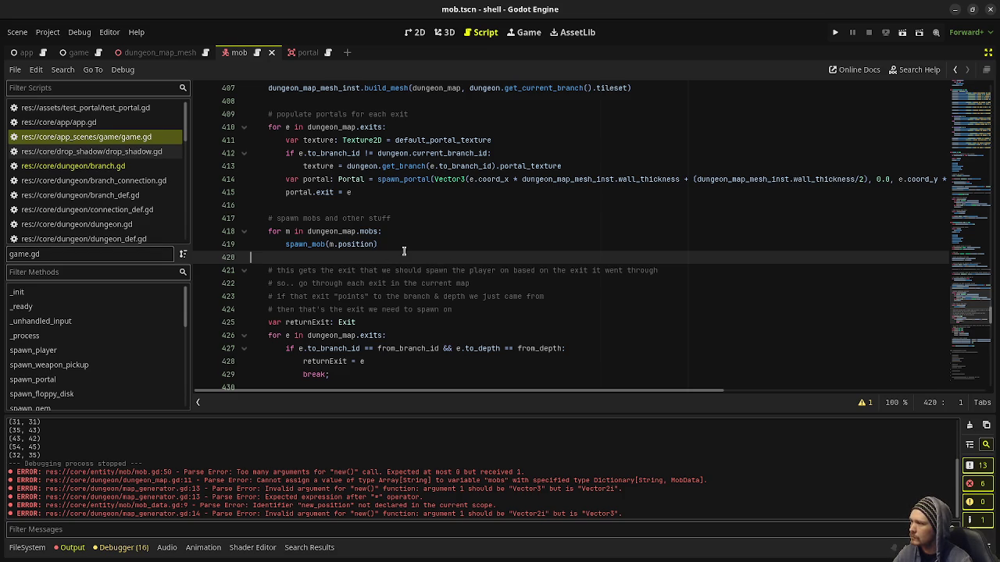
Scroll back up and open branch.gd to check its code.
scroll(402, 254, up, 15)
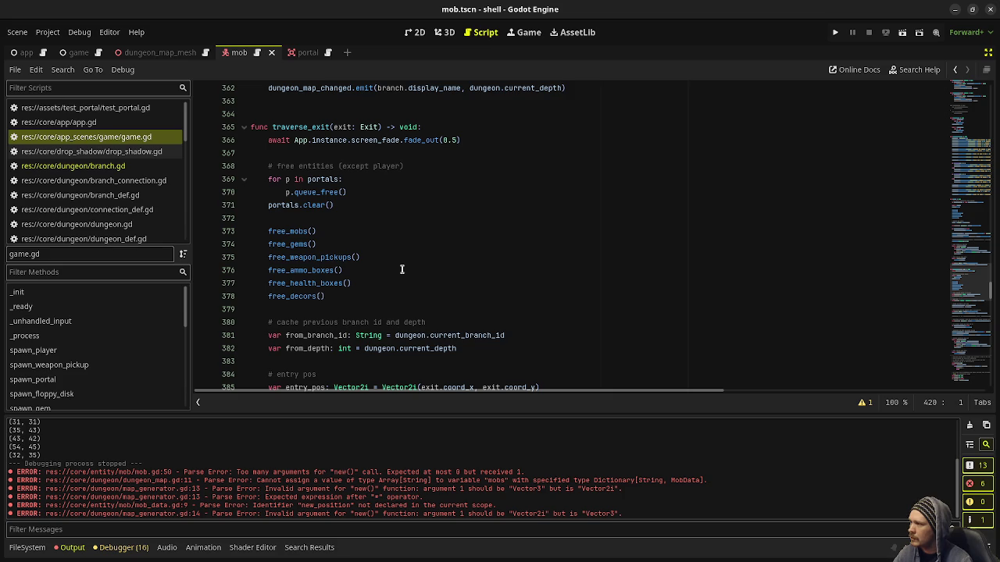
scroll(402, 270, up, 9)
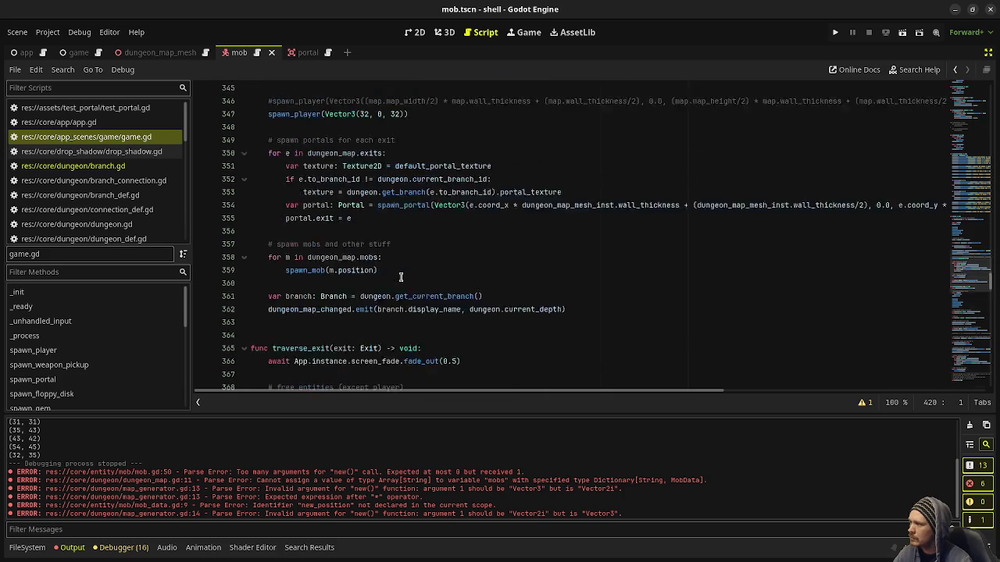
scroll(400, 277, up, 4)
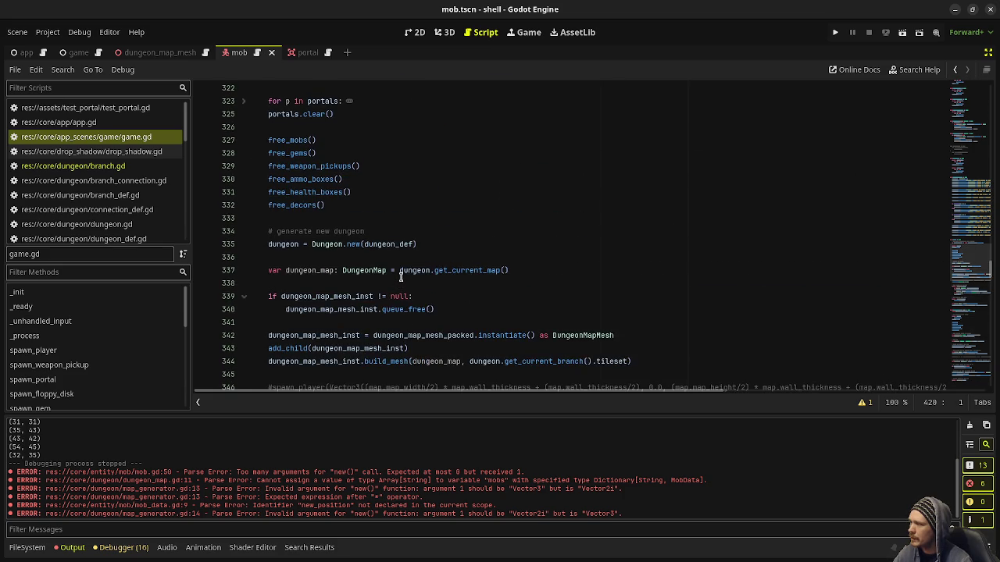
scroll(400, 276, down, 6)
scroll(401, 276, up, 6)
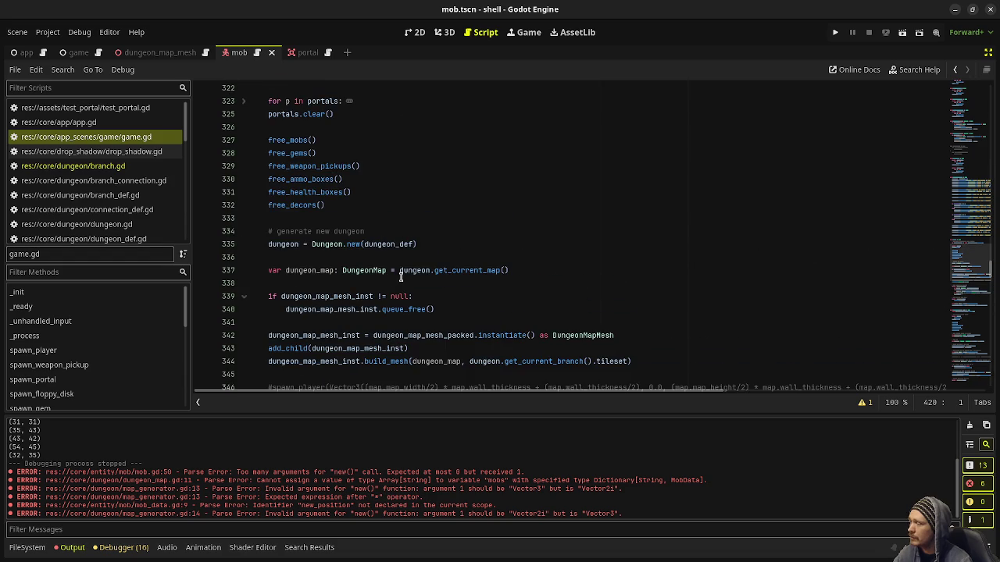
click(125, 166)
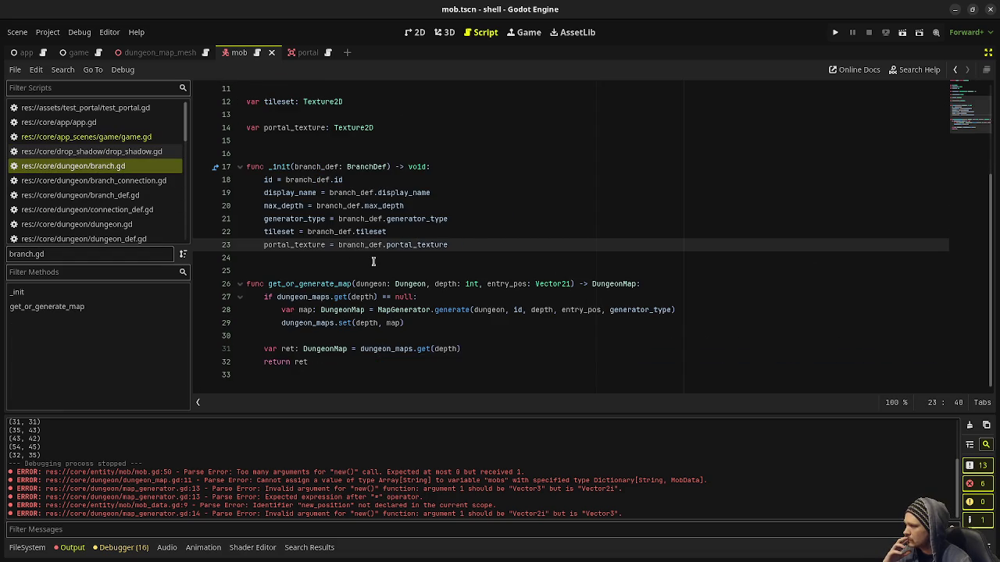
Back in game.gd, change the first call to spawn_mob(m) by dropping .position, and save.
click(129, 137)
scroll(352, 277, down, 9)
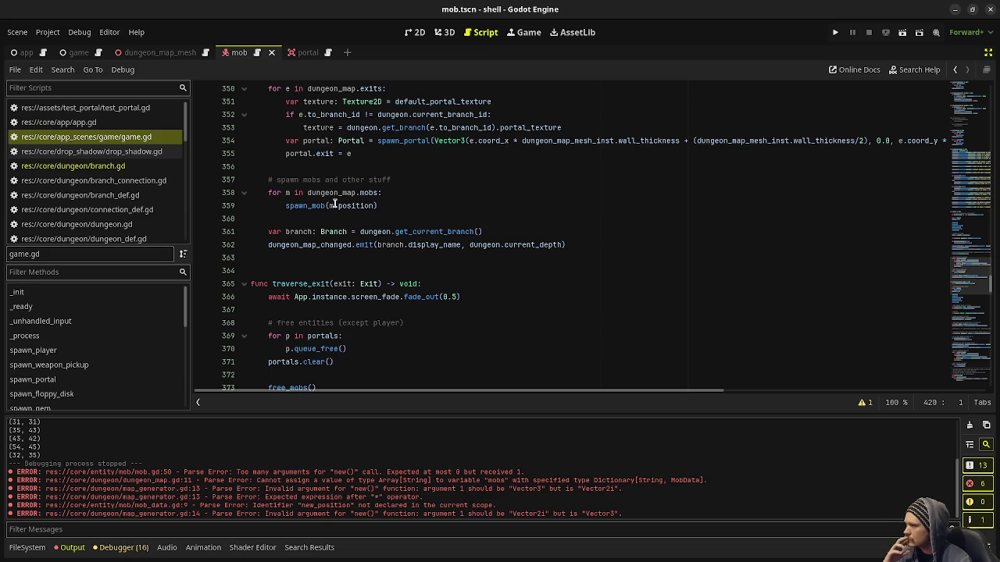
mouse_move(334, 205)
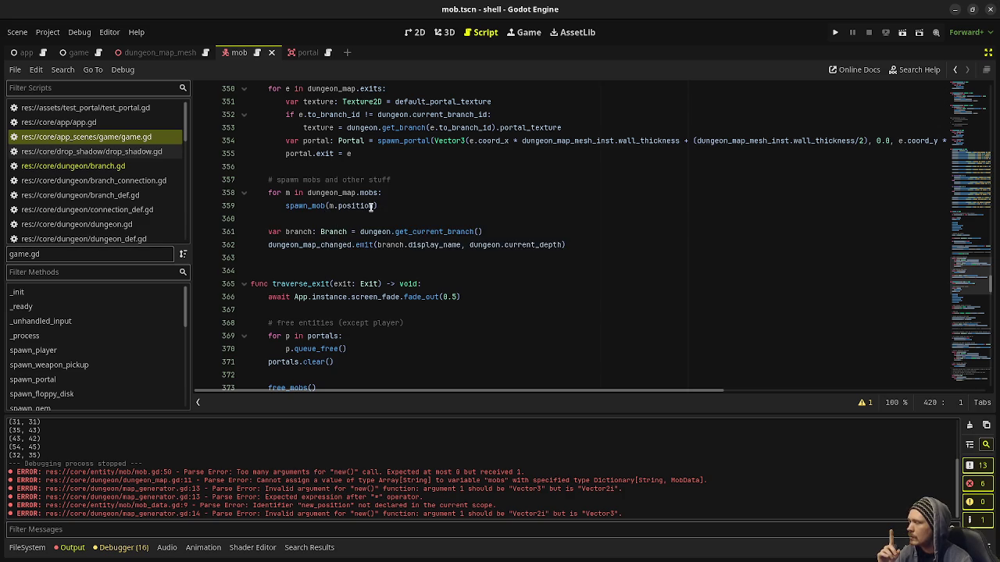
mouse_move(376, 206)
drag(375, 206, 331, 208)
key(BackSpace)
key(ctrl+s)
Change the second spawn_mob(m.position) call to spawn_mob(m) and save.
scroll(344, 208, down, 10)
scroll(348, 208, down, 10)
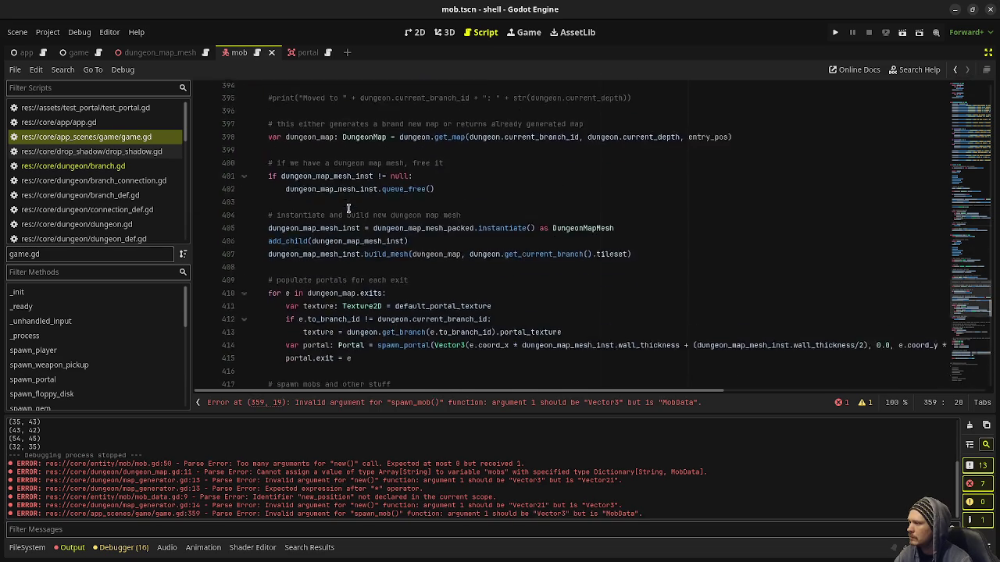
click(344, 165)
scroll(344, 165, down, 1)
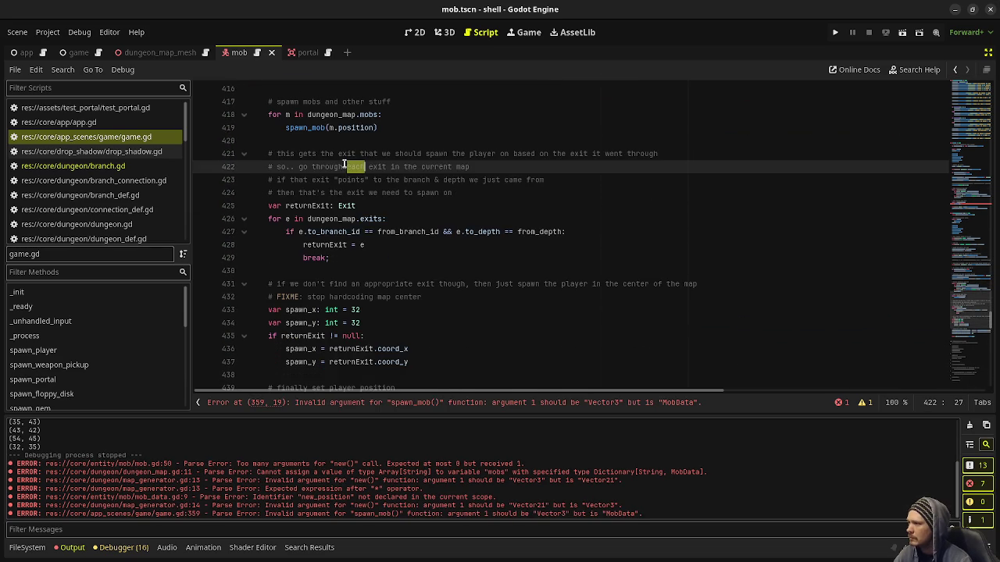
double_click(347, 127)
key(BackSpace)
key(BackSpace)
key(ctrl+s)
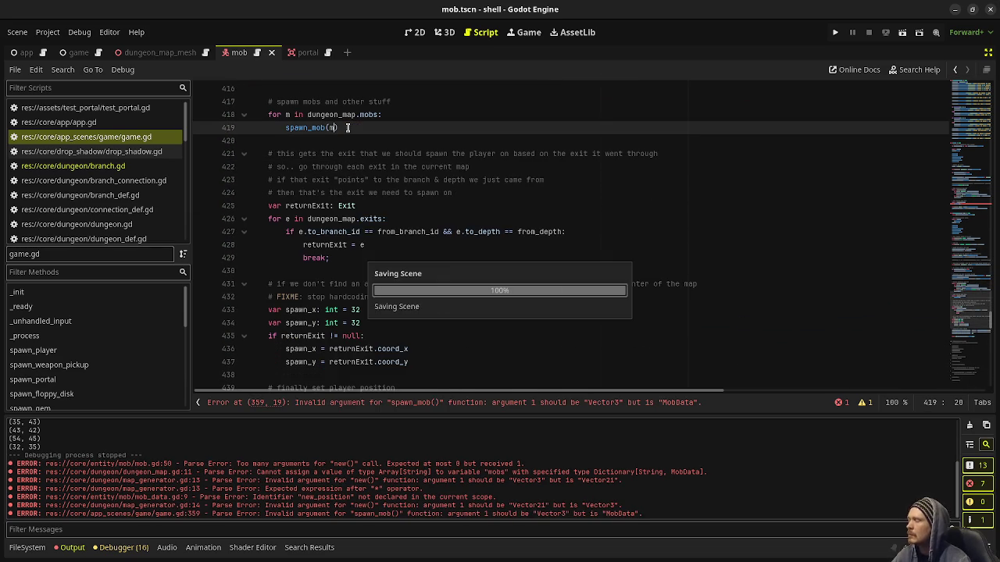
scroll(348, 128, up, 10)
scroll(347, 127, up, 20)
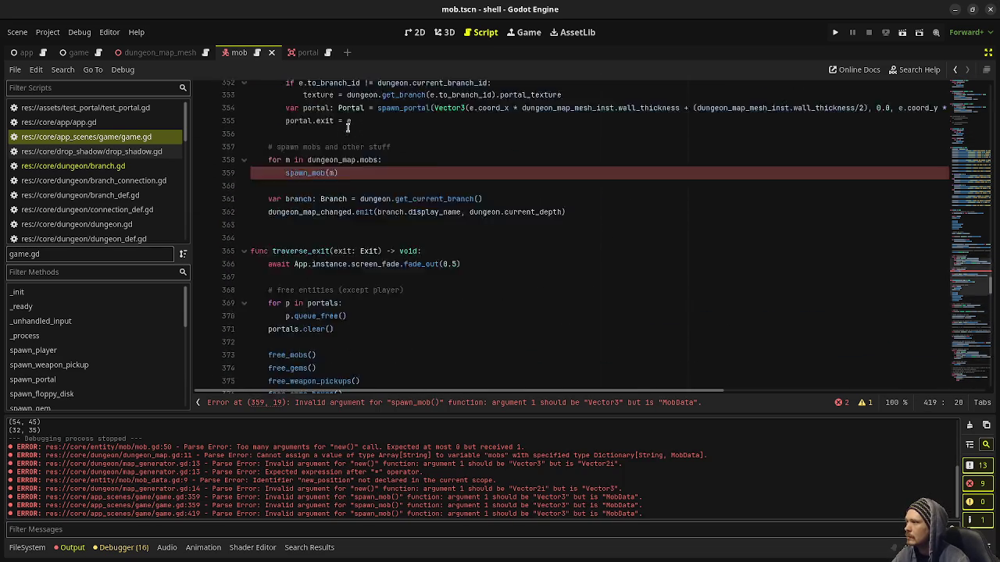
scroll(347, 127, up, 14)
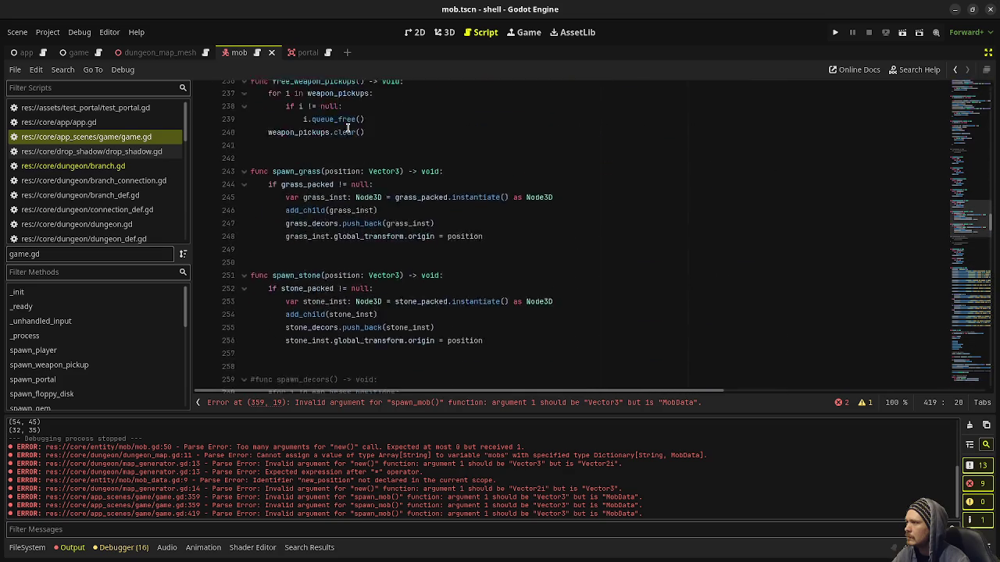
scroll(348, 127, up, 14)
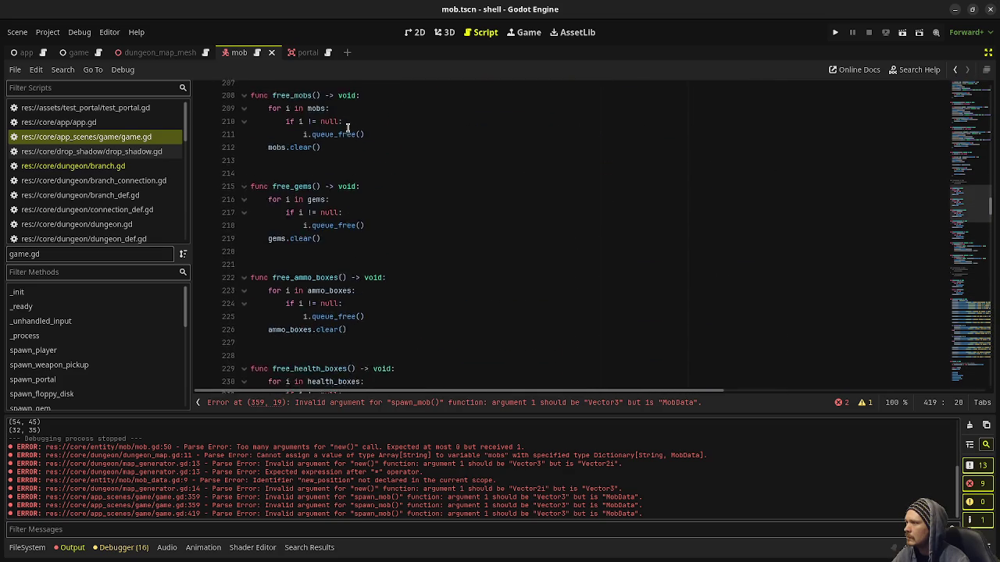
scroll(348, 127, up, 4)
scroll(348, 127, down, 6)
Change spawn_mob's position parameter to mob_data: MobData.
drag(316, 101, 392, 102)
text(mob_data: )
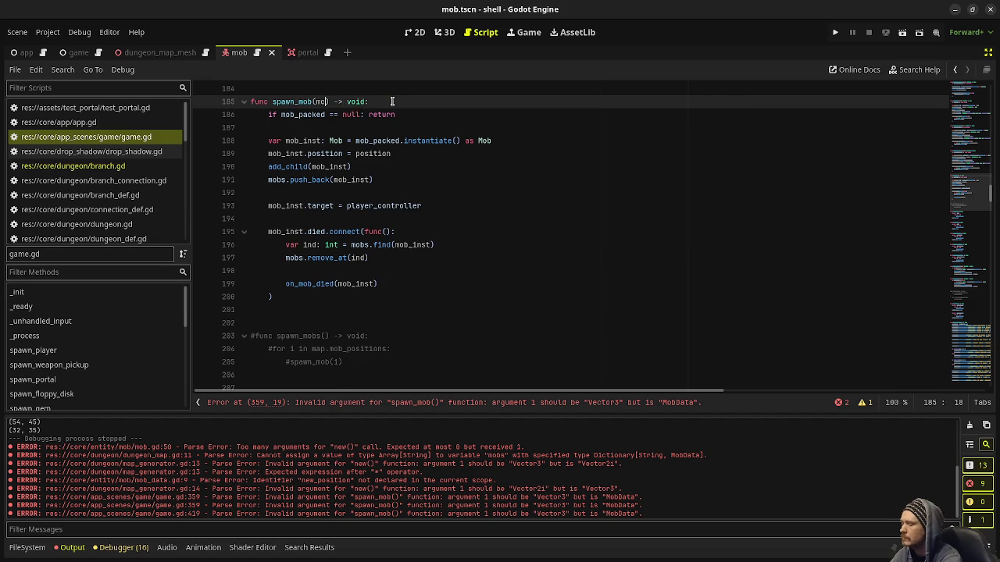
text(MobData)
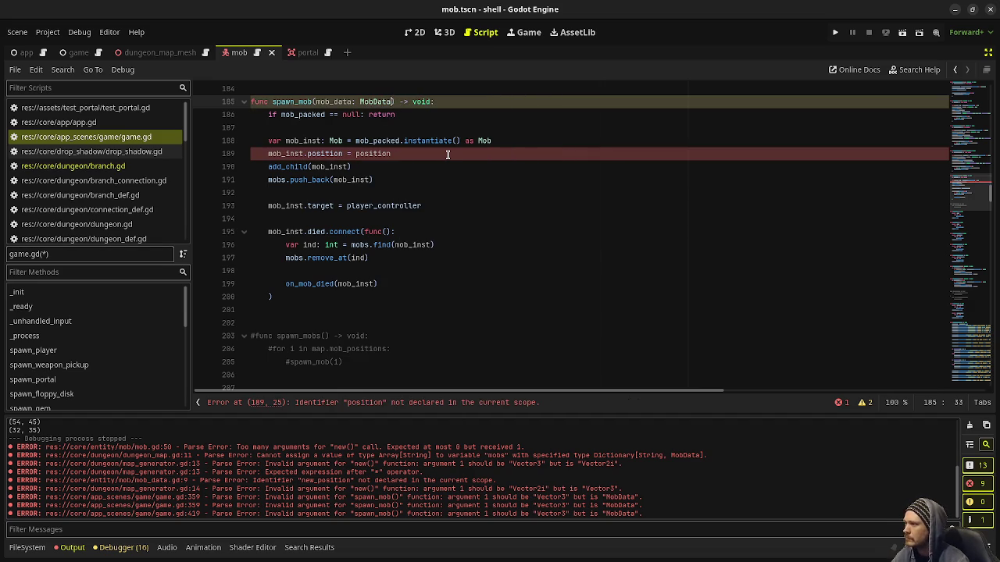
scroll(406, 224, up, 2)
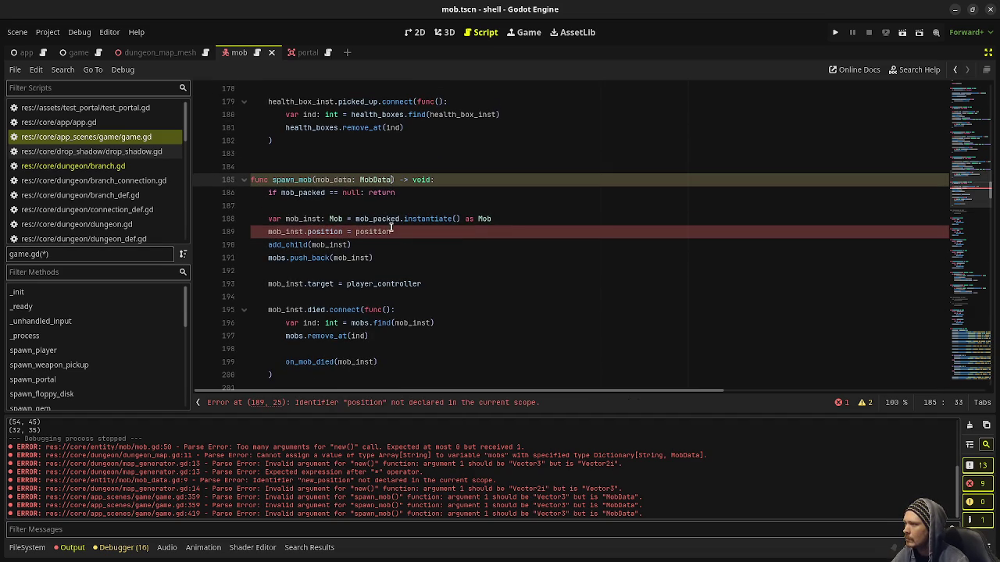
click(412, 232)
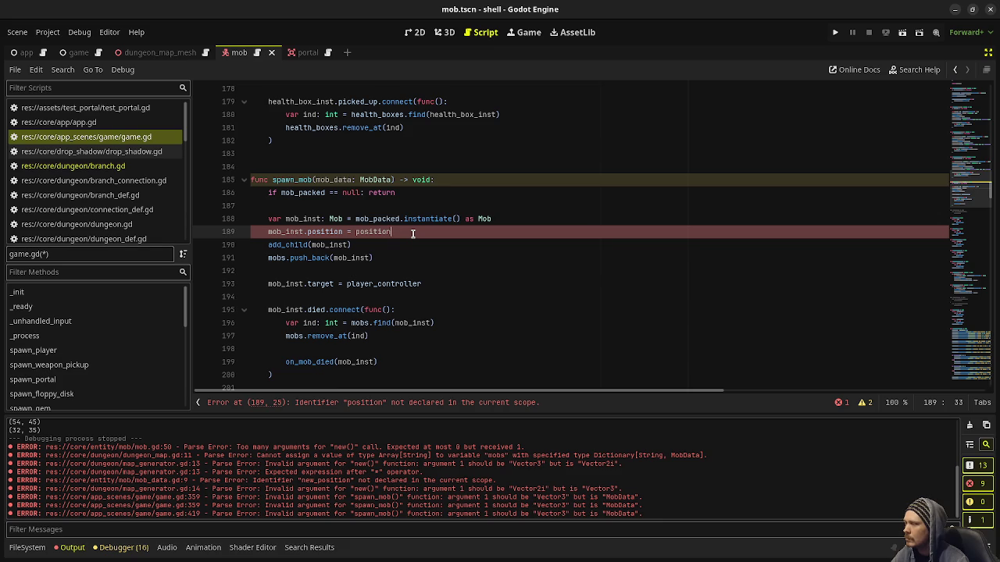
drag(446, 230, 512, 218)
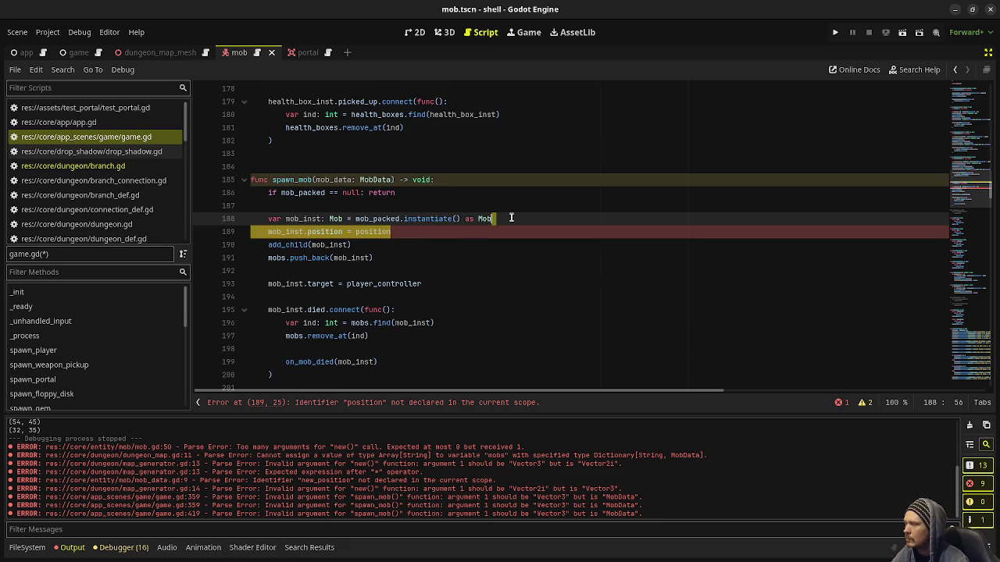
click(402, 231)
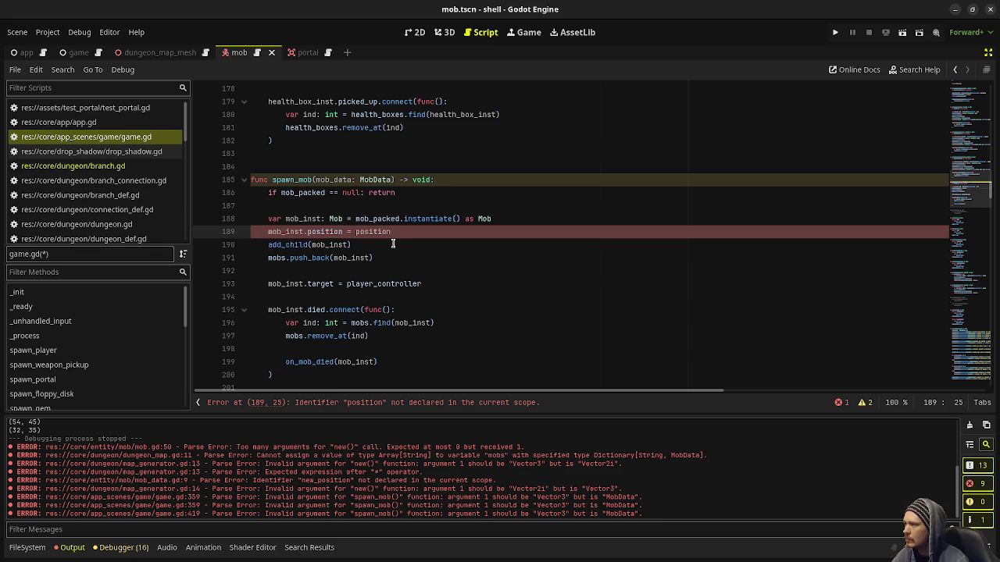
text(mob_d)
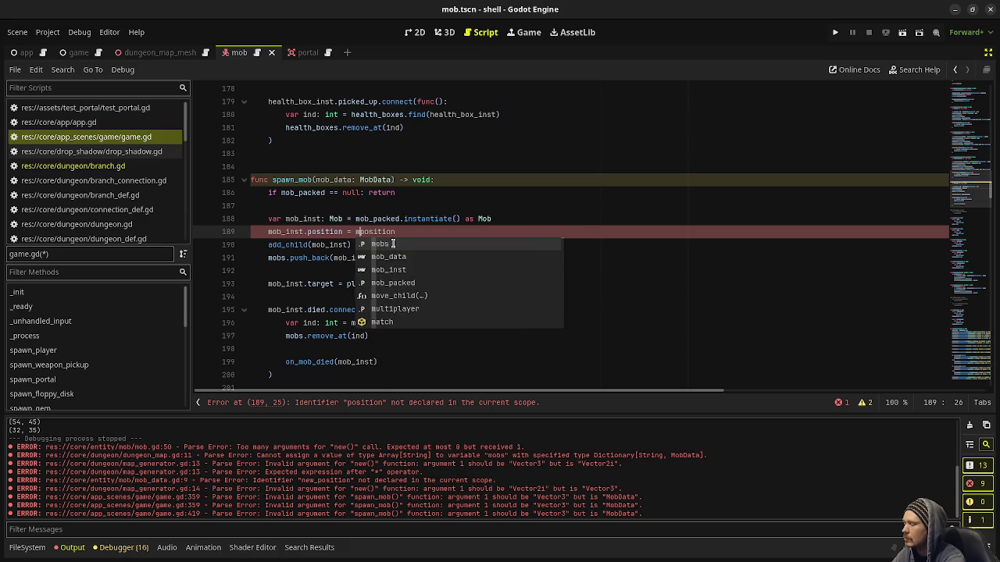
text(ata.)
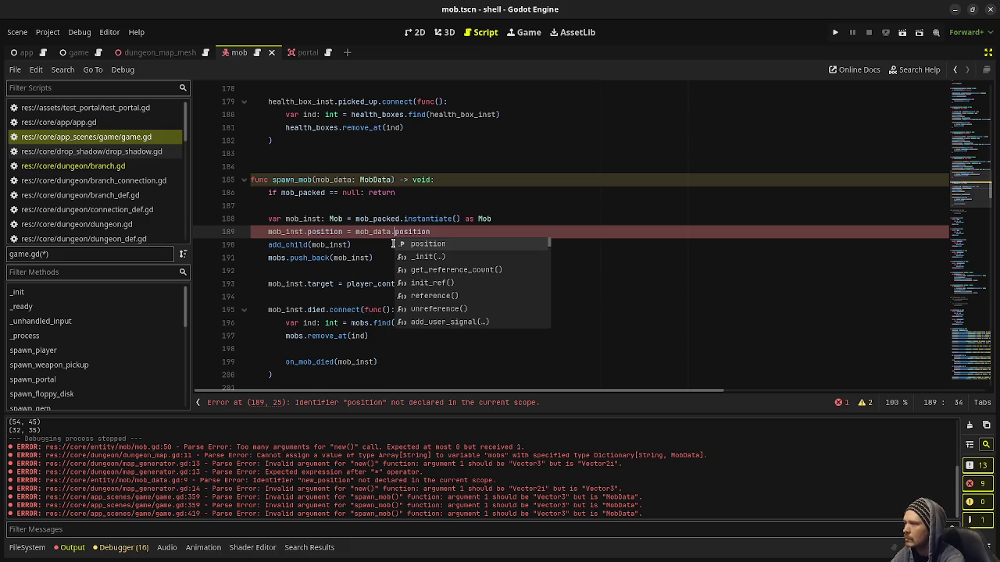
click(358, 180)
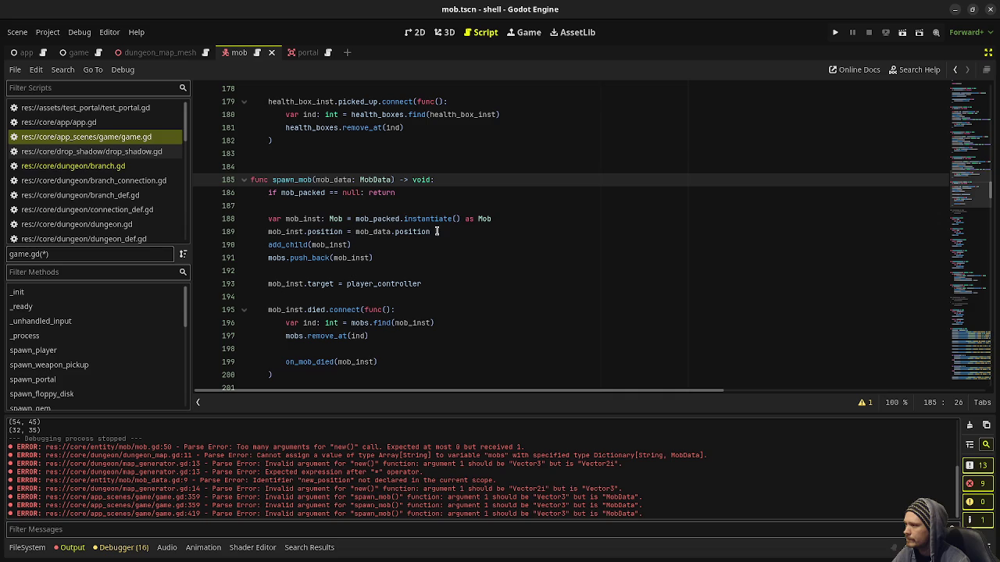
Comment out the old position assignment and add mob_inst.from_data(mob_data) after instantiating, then save.
click(267, 229)
key(ctrl+k)
click(494, 219)
key(Return)
text(mo)
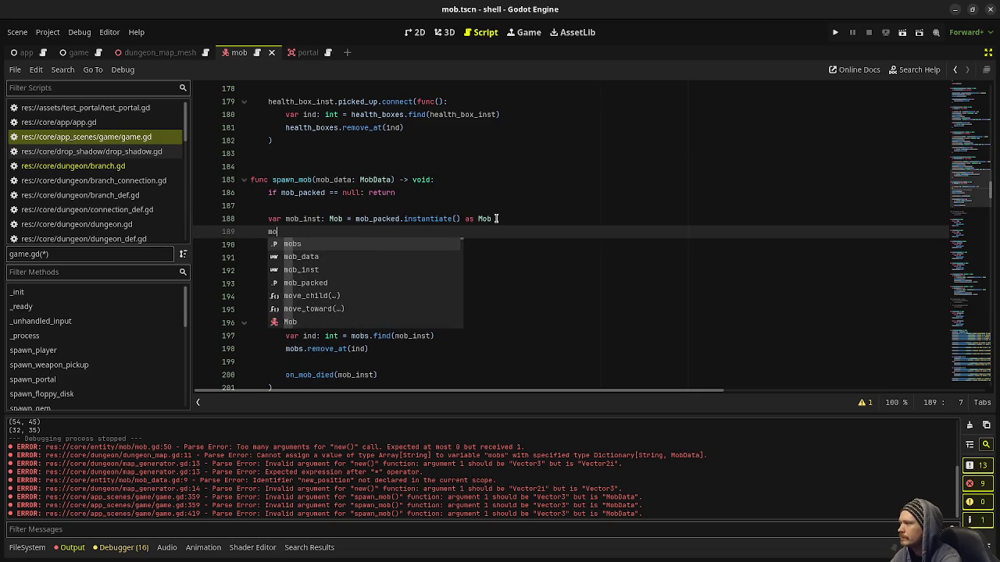
text(b_inst.from)
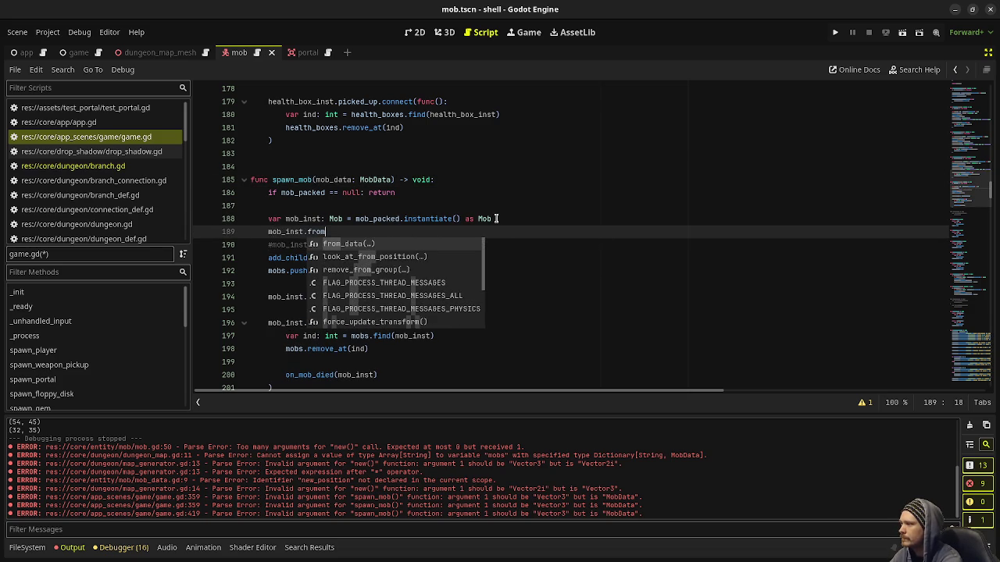
text(_da)
key(Return)
text(mo)
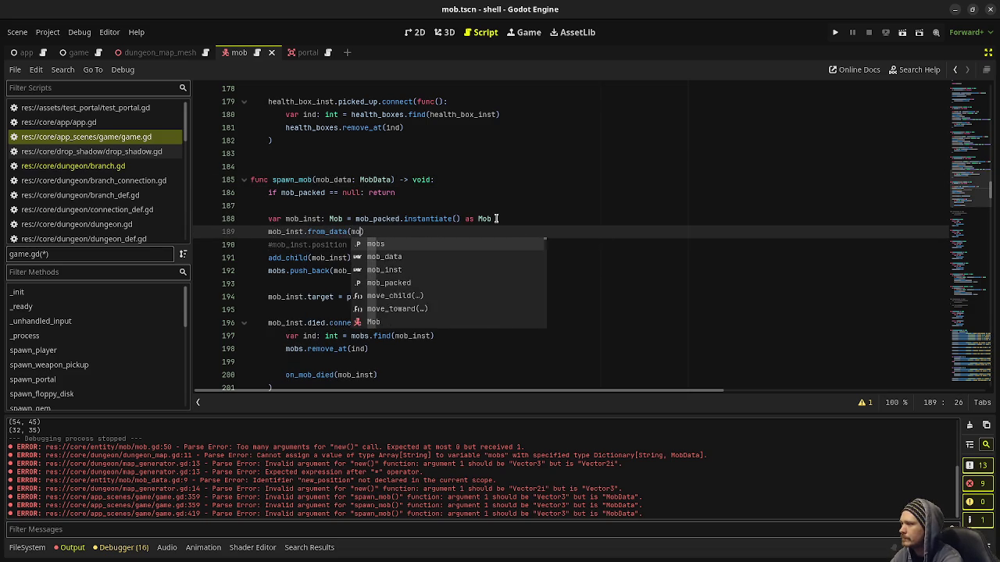
text(b_)
key(Return)
key(ctrl+s)
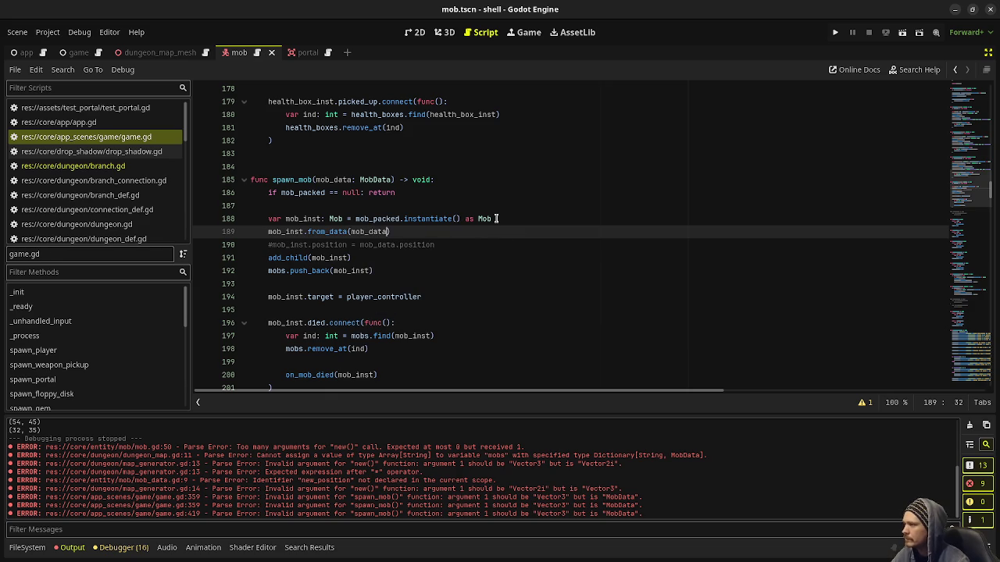
In the died callback, add dungeon.get_current_map().mobs.erase(mob_data) and save.
scroll(485, 258, down, 1)
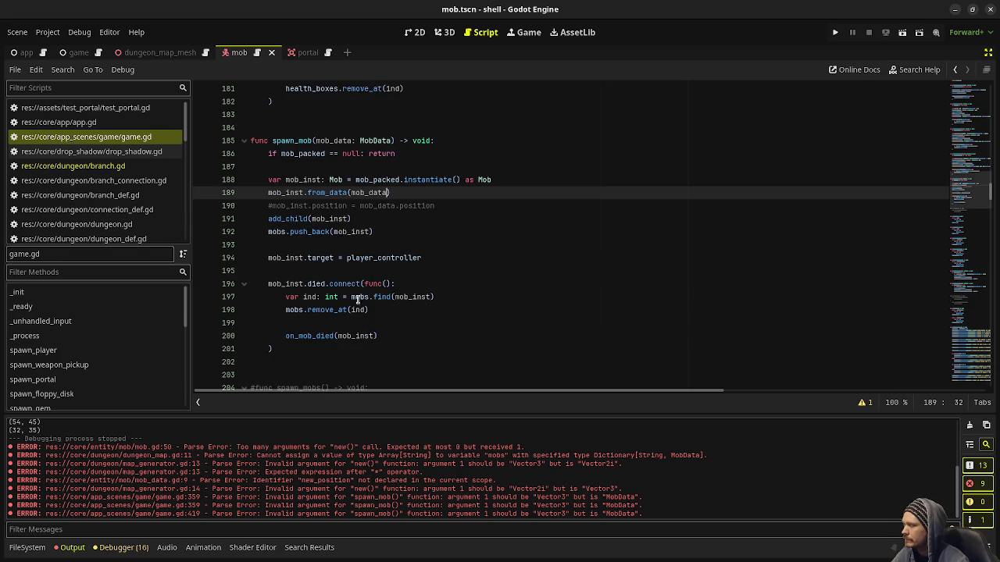
click(389, 336)
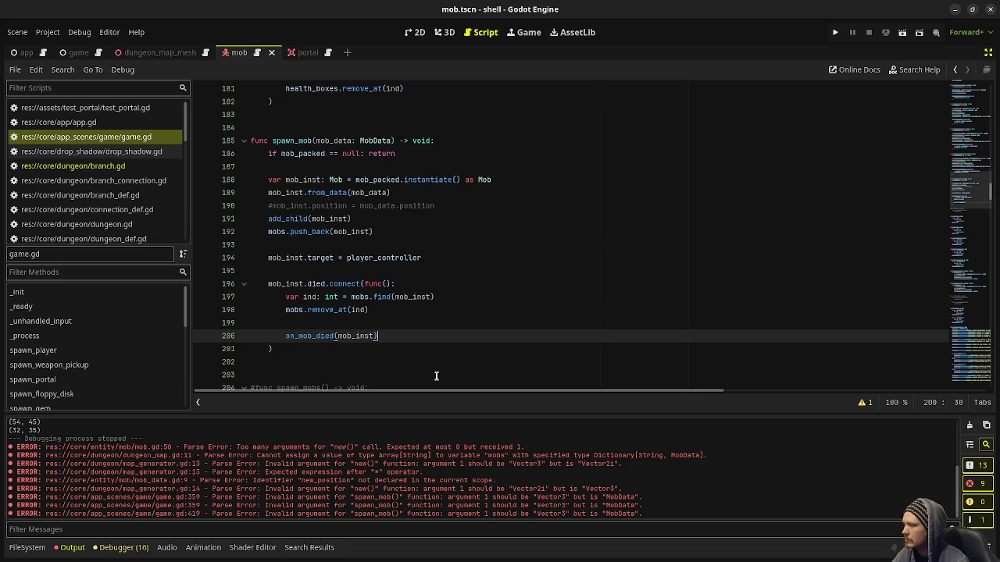
double_click(328, 143)
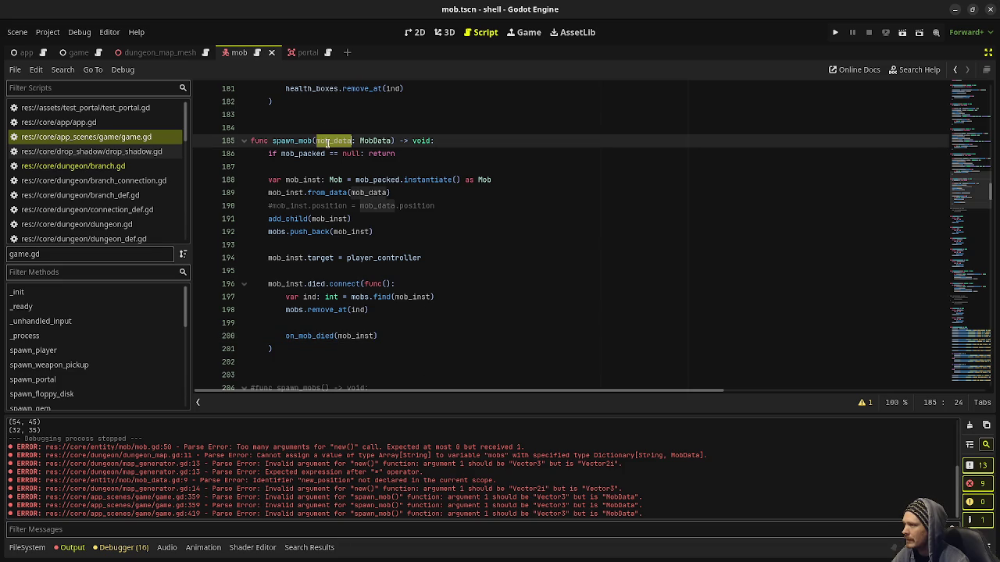
click(390, 336)
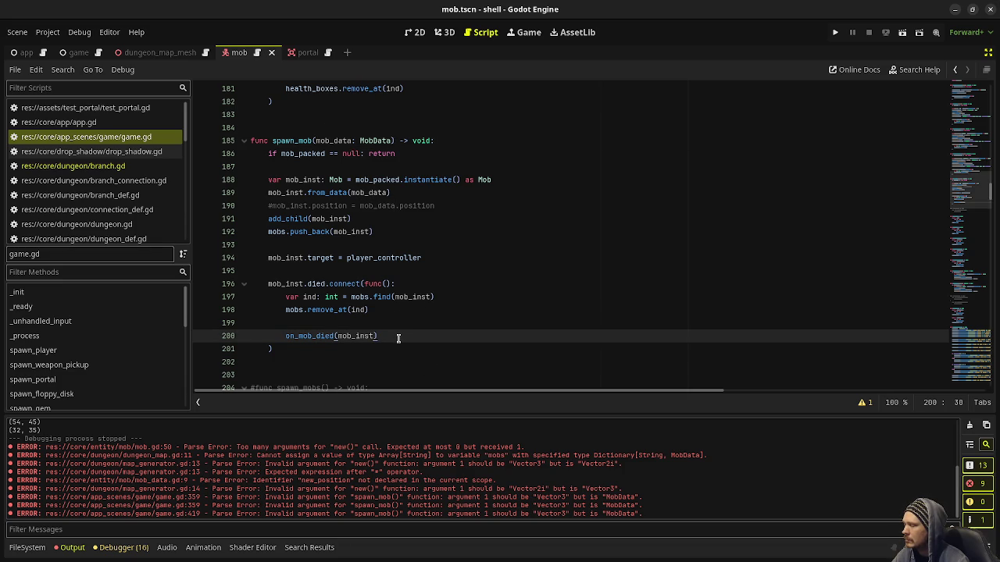
key(Return)
key(Return)
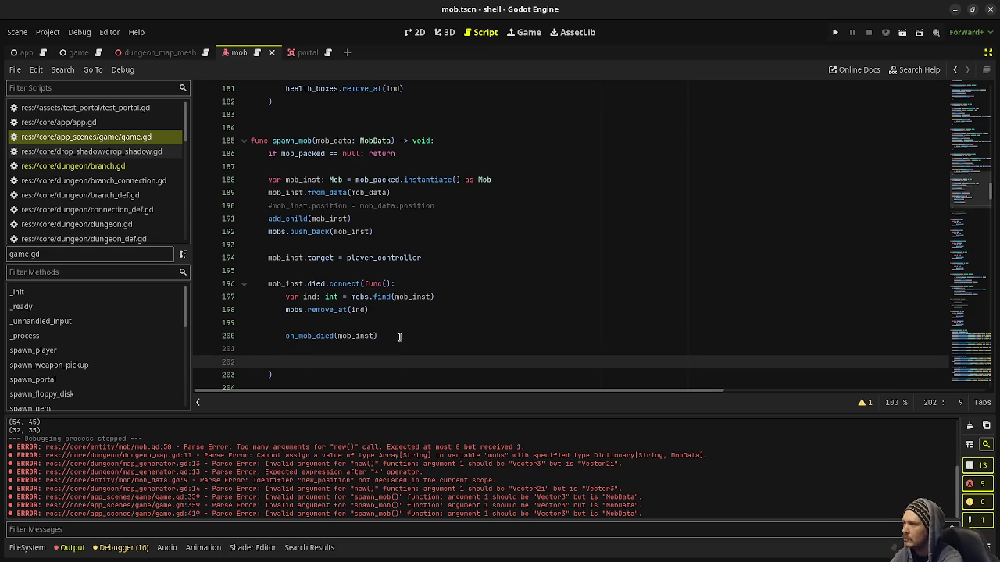
text(dungeon_map)
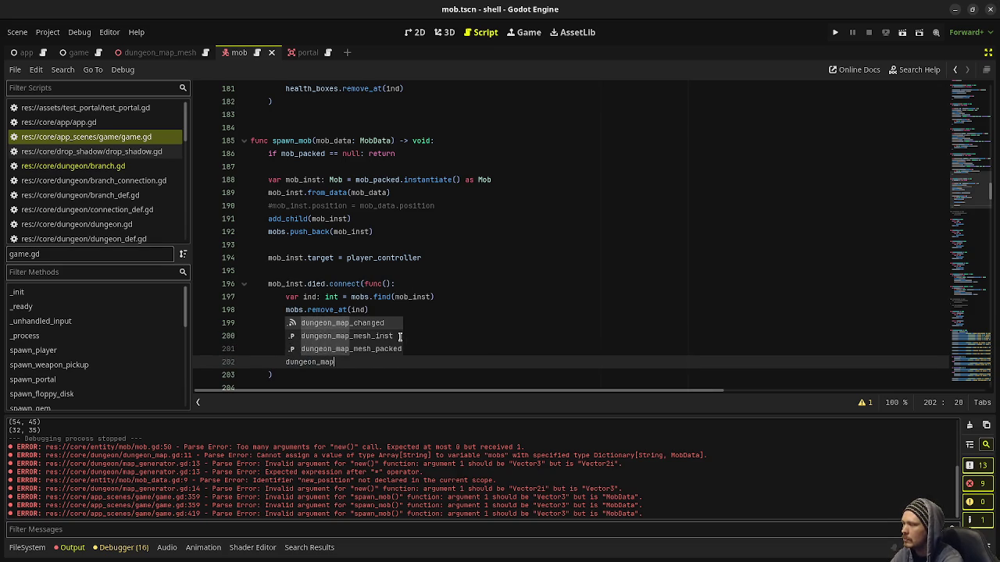
key(BackSpace)
key(BackSpace)
key(BackSpace)
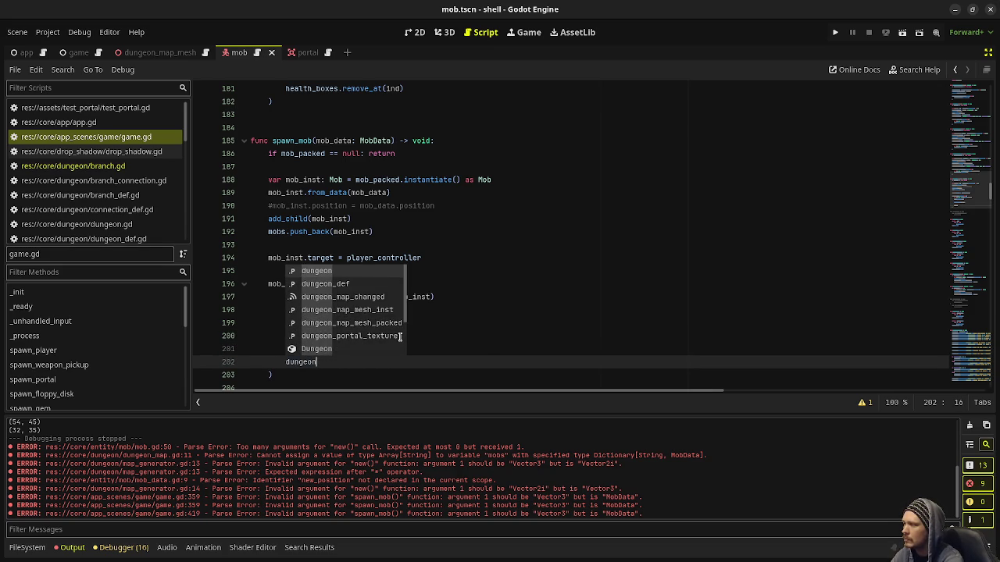
text(.get_current_map().)
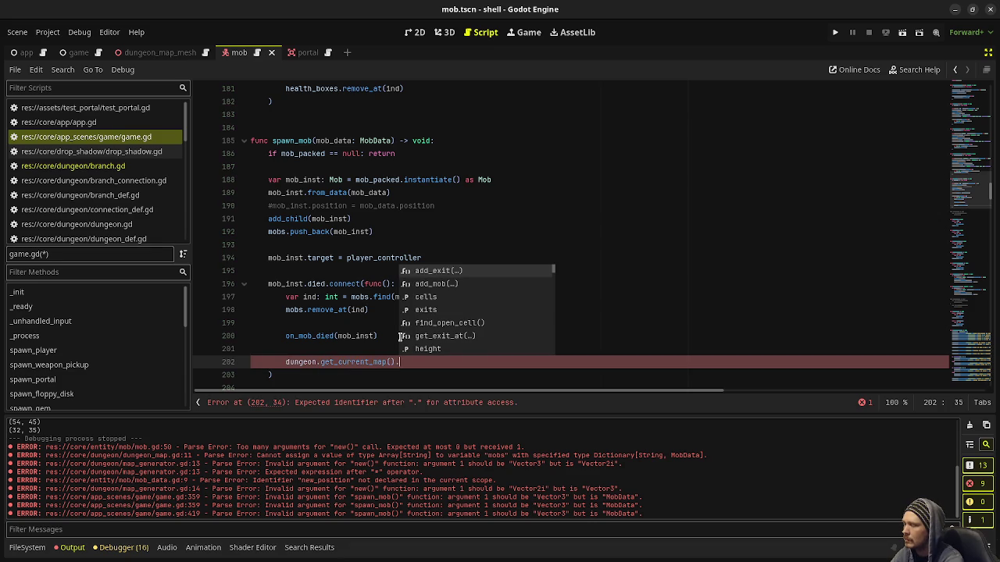
text(mobs.)
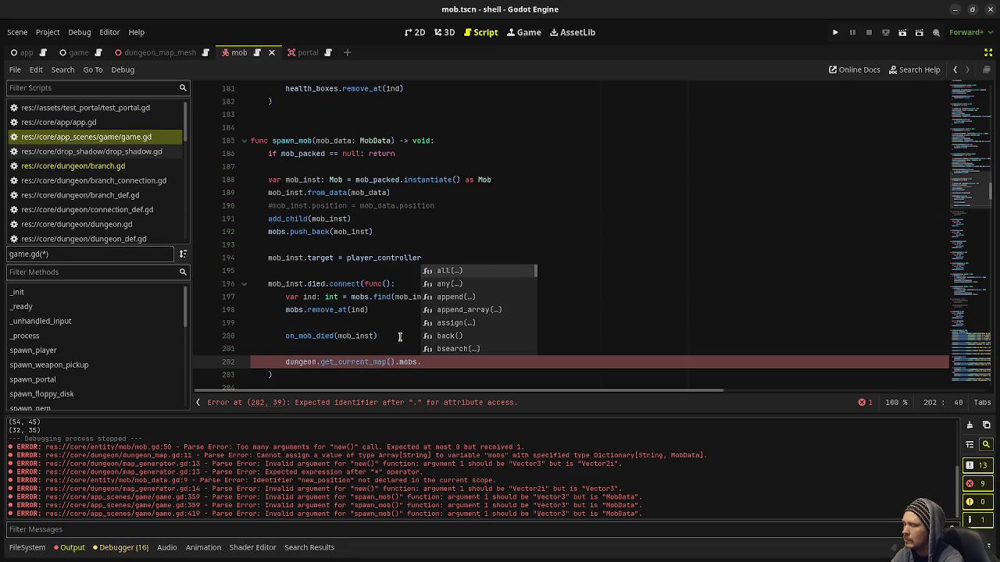
text(er)
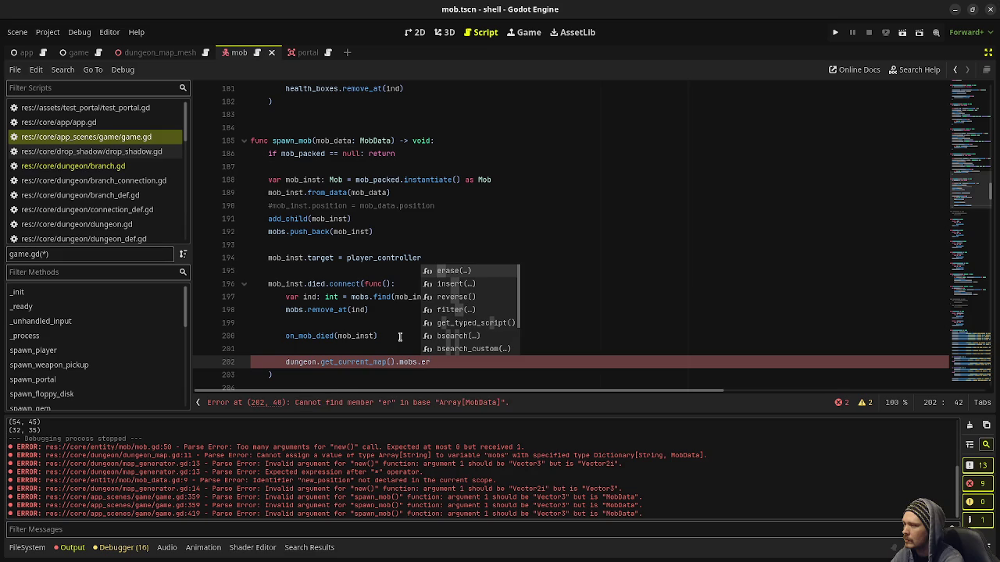
key(Return)
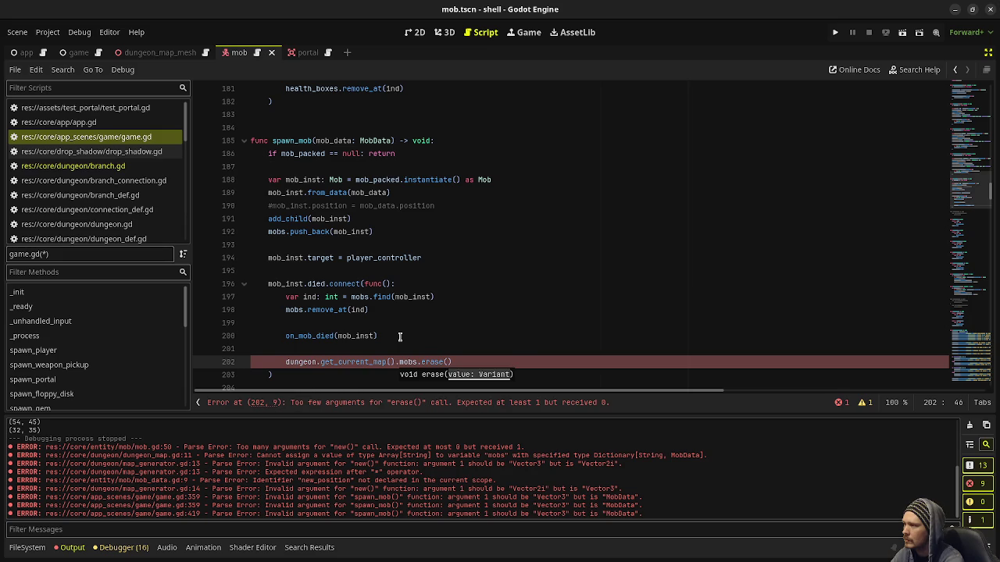
text(mob_data)
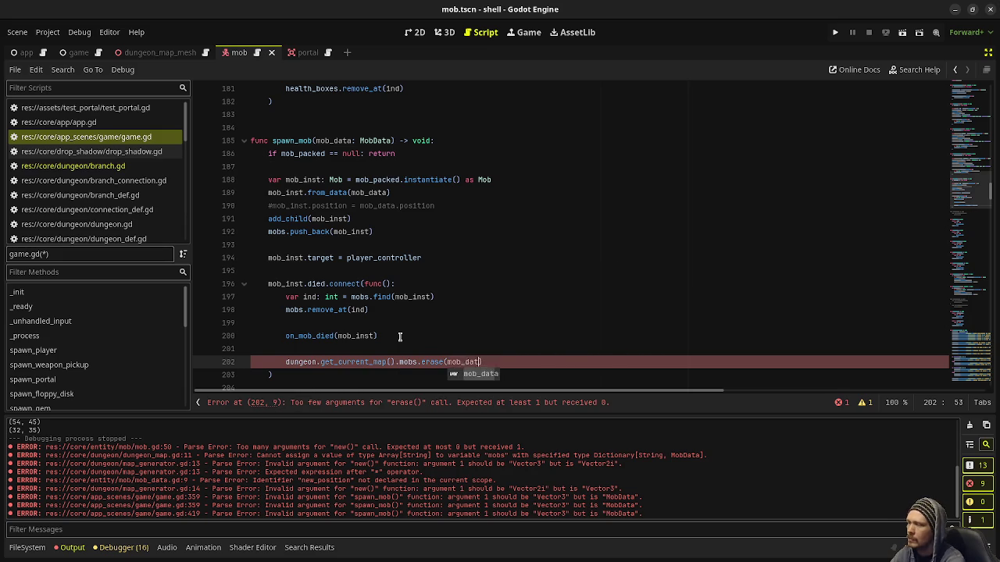
key(ctrl+s)
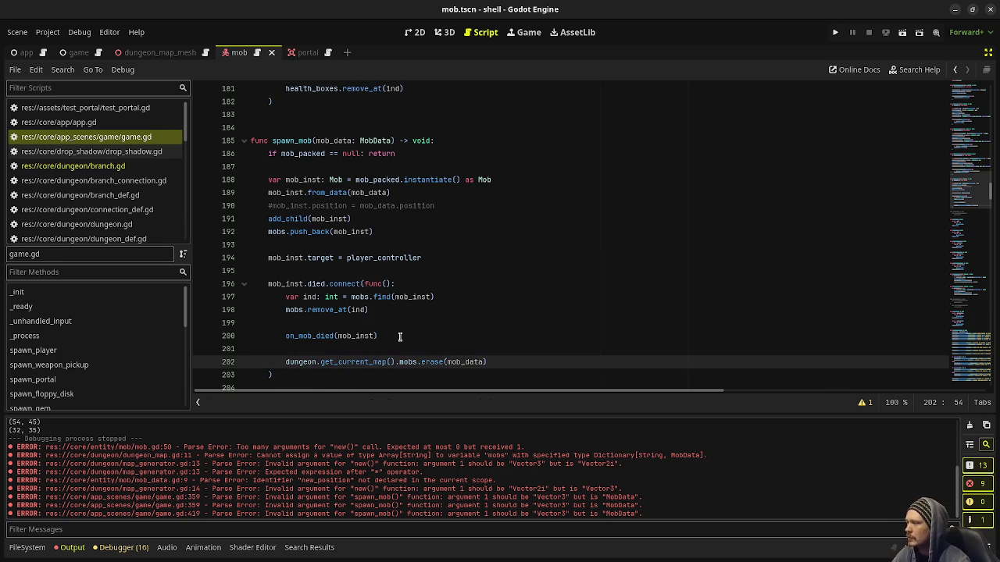
Run the game with F5 to test the changes.
click(402, 336)
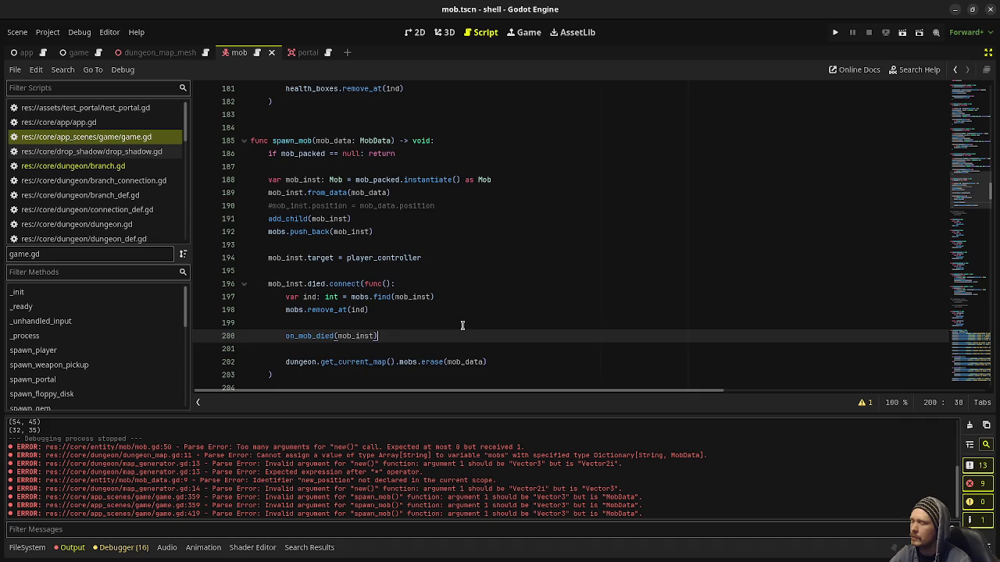
scroll(514, 266, down, 2)
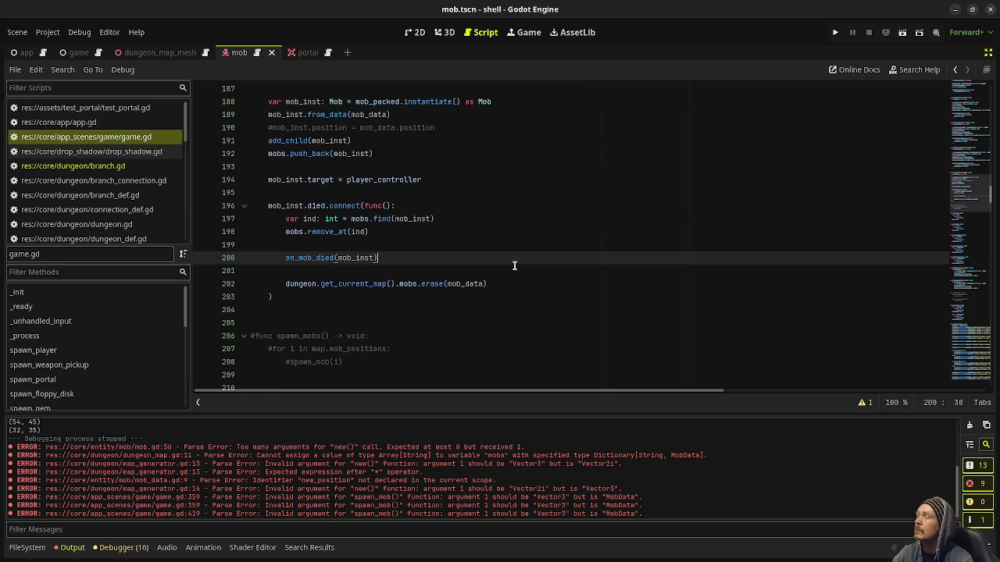
key(F5)
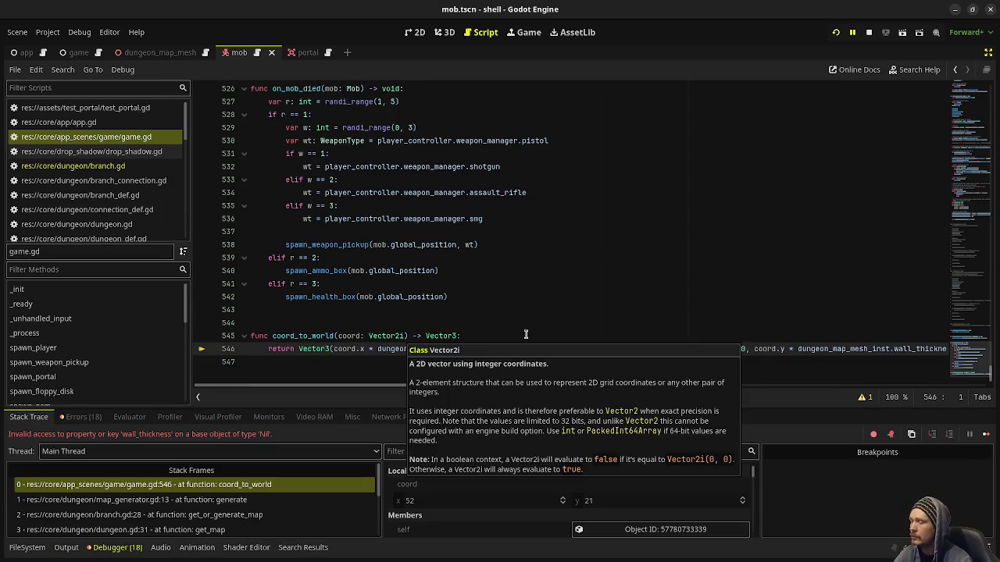
click(674, 282)
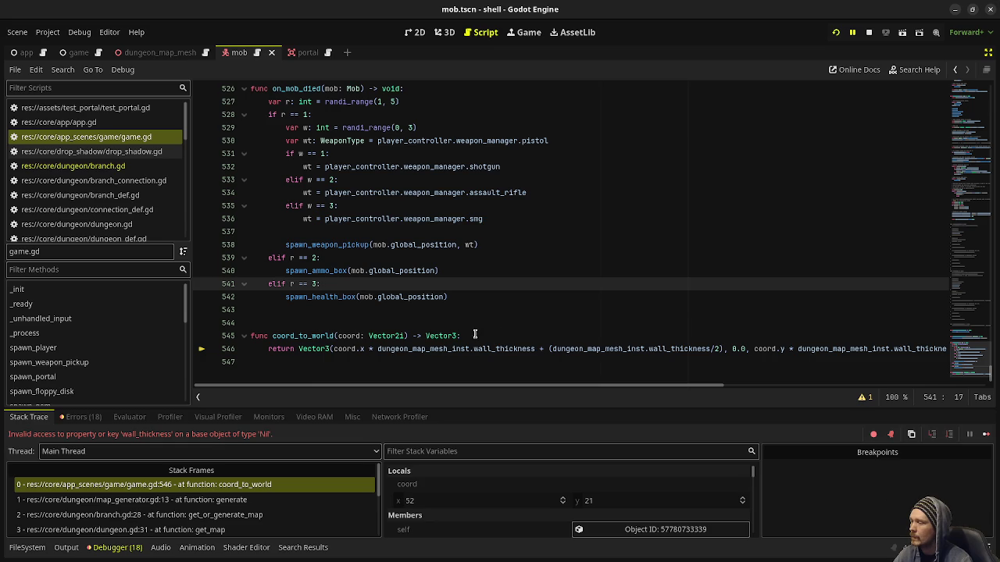
mouse_move(462, 352)
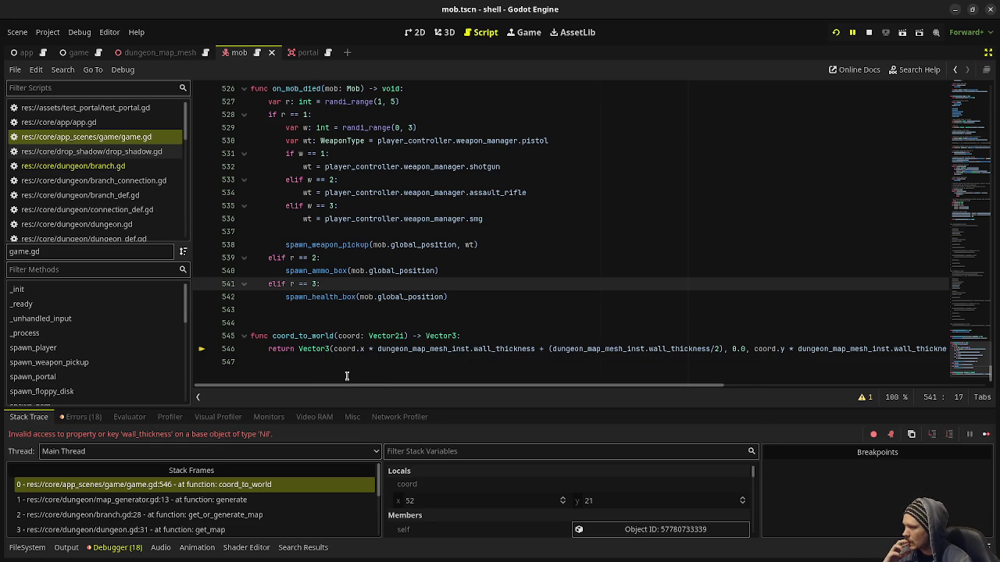
double_click(320, 336)
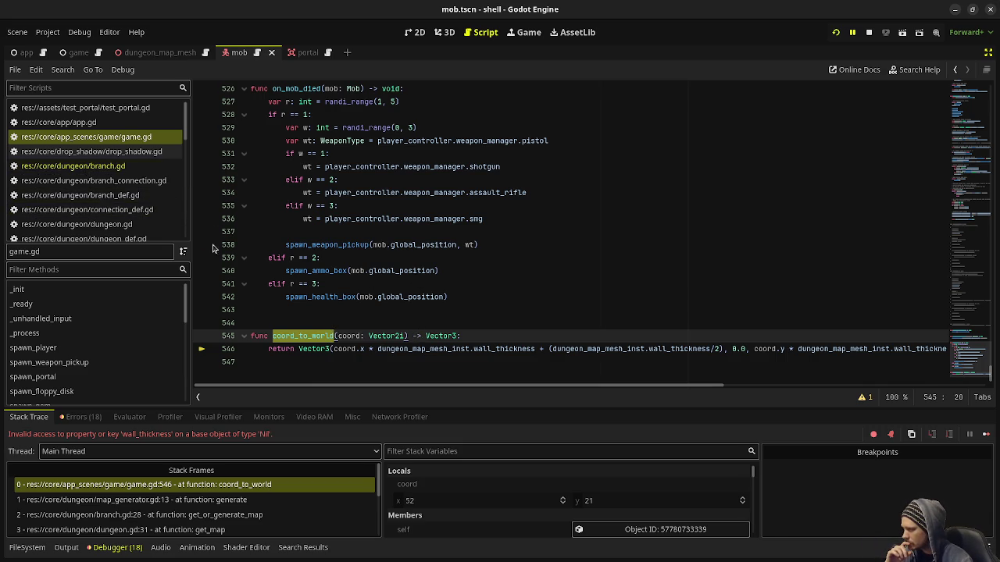
scroll(130, 174, down, 5)
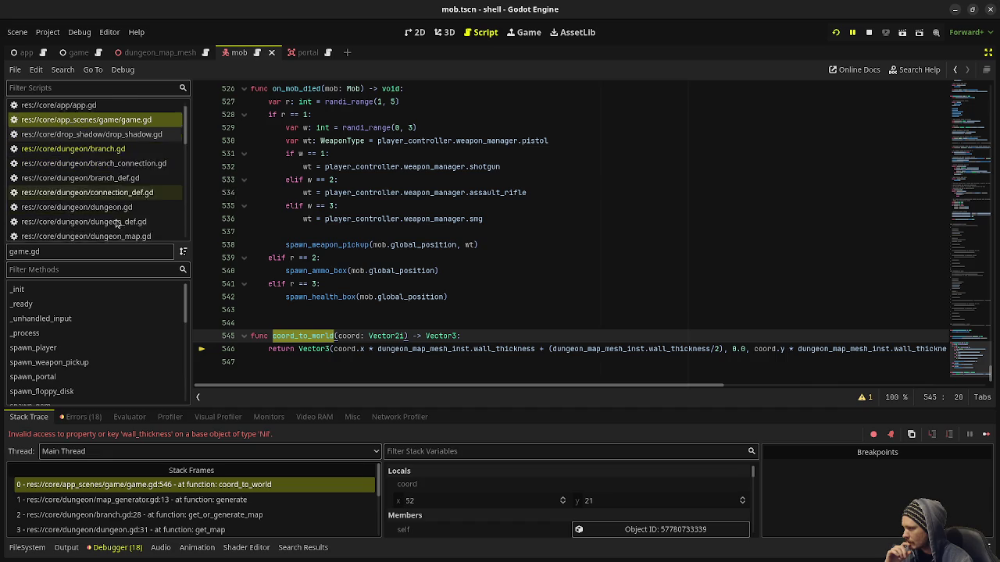
Inspect the coord_to_world call in map_generator.gd's generate function.
click(156, 193)
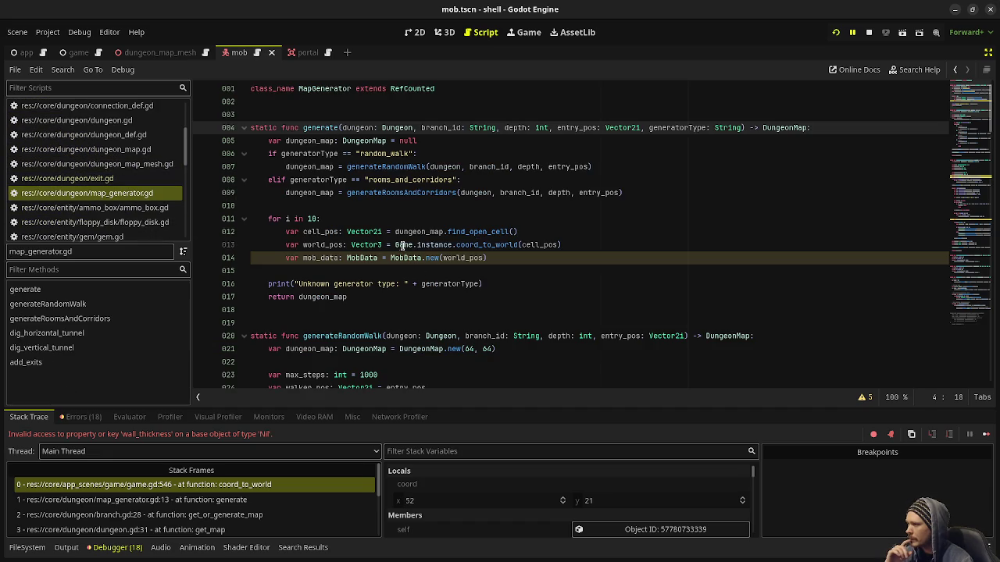
double_click(494, 246)
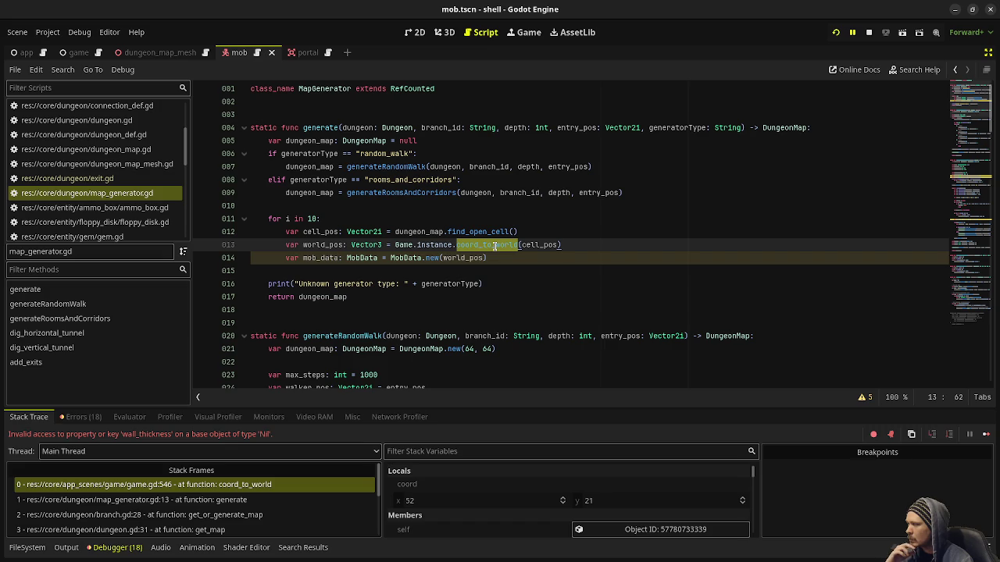
scroll(129, 226, down, 2)
scroll(129, 228, down, 10)
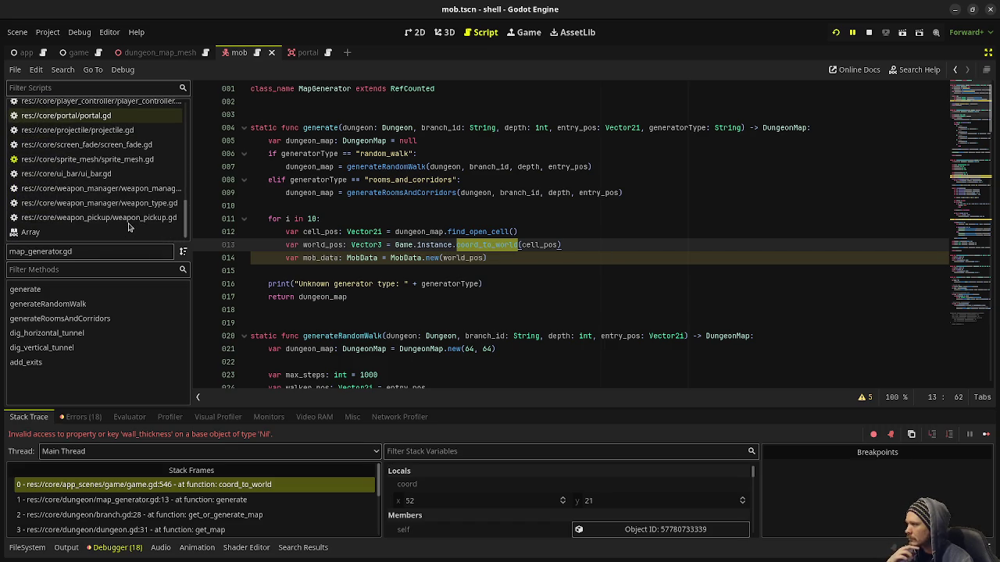
scroll(128, 227, up, 10)
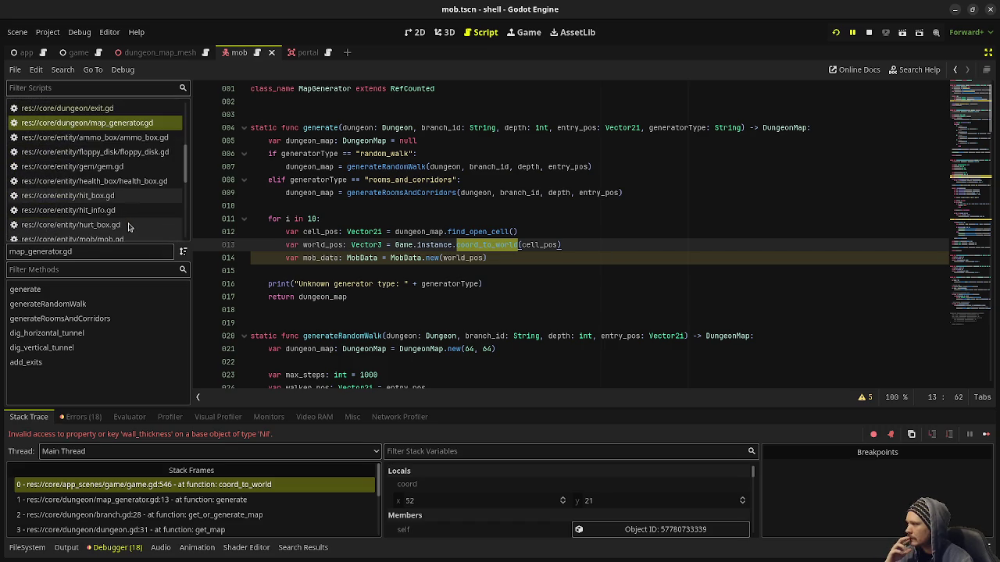
scroll(129, 228, up, 5)
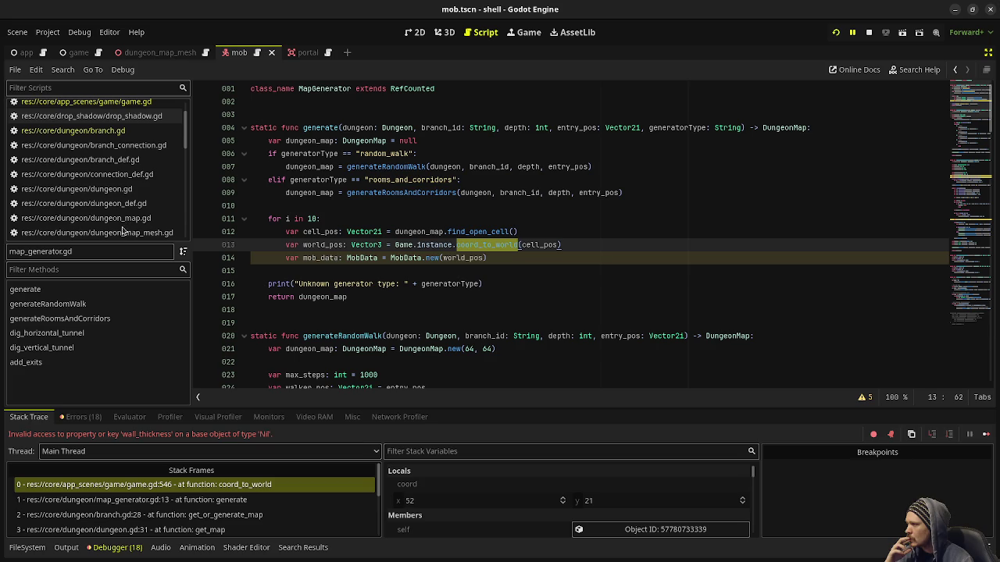
Review game.gd's dungeon.get_map call and map mesh setup on lines 401–410, then open dungeon_map_mesh.gd.
click(129, 228)
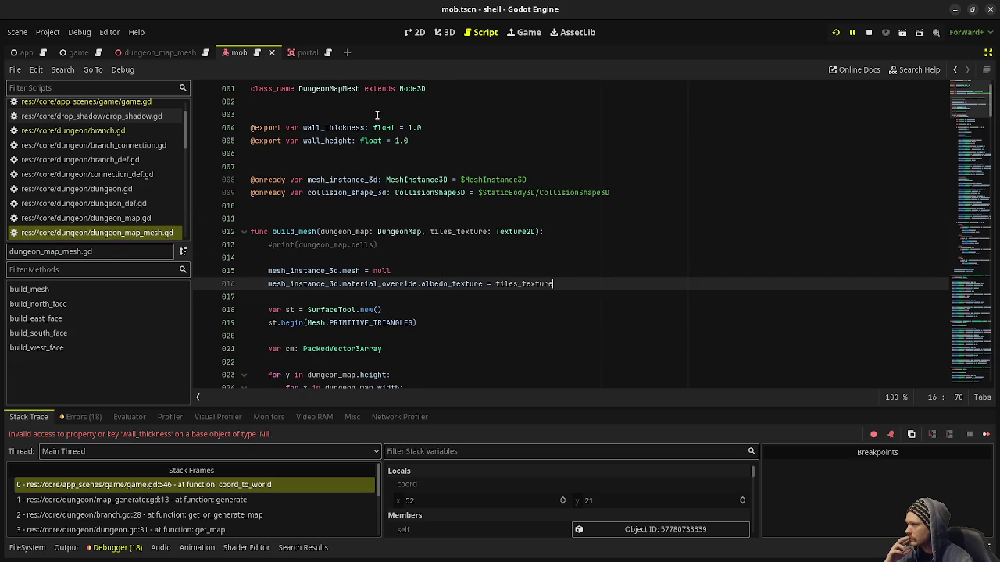
scroll(129, 149, up, 2)
click(129, 138)
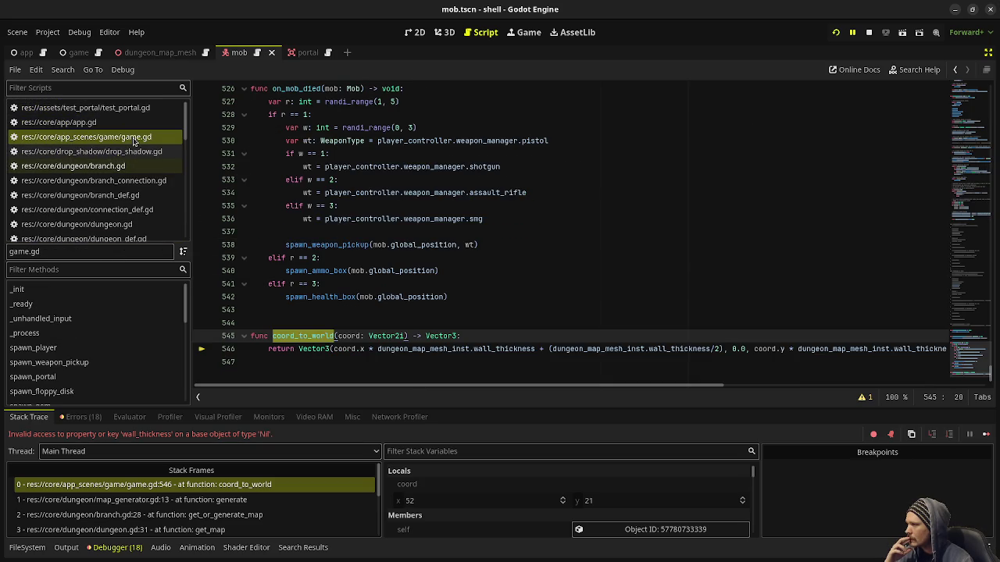
scroll(402, 203, up, 4)
scroll(401, 203, up, 20)
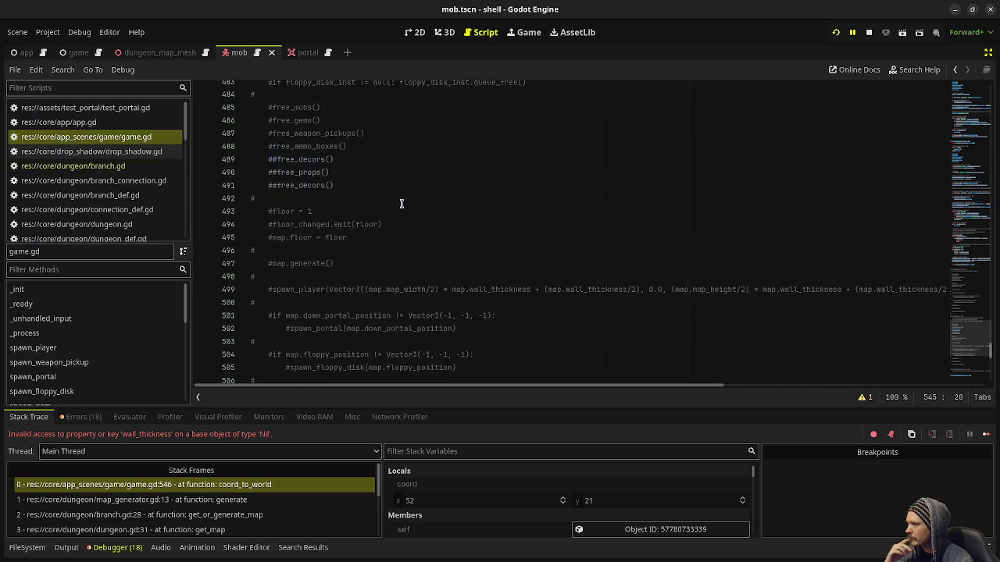
scroll(402, 203, up, 9)
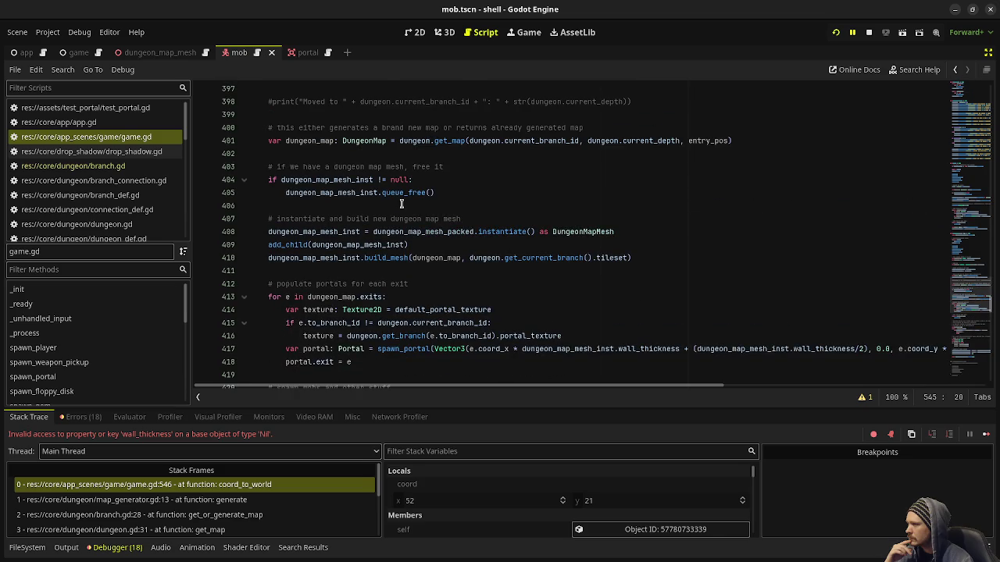
scroll(401, 204, up, 1)
drag(462, 179, 407, 181)
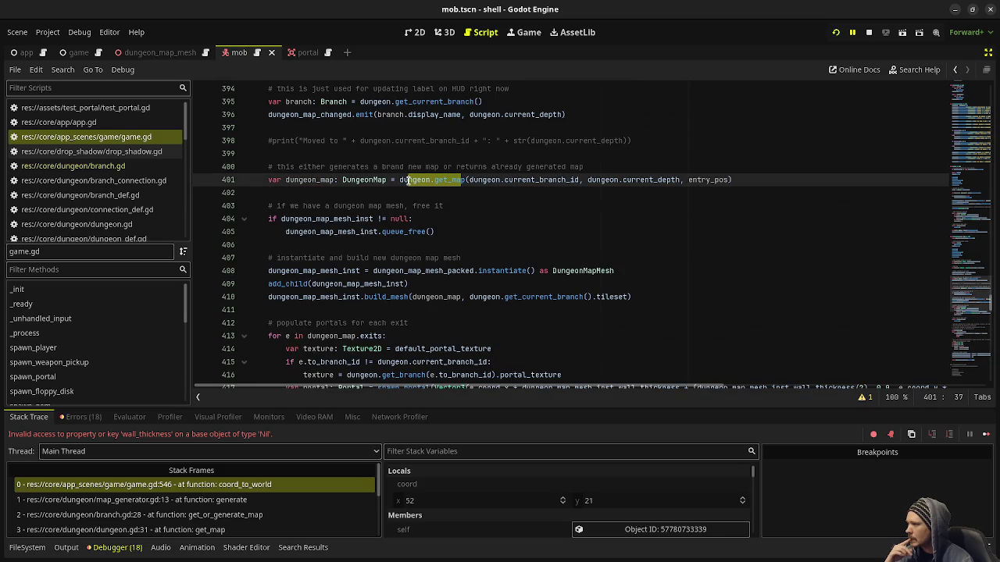
mouse_move(390, 297)
mouse_down()
mouse_move(330, 296)
mouse_move(325, 271)
mouse_up()
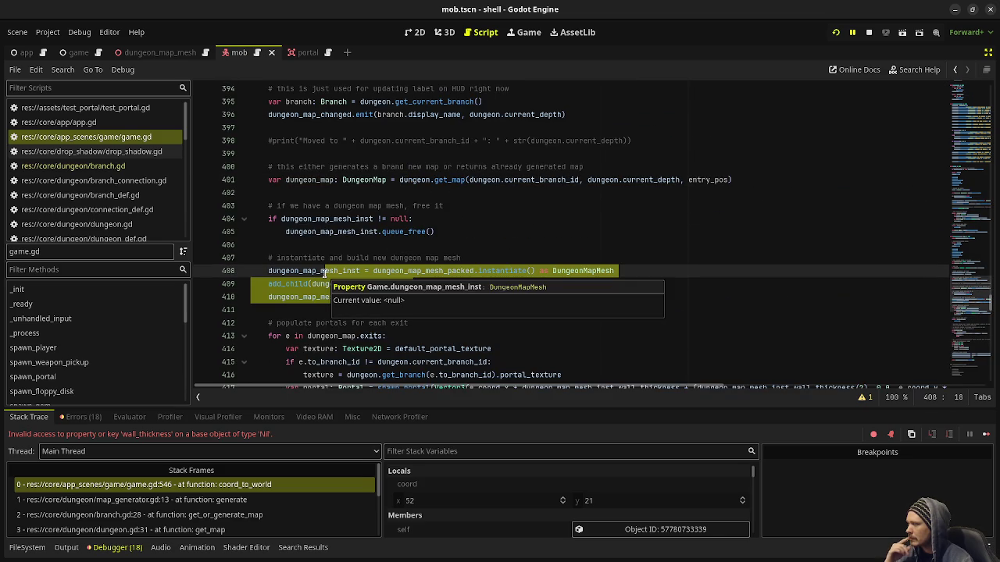
click(442, 233)
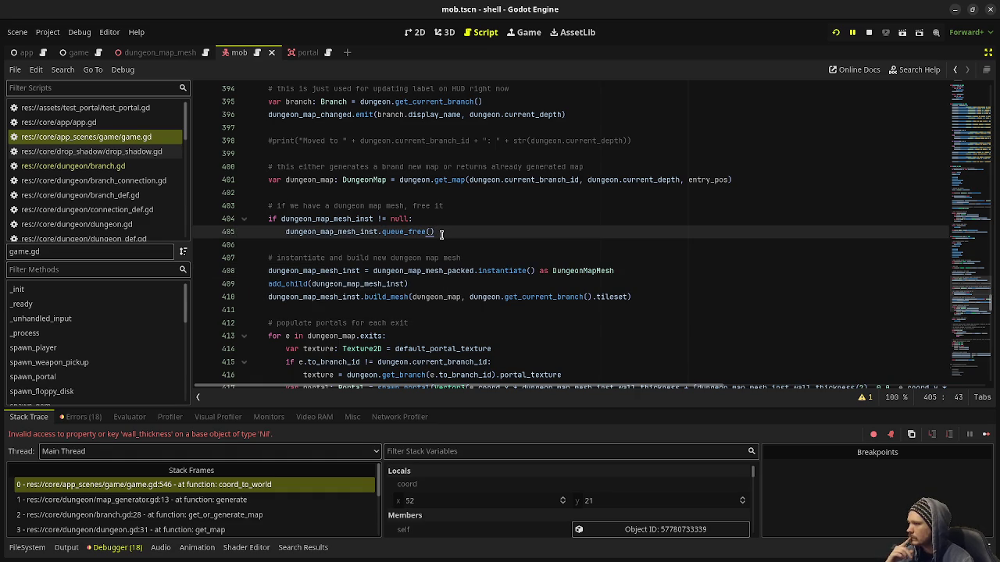
scroll(129, 153, down, 2)
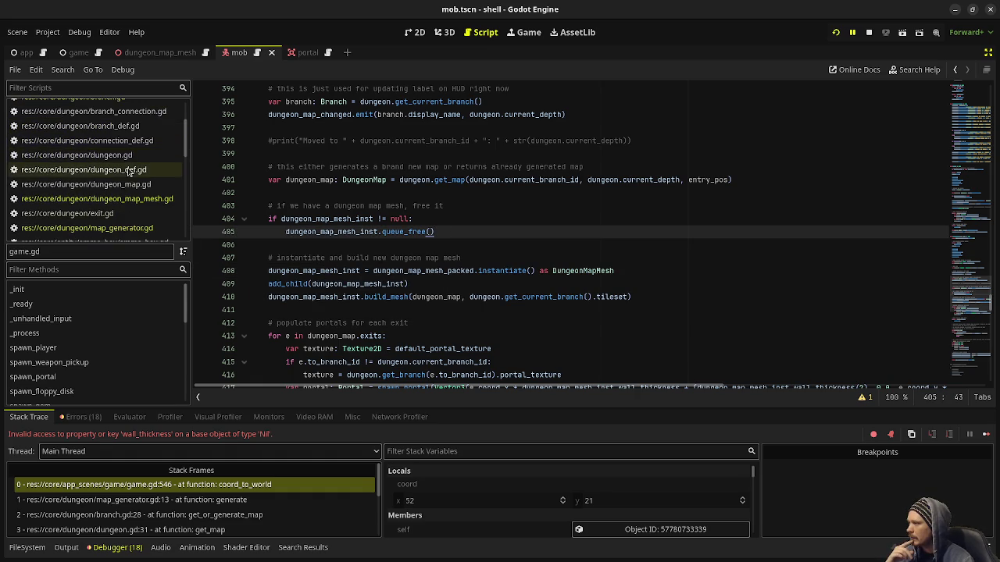
click(128, 200)
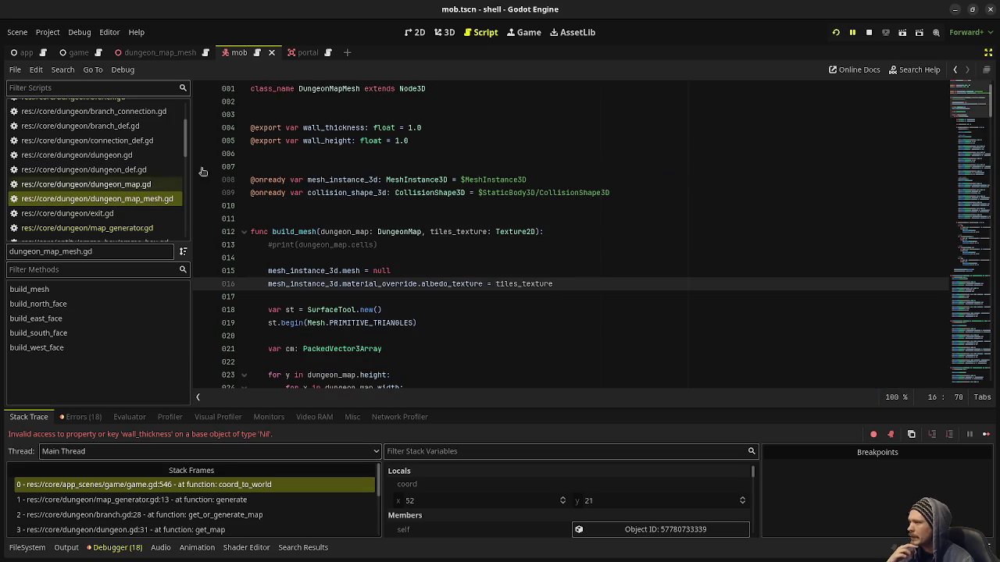
mouse_move(411, 140)
mouse_down()
mouse_move(254, 119)
mouse_move(250, 129)
mouse_up()
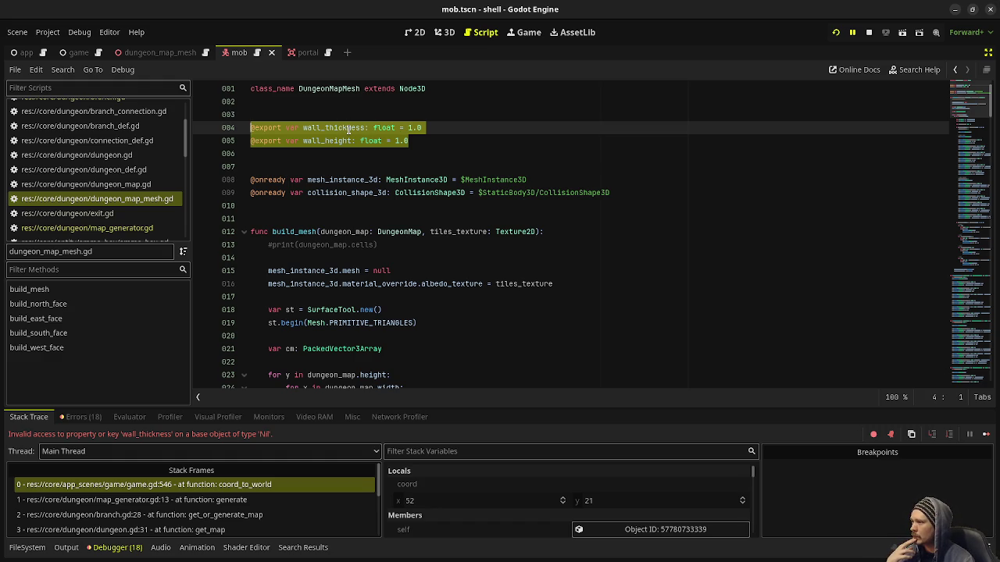
mouse_move(435, 140)
mouse_down()
mouse_move(232, 117)
mouse_move(248, 127)
mouse_up()
mouse_move(261, 138)
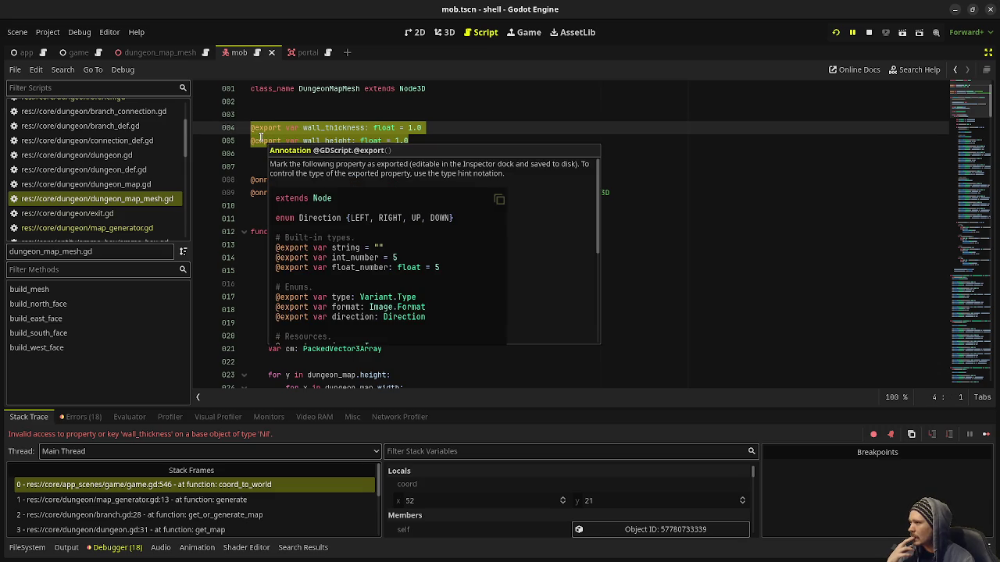
click(408, 128)
scroll(408, 127, down, 14)
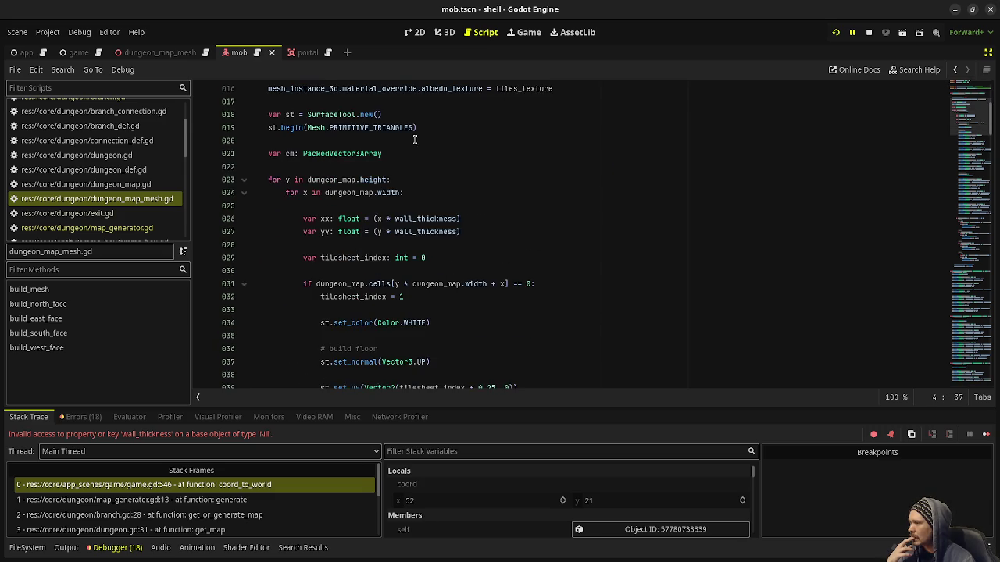
scroll(419, 144, up, 11)
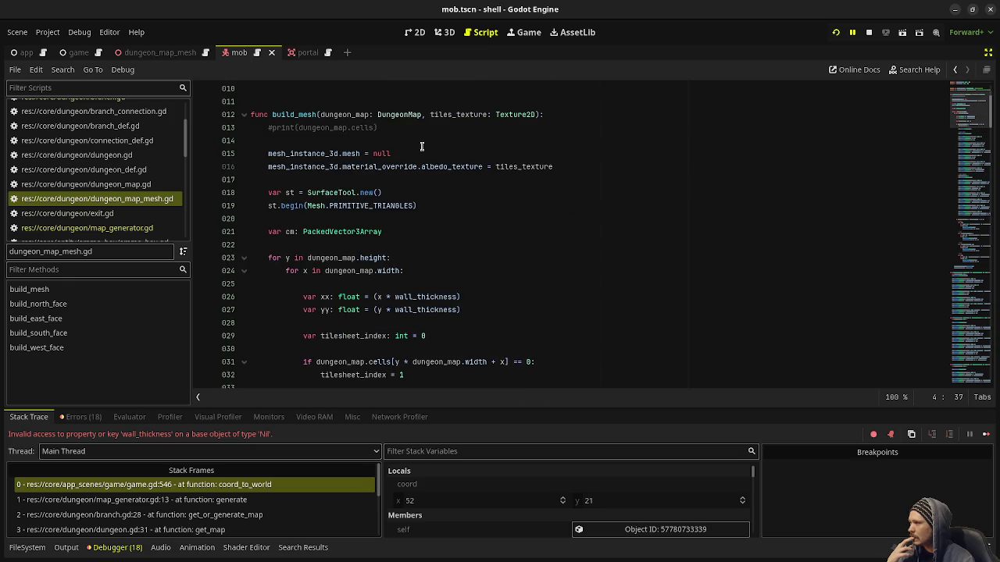
scroll(422, 147, up, 1)
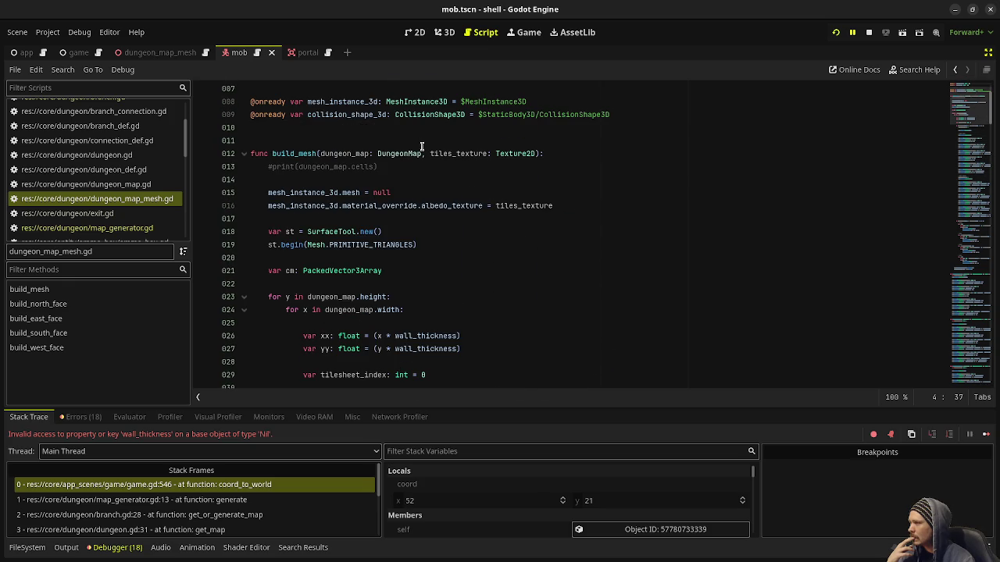
scroll(422, 146, up, 2)
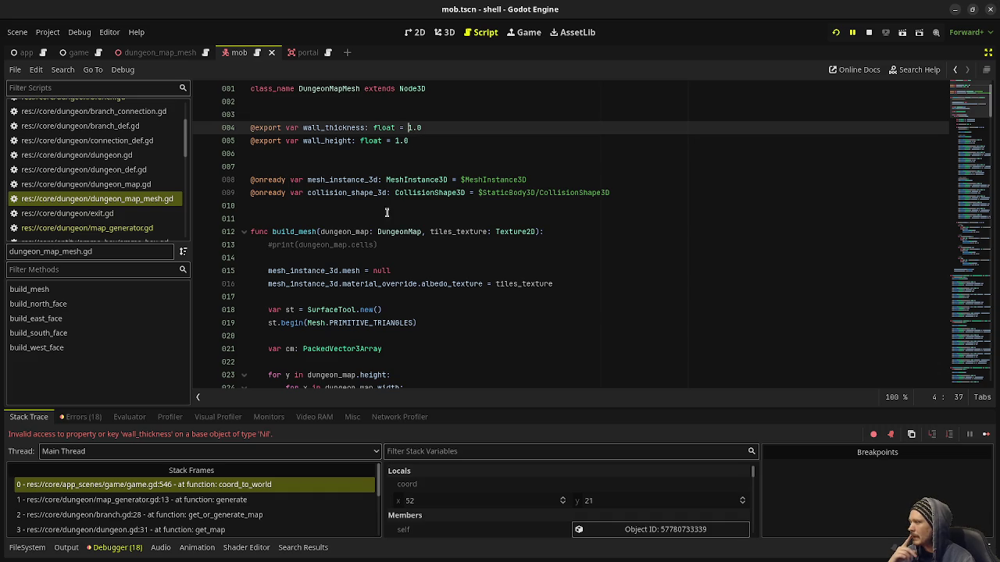
drag(414, 141, 234, 125)
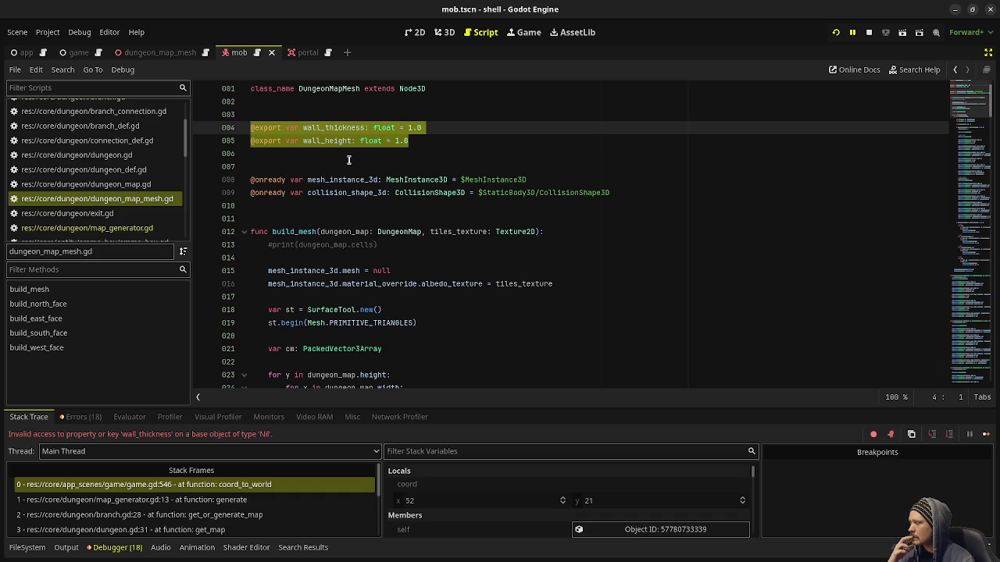
click(430, 142)
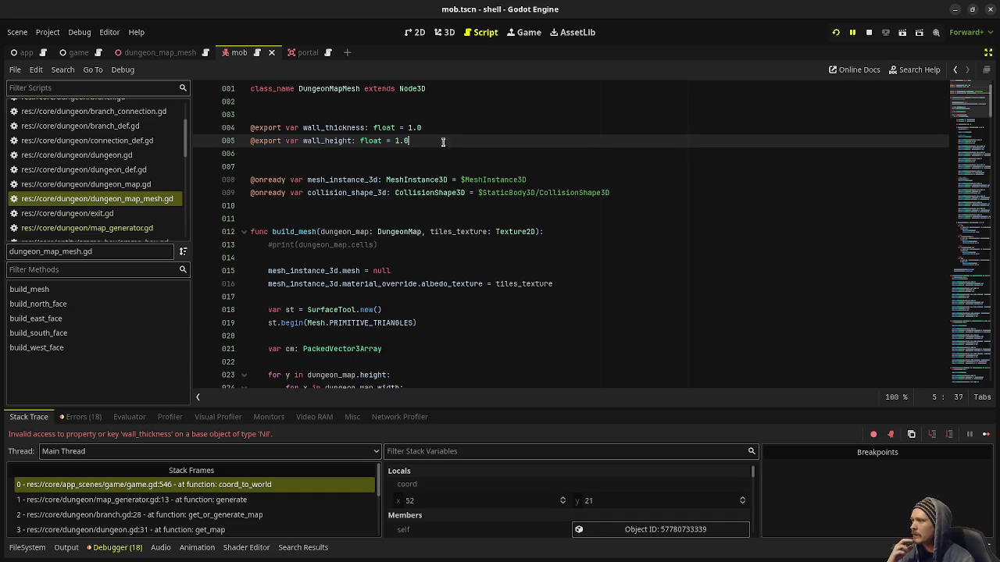
drag(458, 141, 246, 123)
key(ctrl+c)
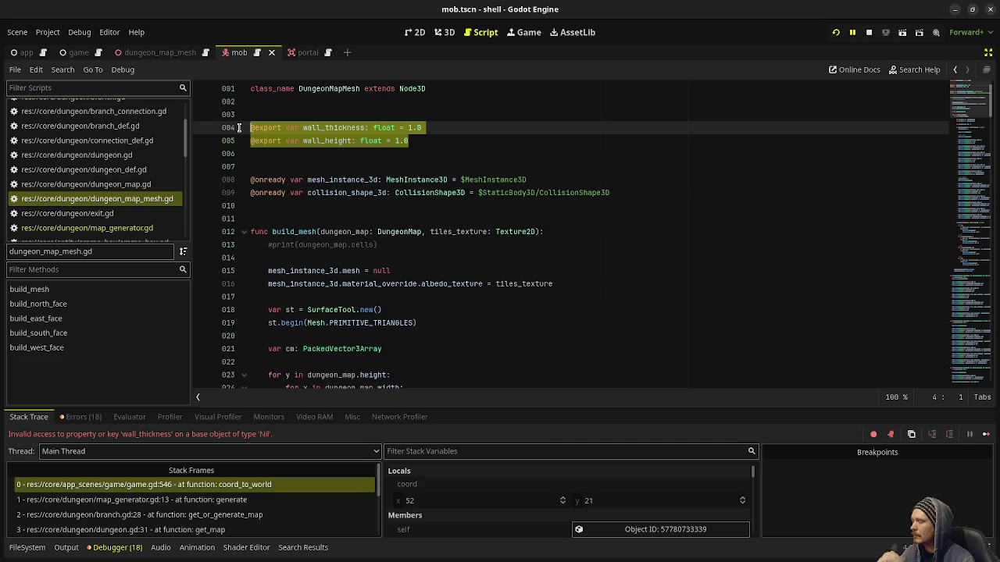
key(BackSpace)
key(BackSpace)
key(BackSpace)
key(BackSpace)
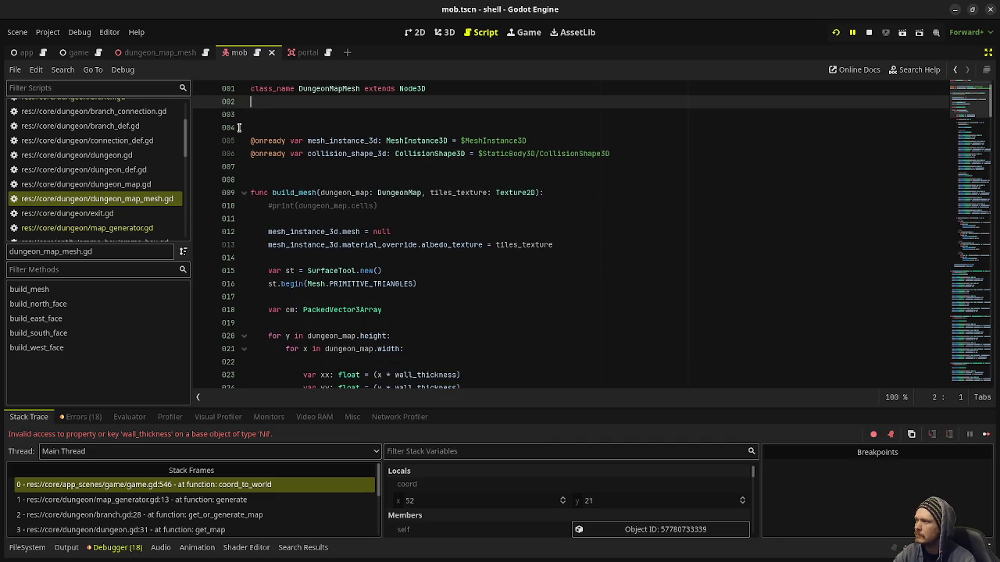
Save dungeon_map_mesh.gd with the wall_thickness and wall_height exports cut out.
key(ctrl+s)
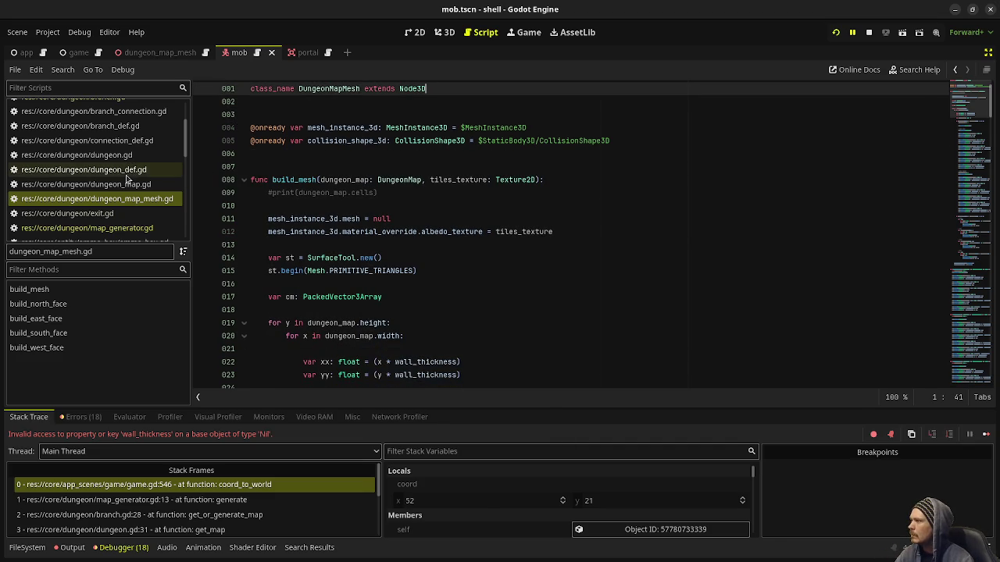
scroll(125, 181, down, 5)
scroll(125, 181, down, 2)
scroll(125, 176, up, 10)
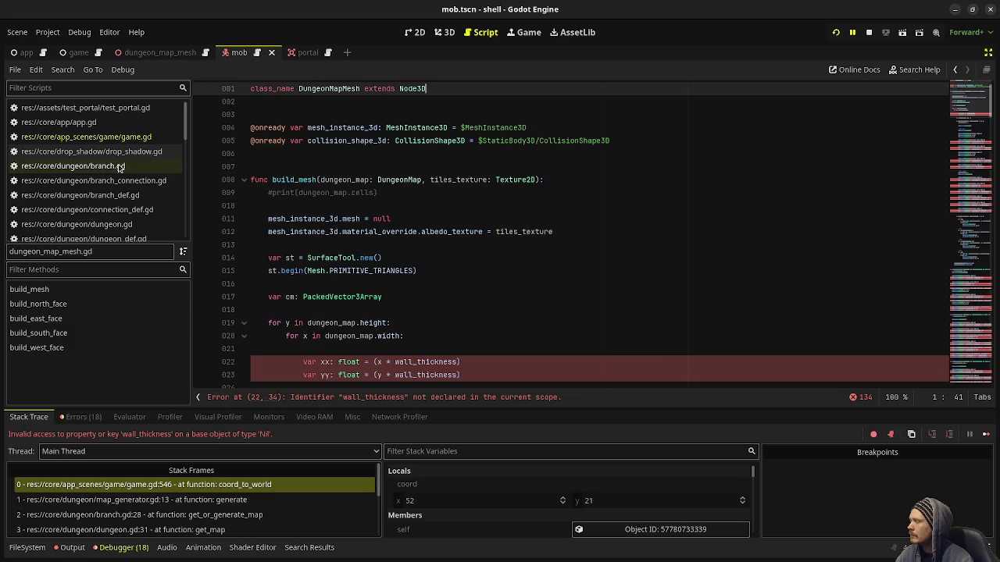
Look over branch.gd, then open dungeon_map.gd.
click(115, 168)
scroll(304, 131, up, 4)
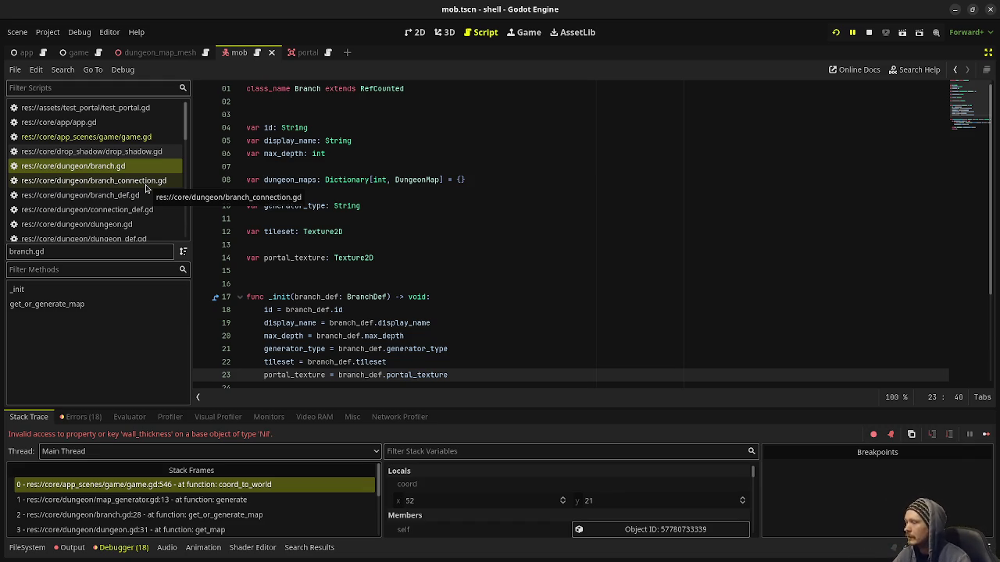
scroll(396, 261, down, 3)
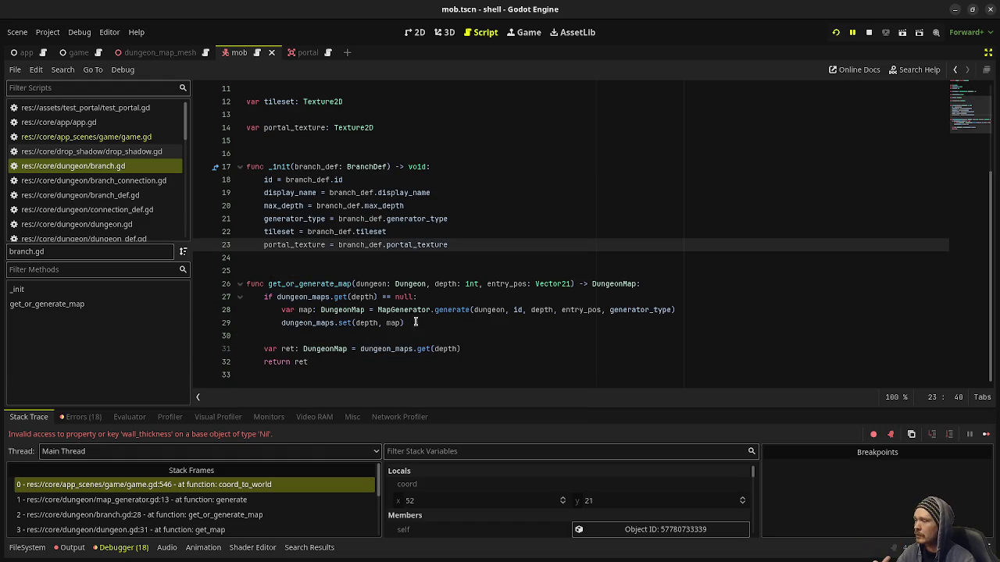
scroll(131, 213, down, 3)
scroll(132, 212, down, 1)
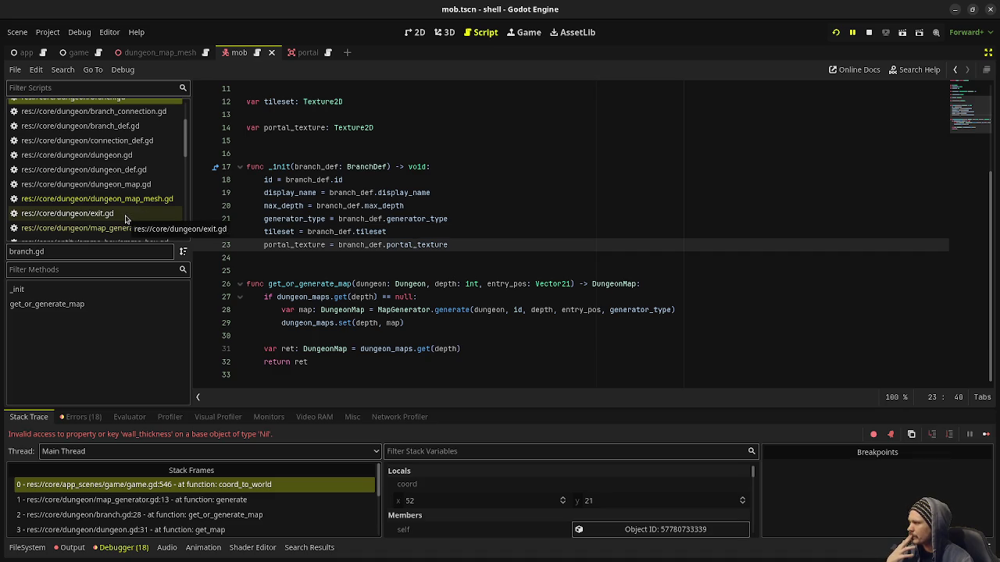
click(134, 185)
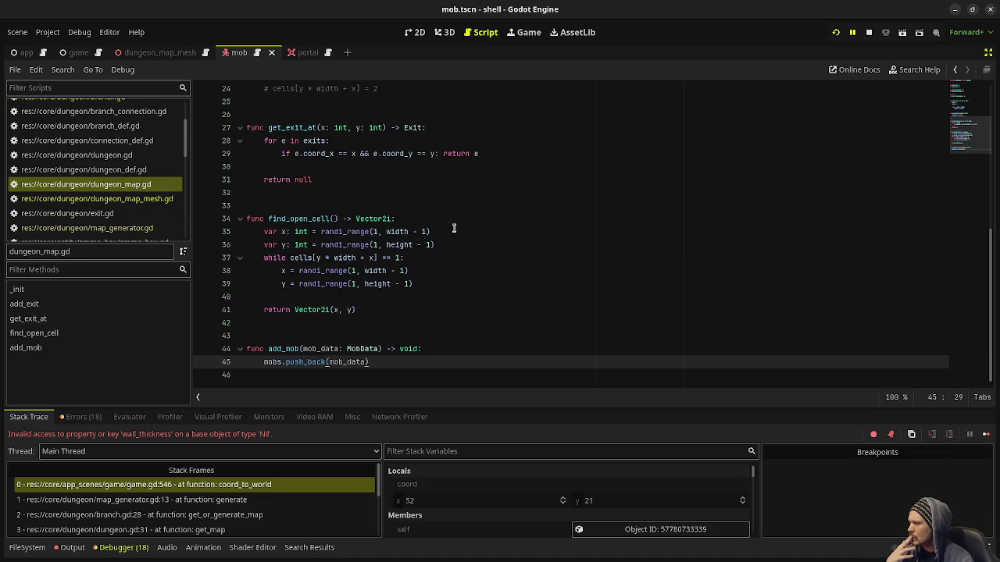
scroll(451, 225, up, 8)
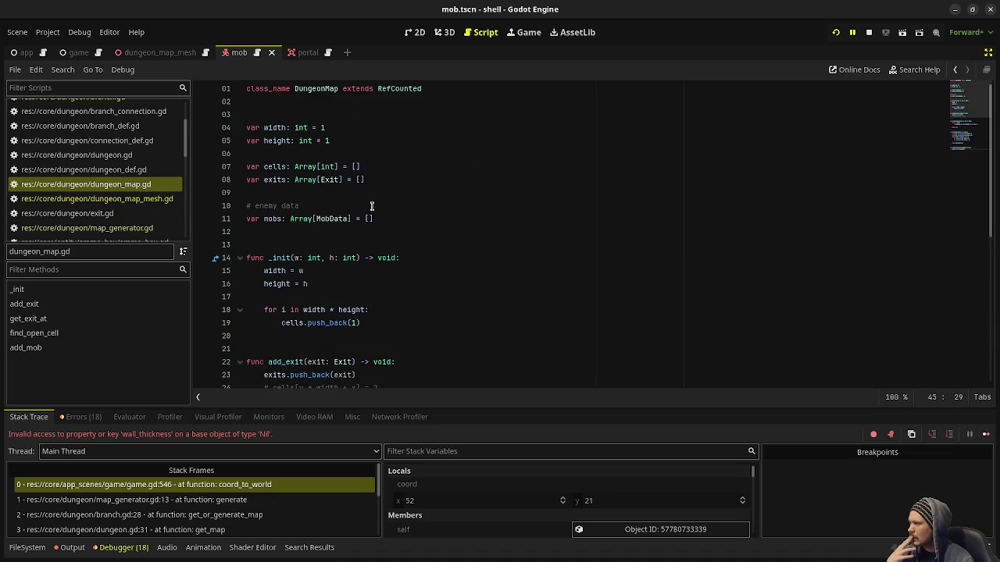
Paste the wall_thickness and wall_height lines below the mobs array in dungeon_map.gd.
click(400, 218)
key(Return)
key(Return)
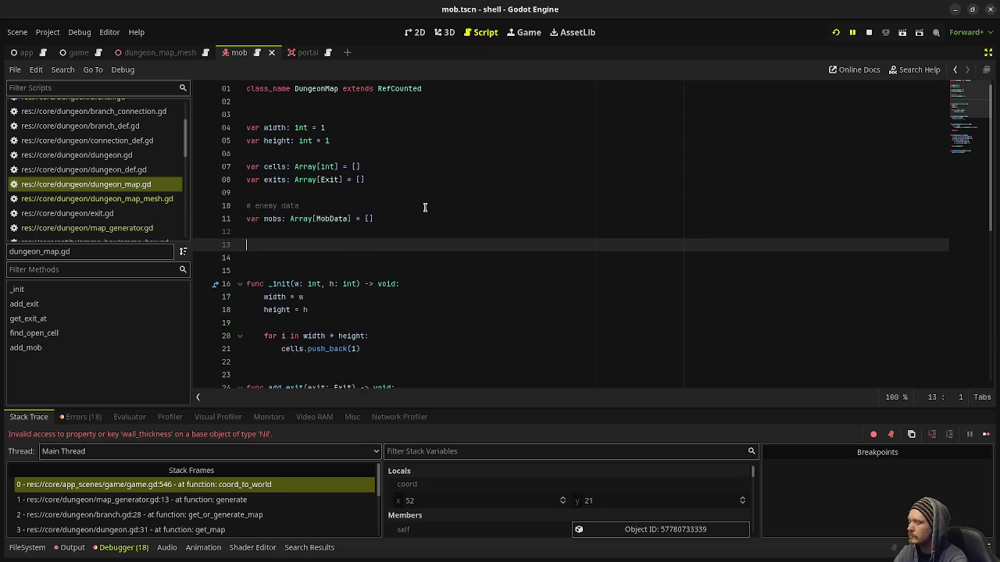
key(ctrl+v)
double_click(264, 244)
key(BackSpace)
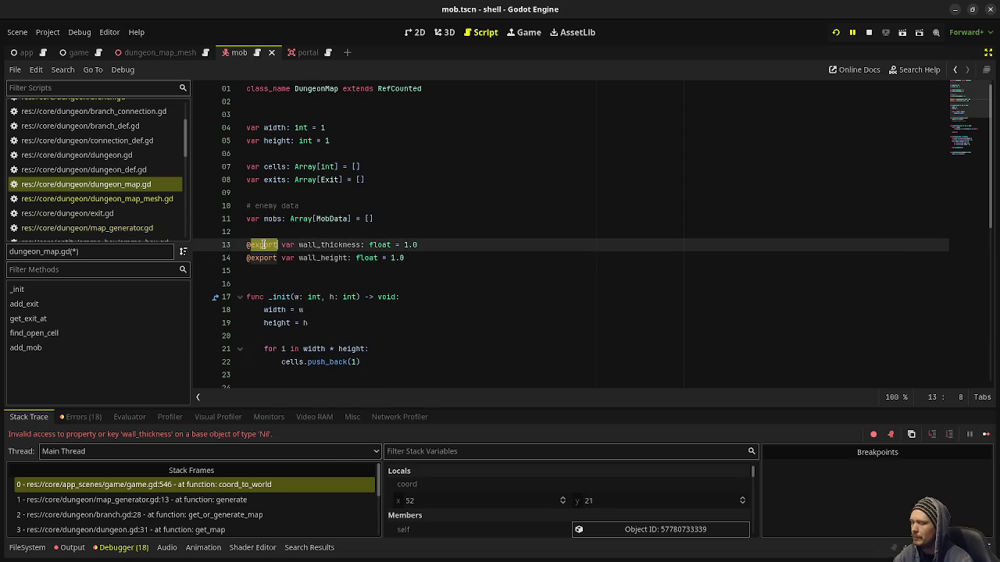
key(BackSpace)
key(BackSpace)
double_click(253, 257)
key(BackSpace)
key(Delete)
key(BackSpace)
key(BackSpace)
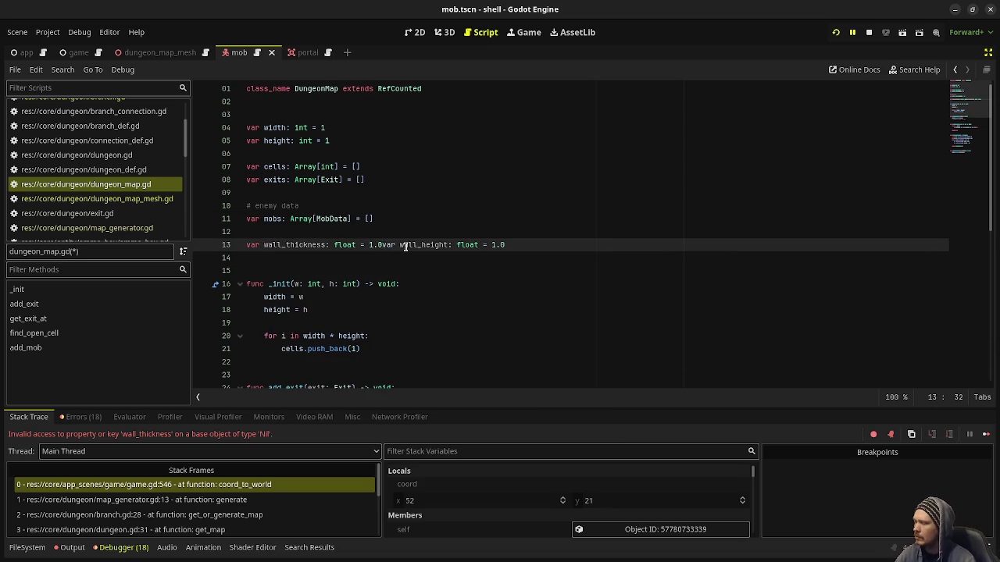
key(Return)
key(ctrl+s)
key(ctrl+shift+period)
scroll(375, 282, down, 2)
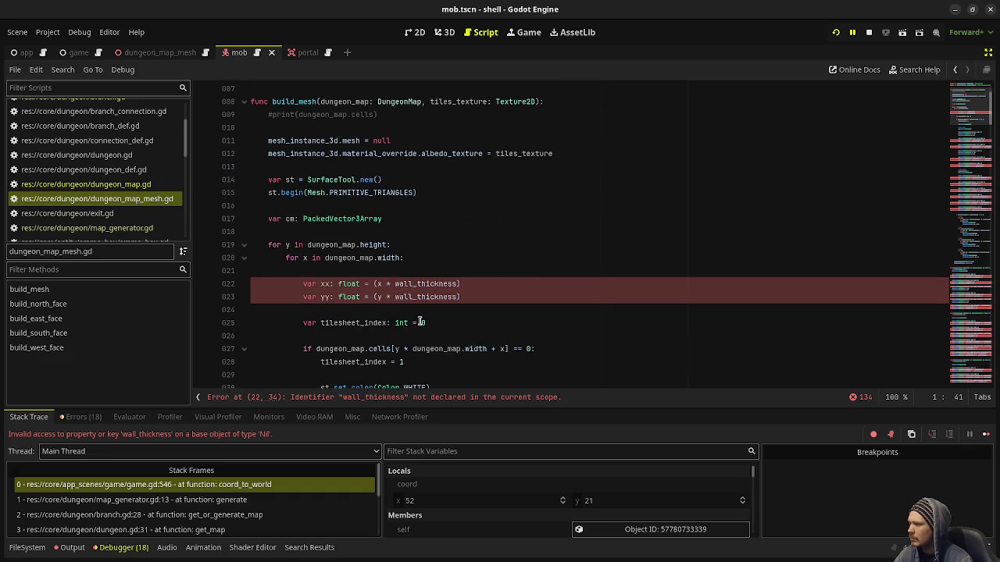
Step through the wall_thickness uses on lines 22 to 57 of dungeon_map_mesh.gd.
click(395, 283)
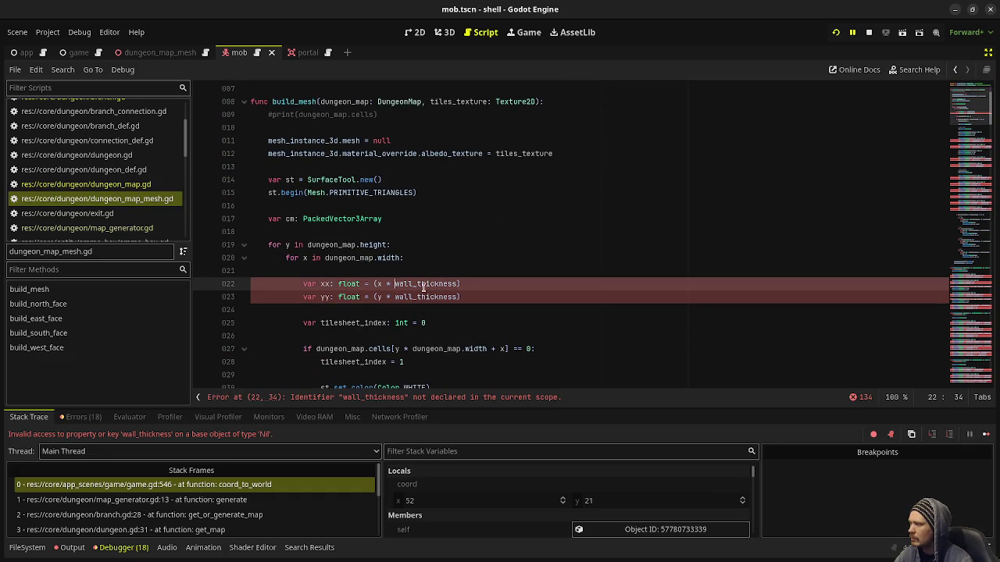
scroll(468, 297, down, 8)
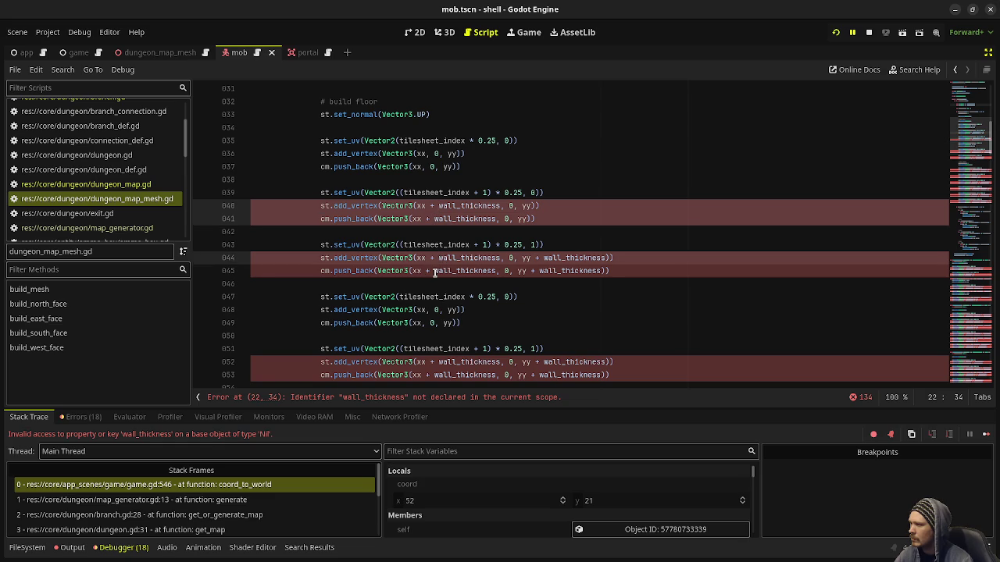
alt+click(544, 258)
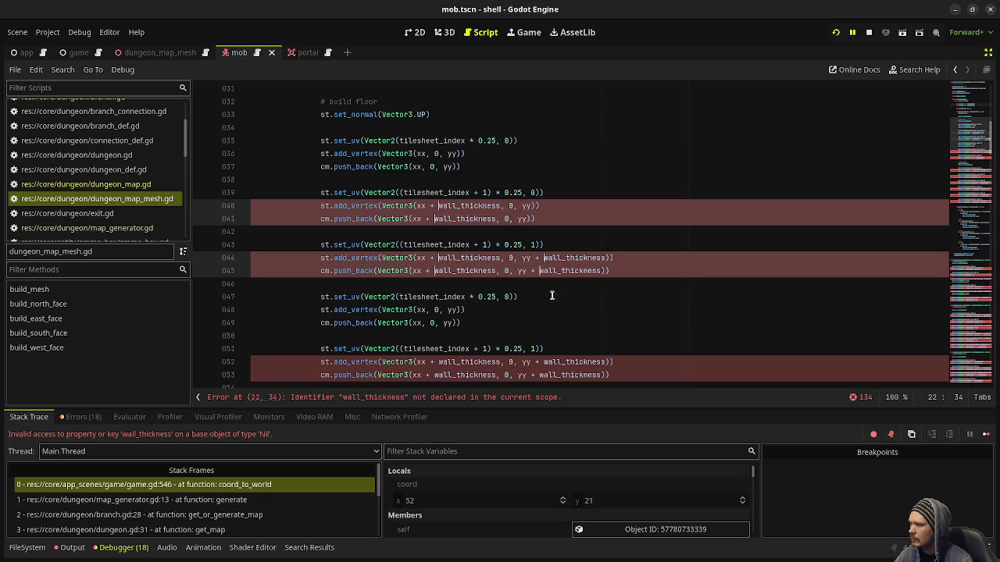
alt+click(544, 361)
alt+click(539, 375)
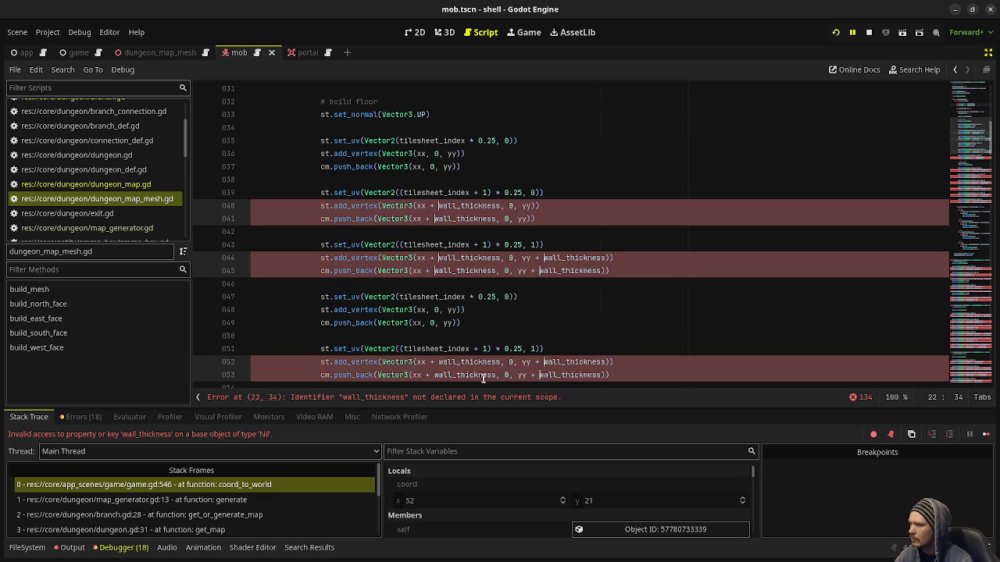
alt+click(435, 375)
alt+click(437, 362)
scroll(535, 353, down, 4)
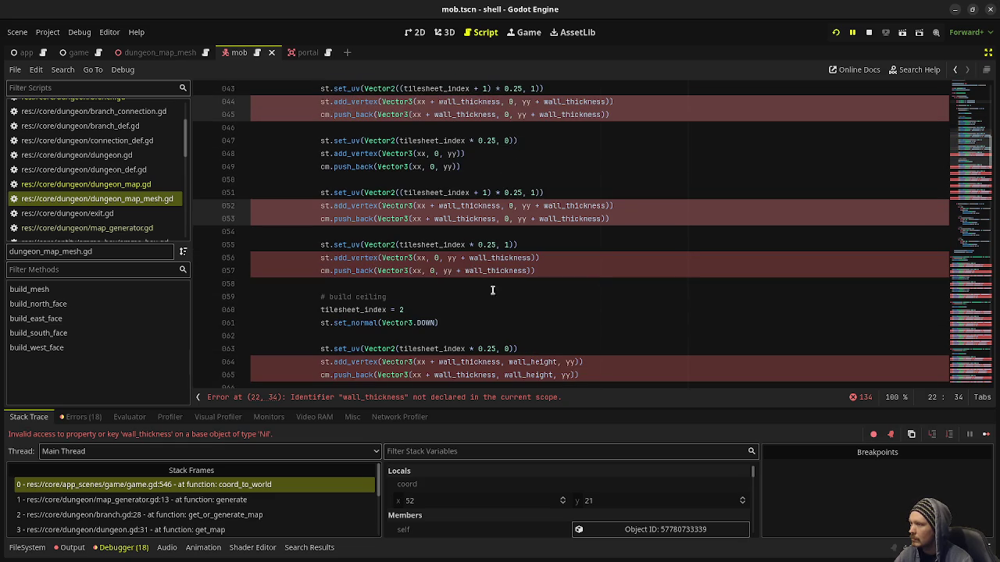
alt+click(466, 257)
alt+click(467, 271)
scroll(469, 297, down, 2)
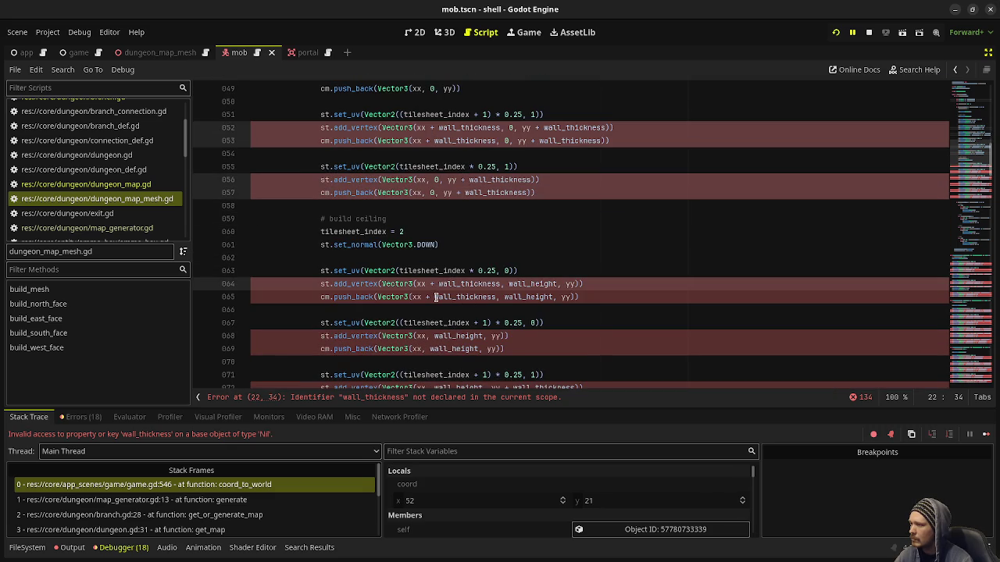
scroll(437, 234, up, 10)
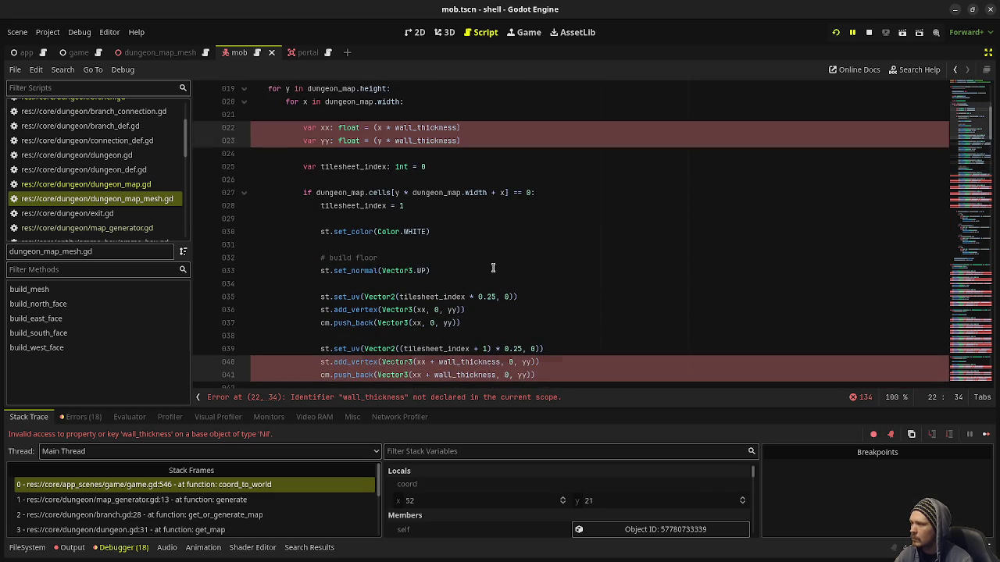
Multi-select every wall_thickness occurrence with Ctrl+D, from line 22 down past line 188.
double_click(429, 128)
key(ctrl+d)
key(ctrl+d)
key(ctrl+d)
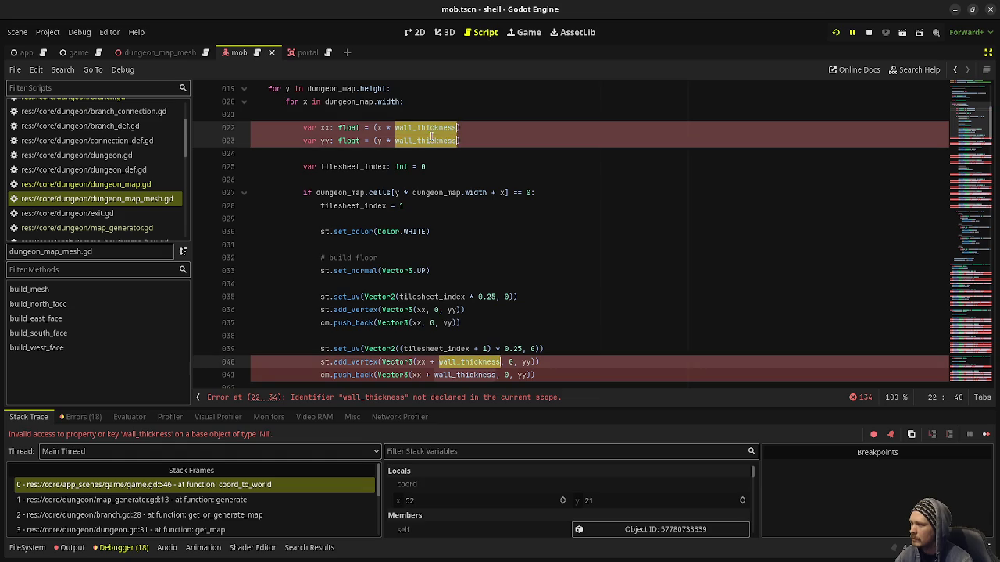
key(ctrl+d)
key(ctrl+d)
key(ctrl+d)
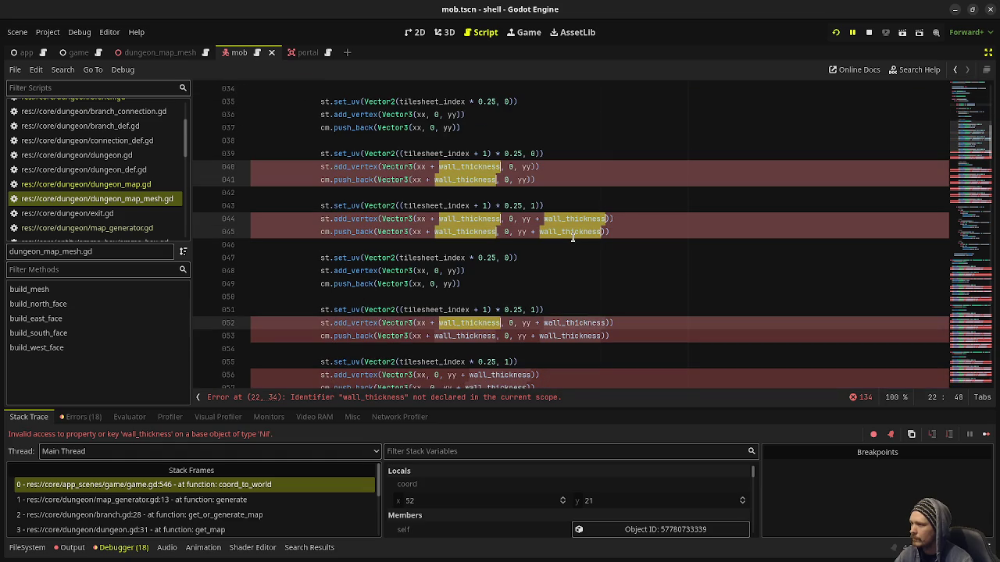
key(ctrl+d)
key(ctrl+d)
key(ctrl+d)
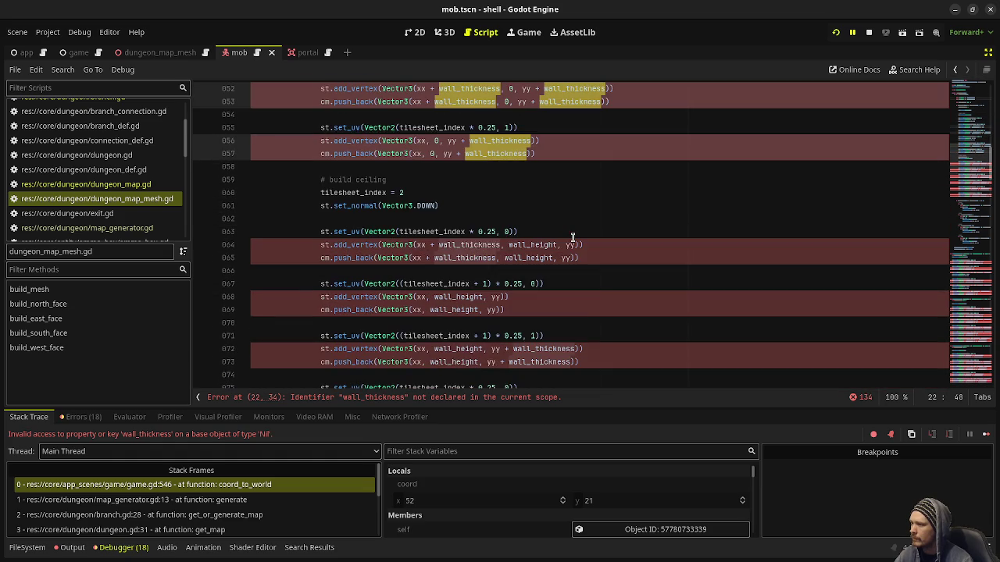
key(ctrl+d)
key(ctrl+d)
key(ctrl+d)
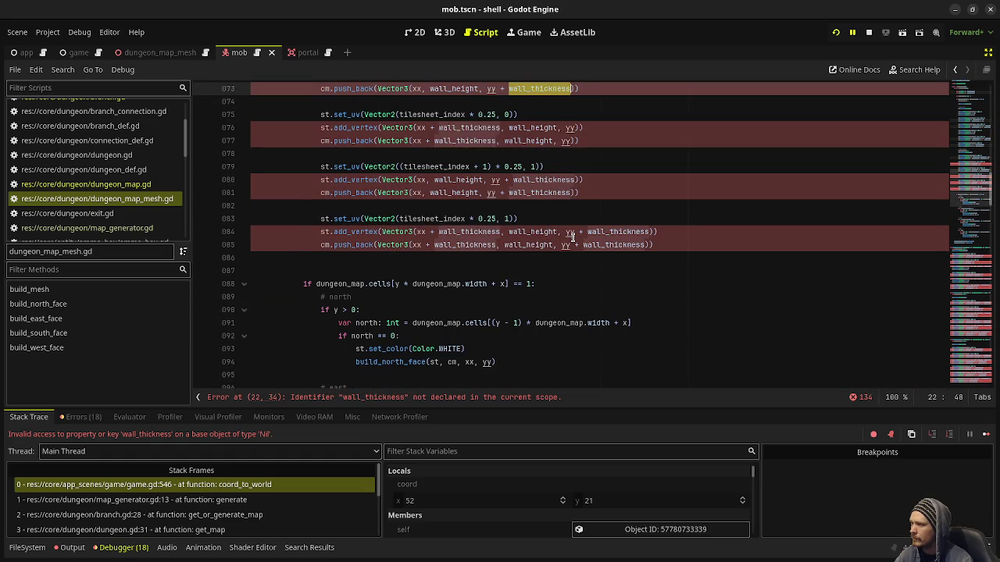
key(ctrl+d)
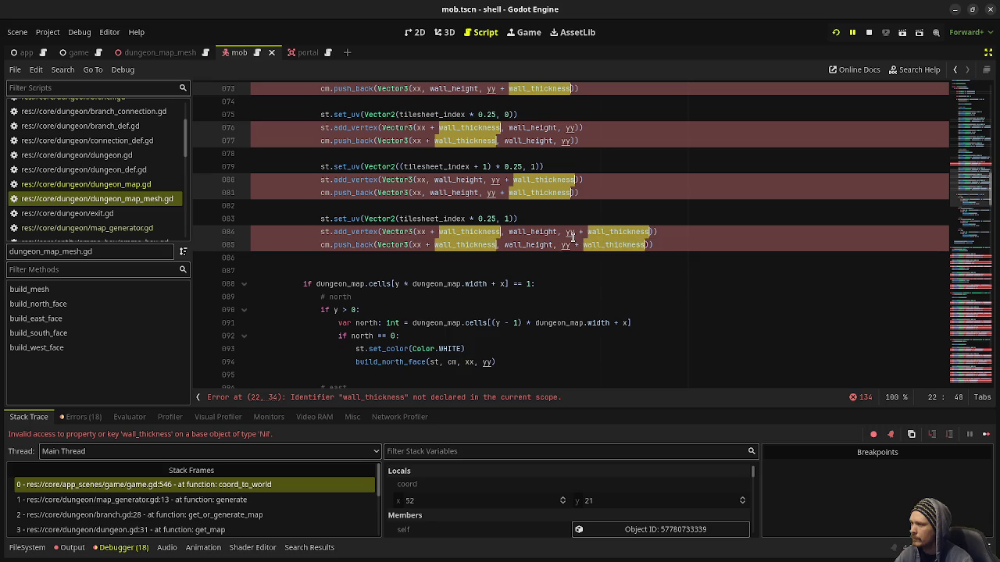
scroll(573, 237, down, 10)
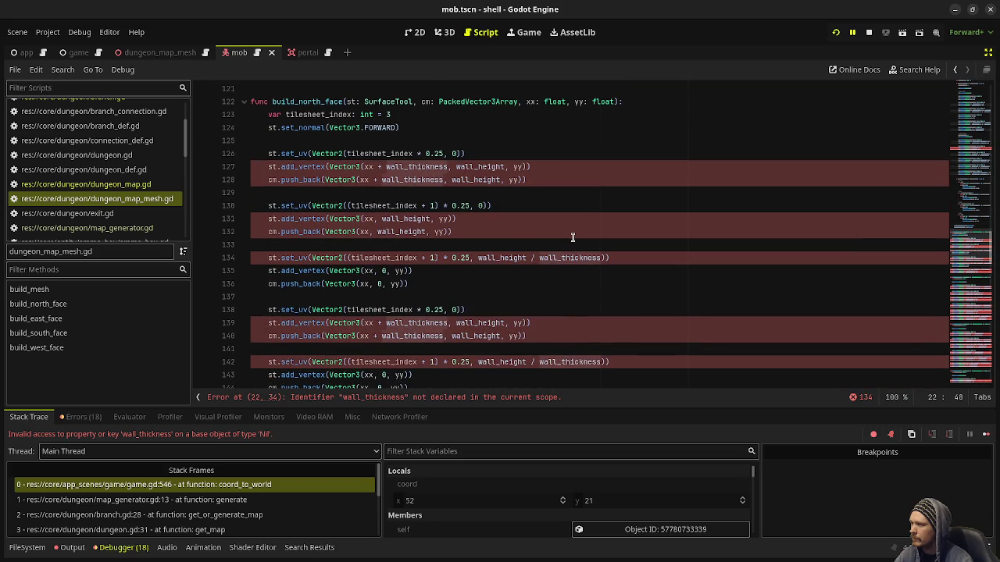
key(ctrl+d)
key(ctrl+d)
key(ctrl+d)
scroll(573, 237, down, 3)
key(ctrl+d)
key(ctrl+d)
scroll(573, 238, down, 3)
key(ctrl+d)
key(ctrl+d)
key(ctrl+d)
scroll(573, 237, down, 3)
key(ctrl+d)
key(ctrl+d)
key(ctrl+d)
scroll(572, 237, down, 4)
key(ctrl+d)
key(ctrl+d)
key(ctrl+d)
scroll(562, 266, down, 4)
scroll(551, 287, down, 4)
key(ctrl+d)
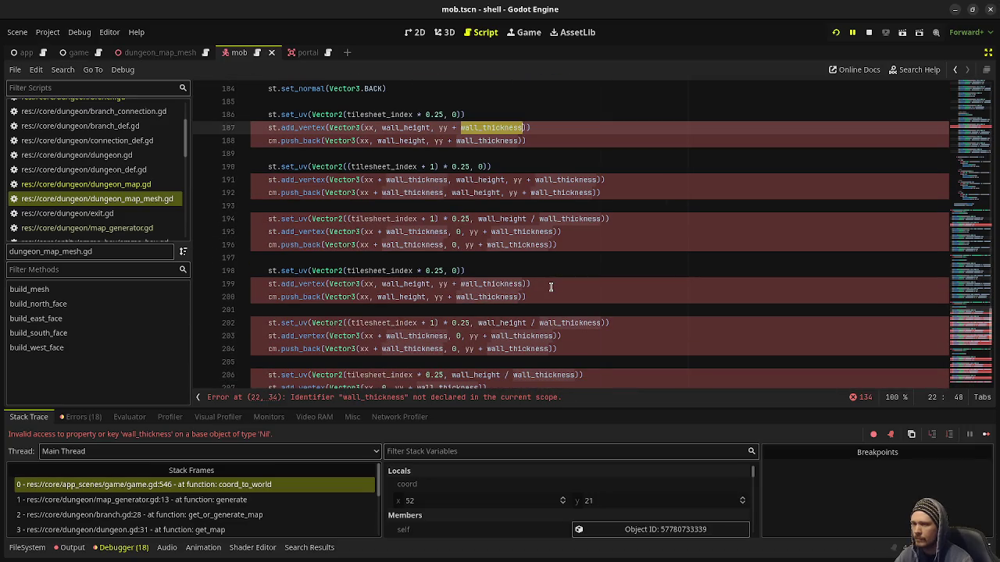
key(ctrl+d)
scroll(550, 287, down, 5)
key(ctrl+d)
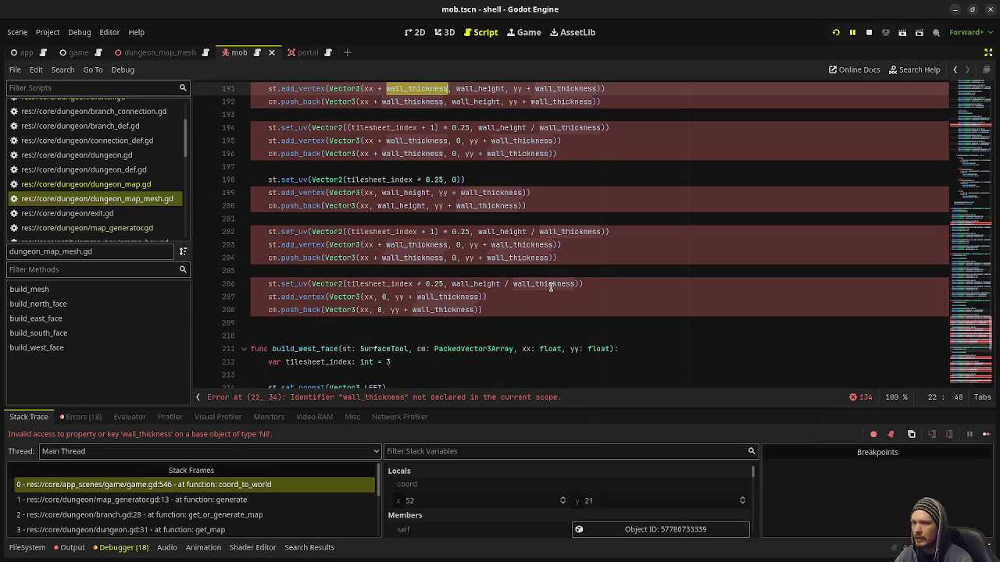
key(ctrl+d)
key(ctrl+d)
key(ctrl+d)
key(ctrl+d)
Clear the multi-selection, select wall_thickness on line 195, and open the Search menu.
click(490, 205)
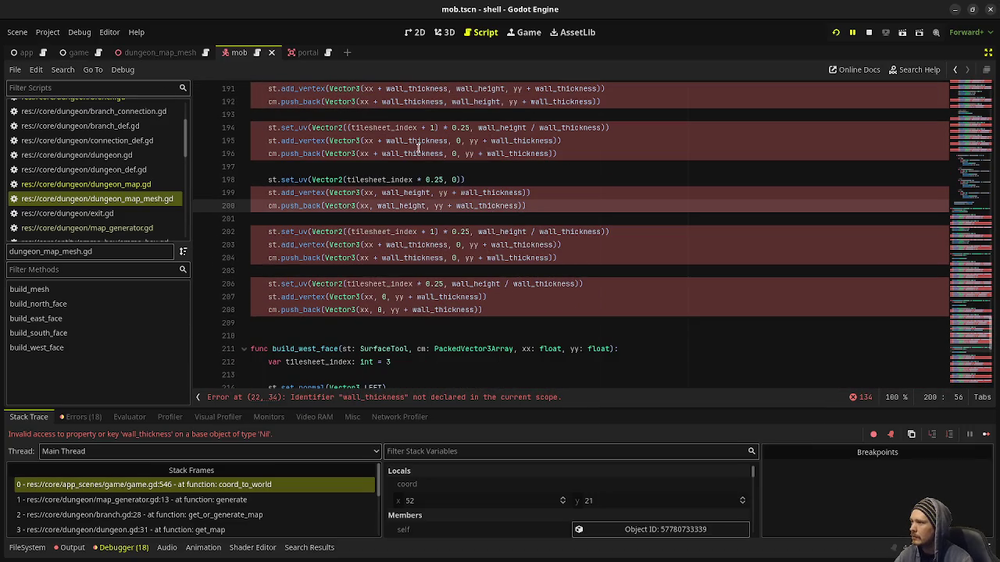
double_click(418, 143)
click(62, 69)
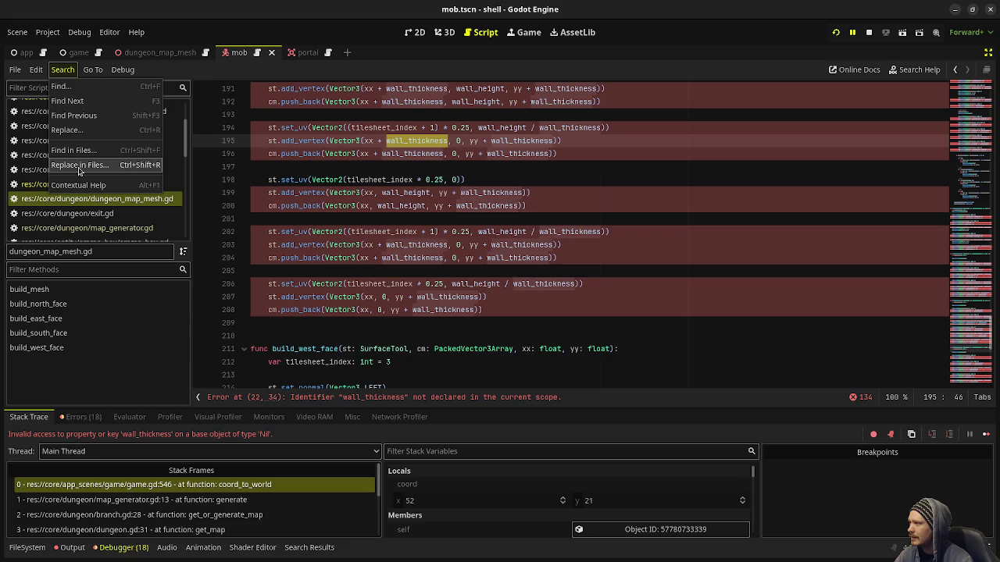
Preview a wall_thickness → dungeon_map.wall_thickness replace over 240 matches in 4 files, closing without applying.
click(91, 170)
text(dungeon_map.wall_thickness)
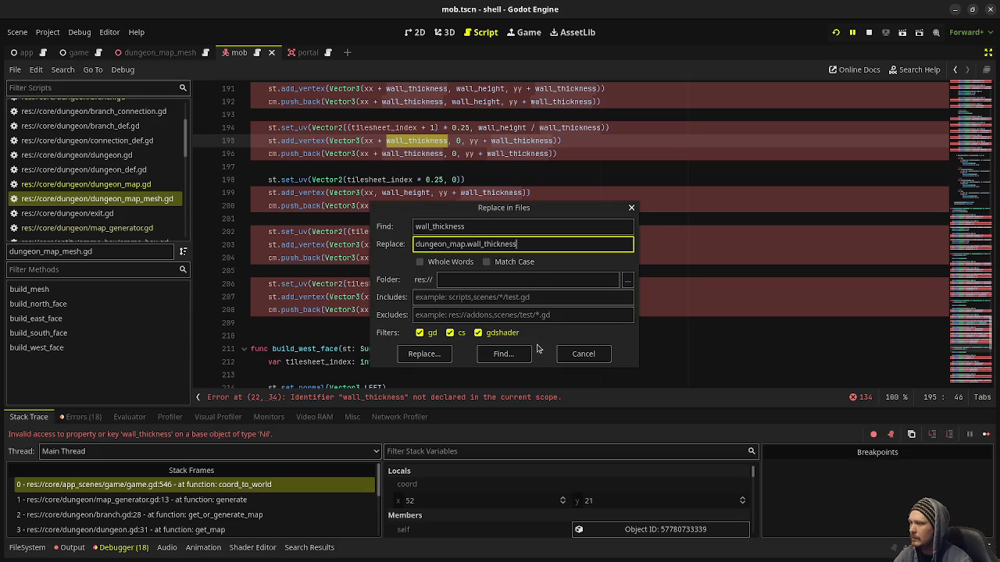
click(442, 358)
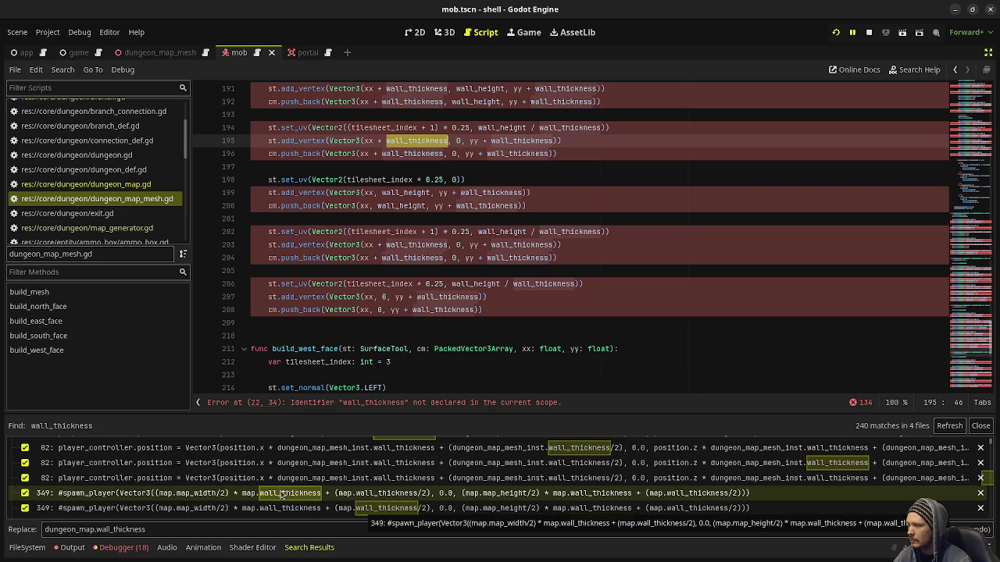
scroll(297, 496, up, 3)
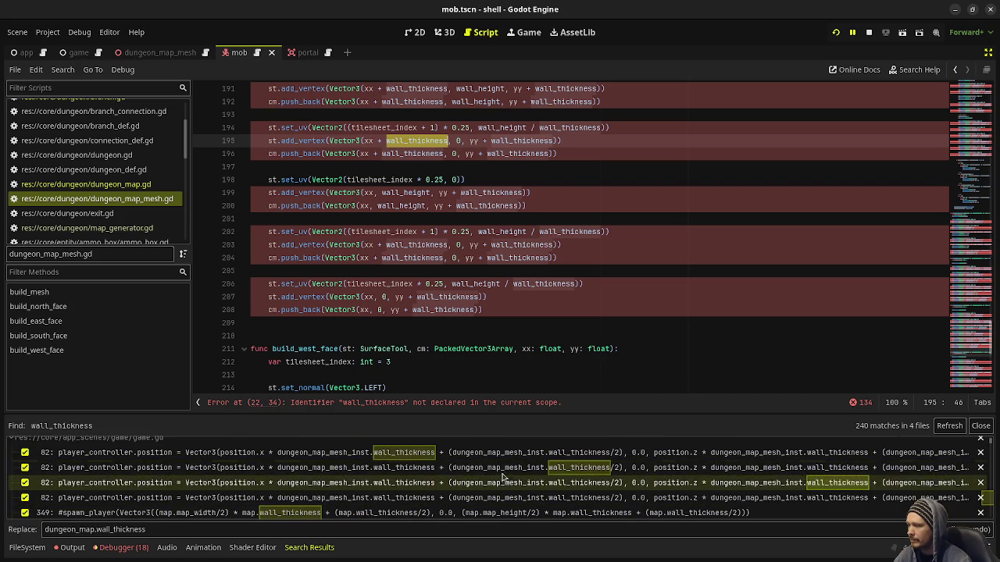
scroll(504, 474, up, 1)
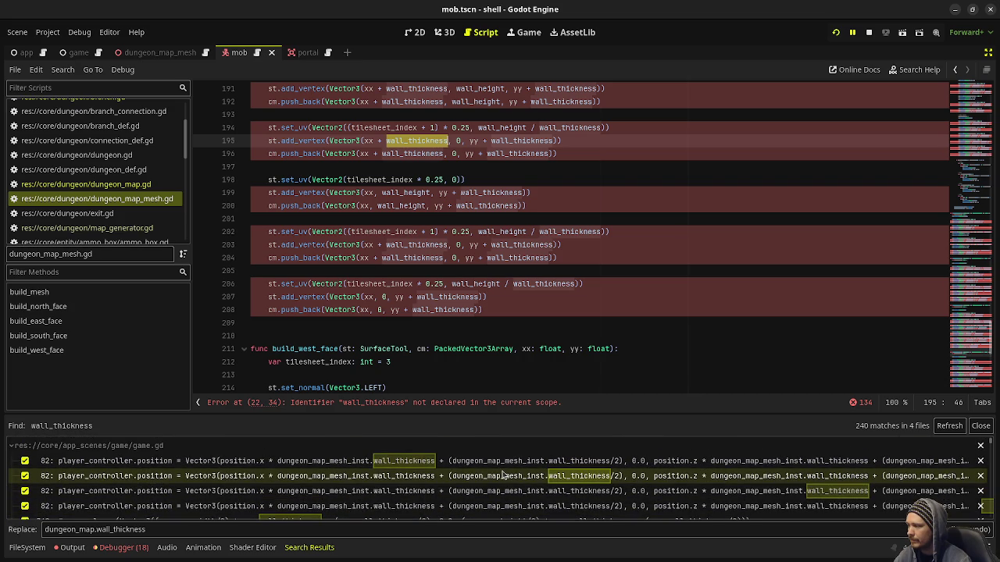
scroll(241, 460, down, 5)
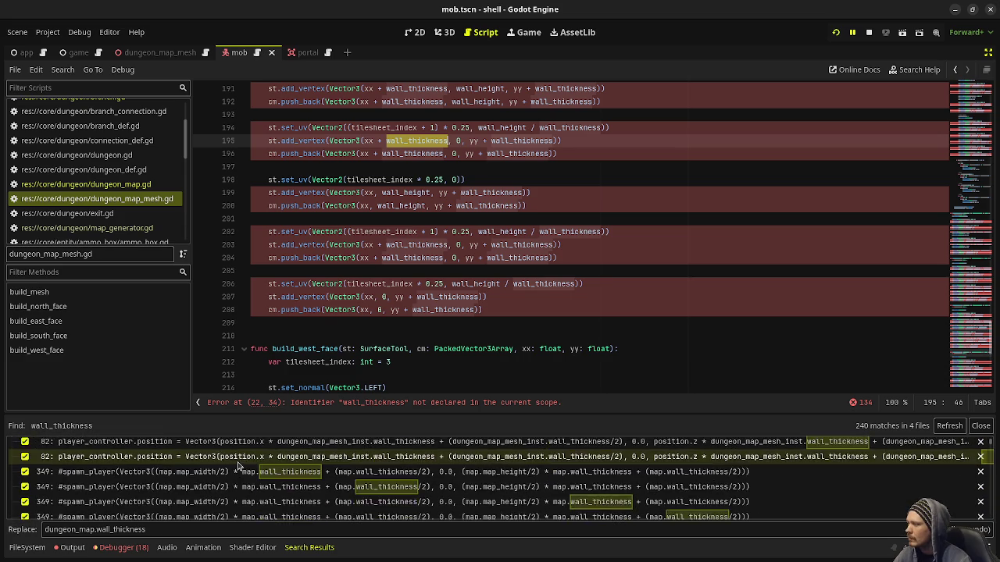
click(981, 426)
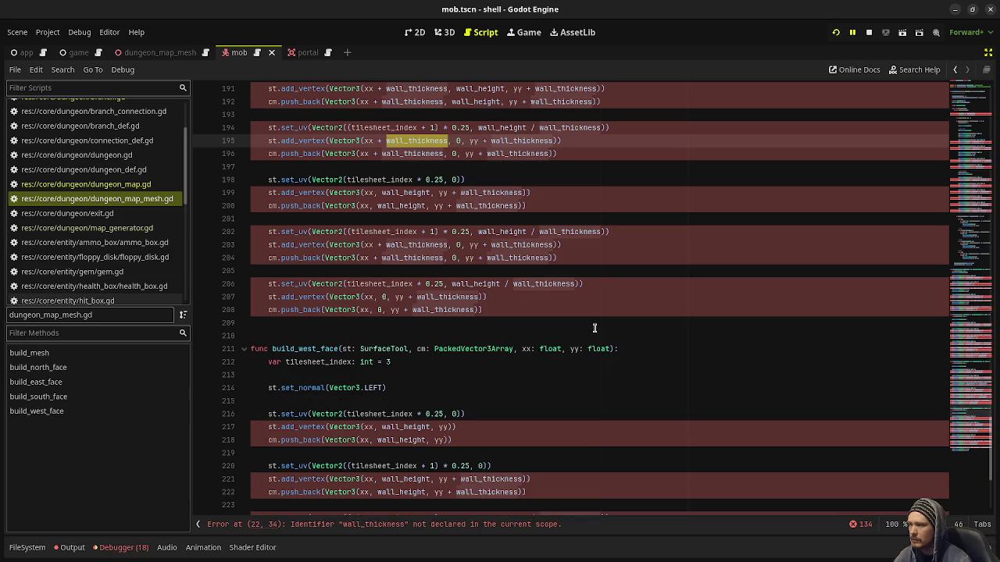
Find wall_thickness project-wide with Whole Words off, collapse game.gd, and open the line 22 match.
scroll(593, 324, up, 10)
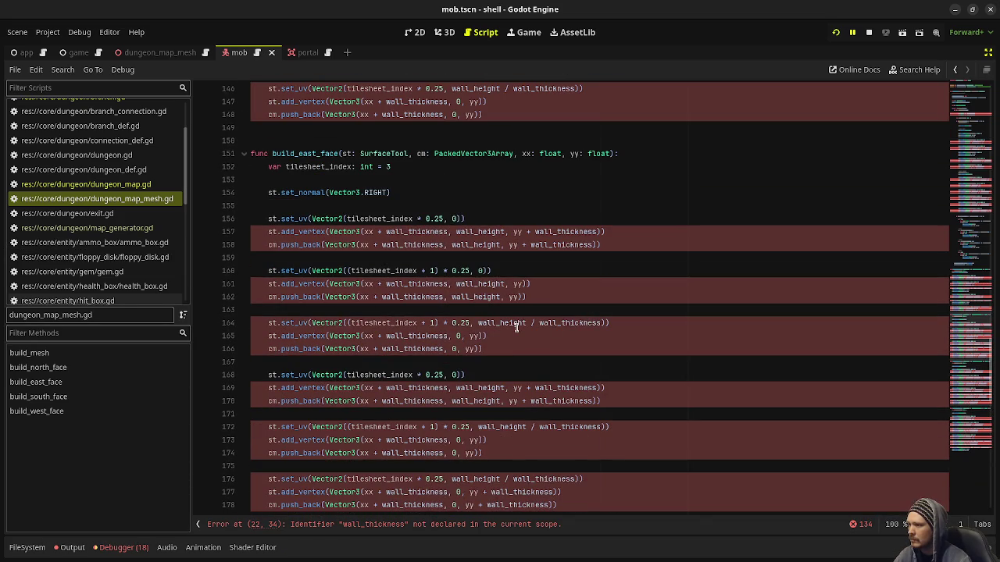
scroll(440, 324, up, 10)
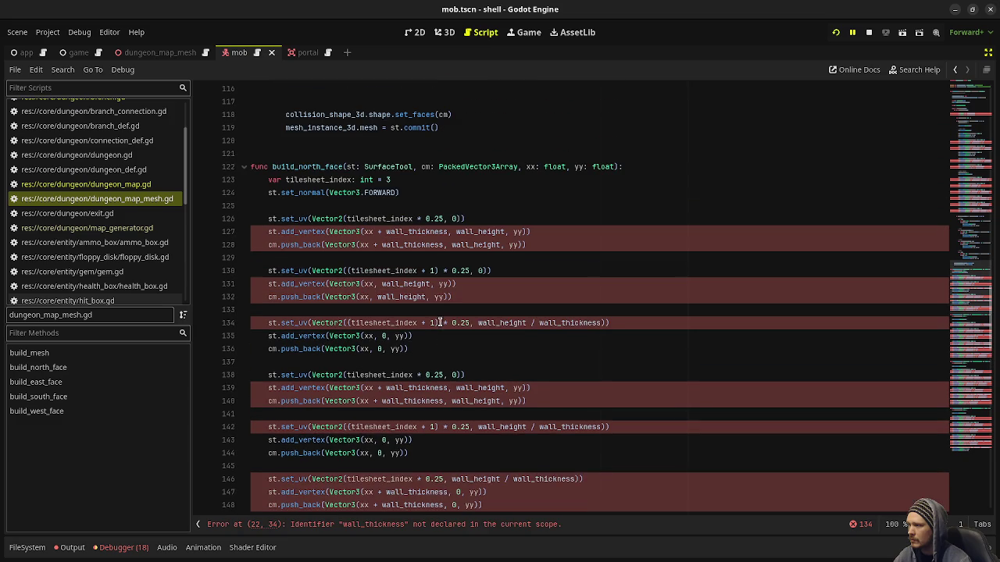
scroll(430, 299, up, 12)
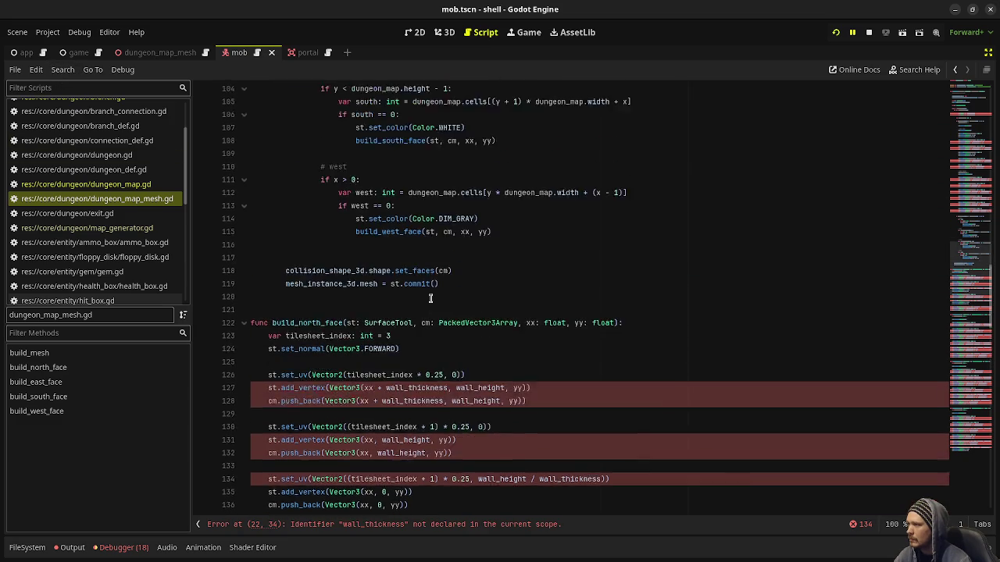
scroll(429, 299, up, 7)
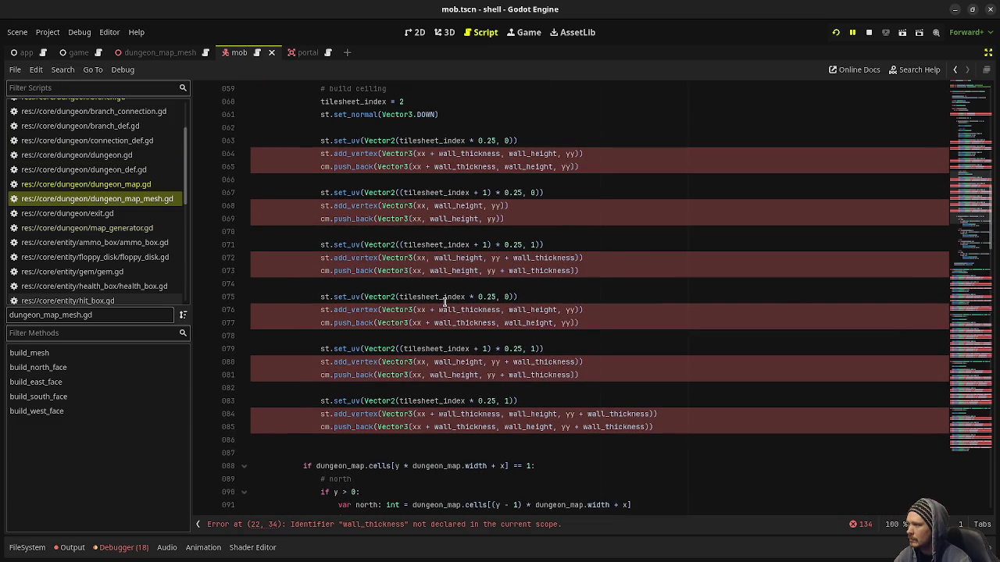
click(63, 69)
click(97, 165)
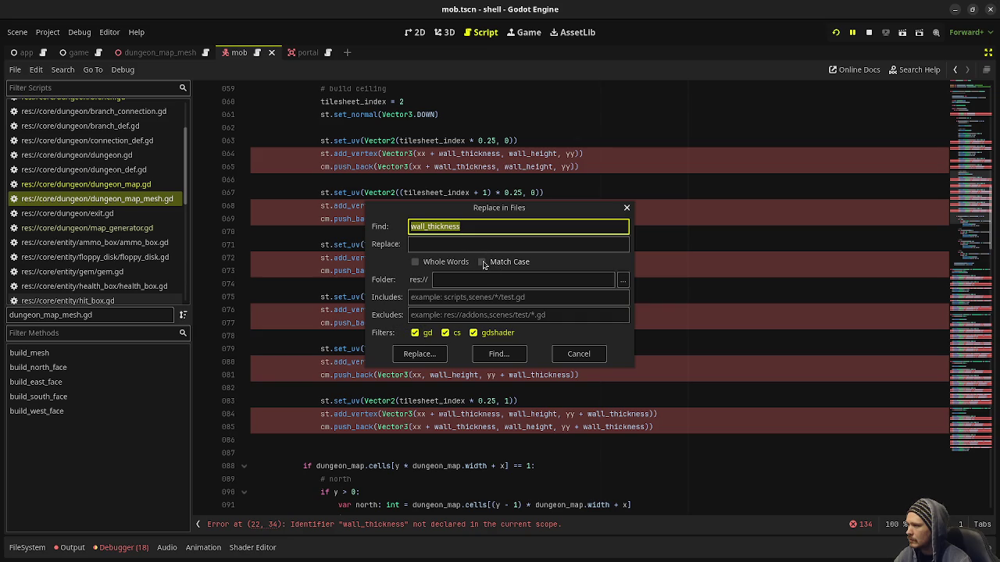
click(443, 262)
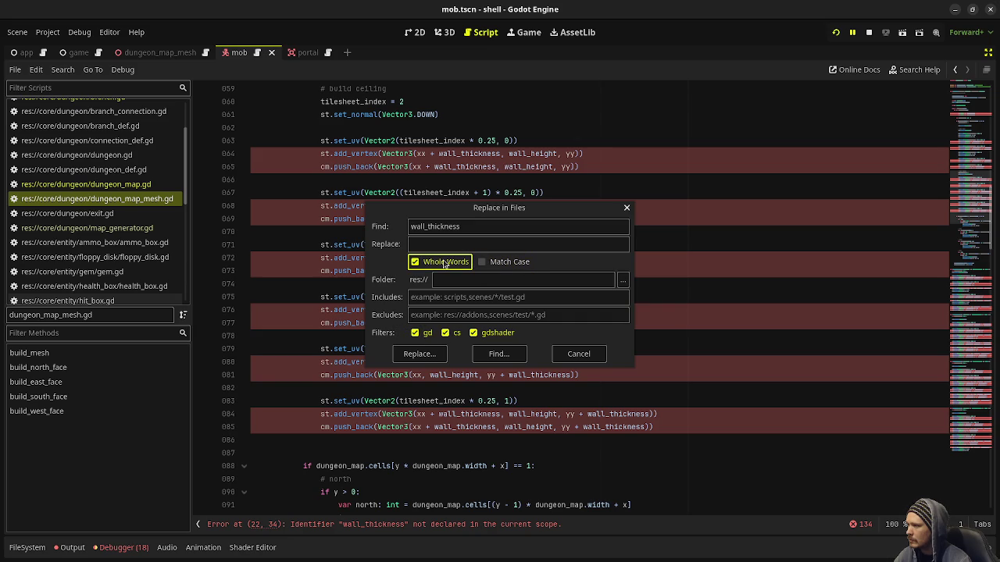
click(451, 263)
click(513, 354)
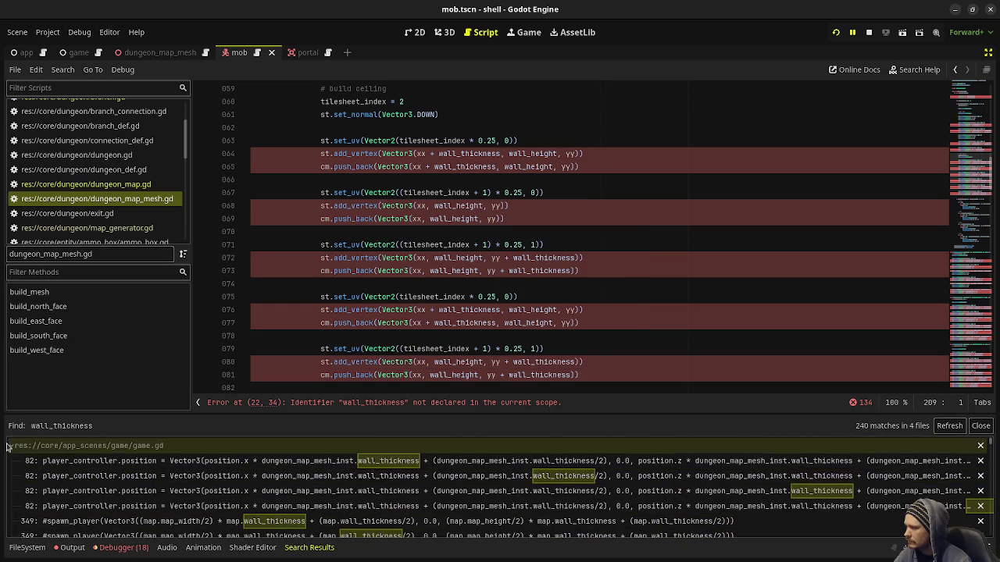
click(47, 446)
click(164, 476)
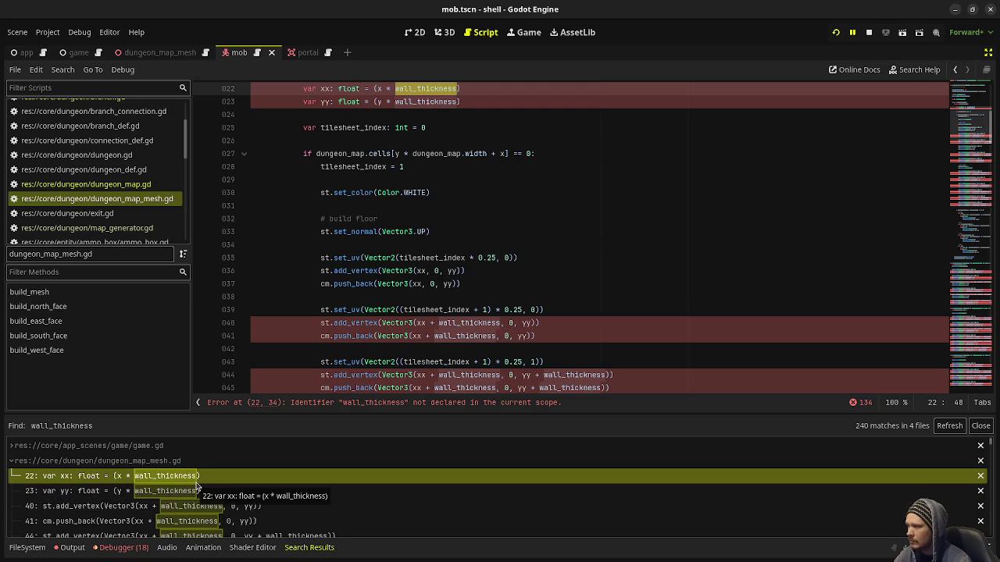
Rerun the project-wide wall_thickness search twice, checking the line 22 match, then close the results.
click(62, 69)
click(78, 165)
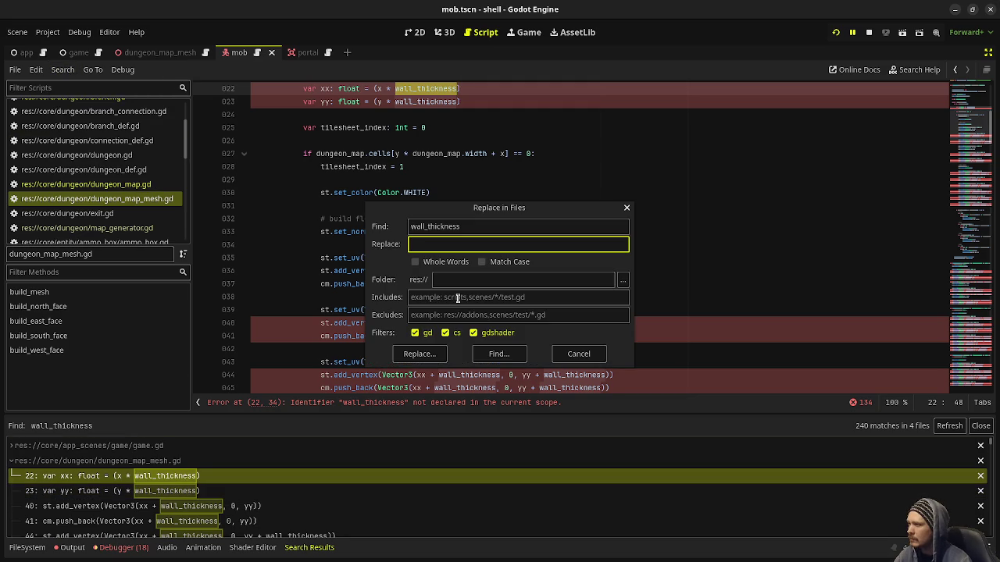
click(508, 354)
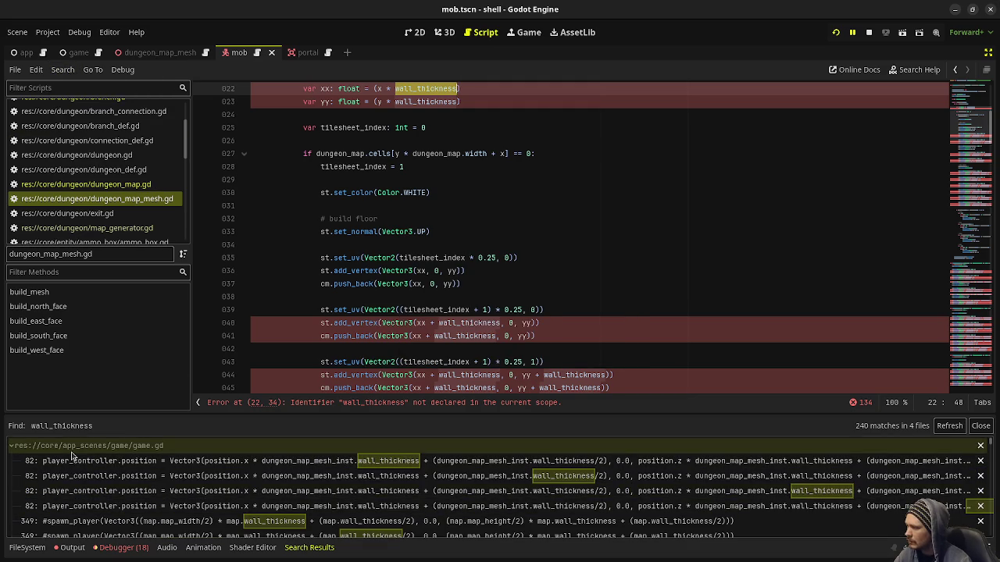
click(11, 446)
click(165, 478)
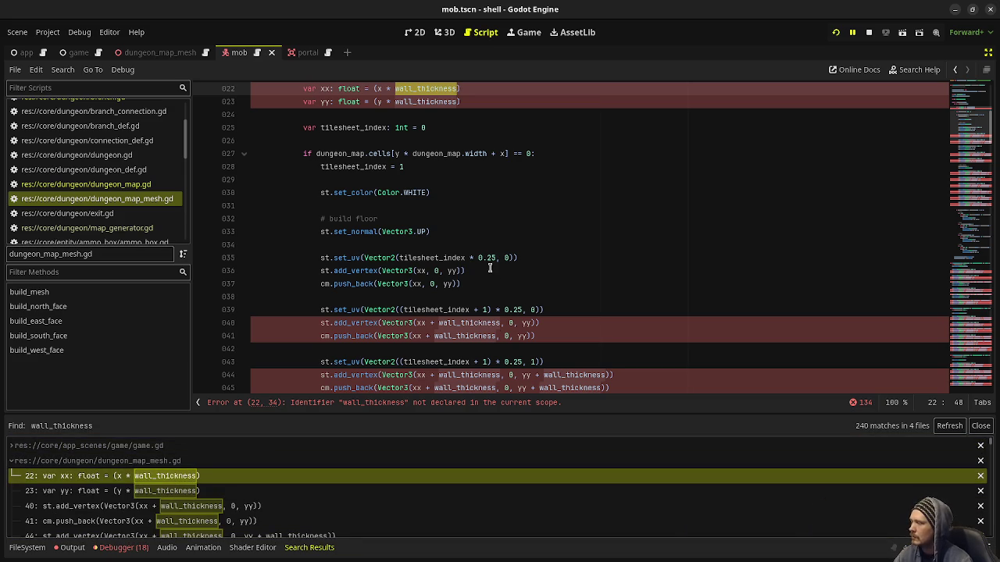
click(55, 70)
click(84, 166)
text(dungeon_map.wall_thickness)
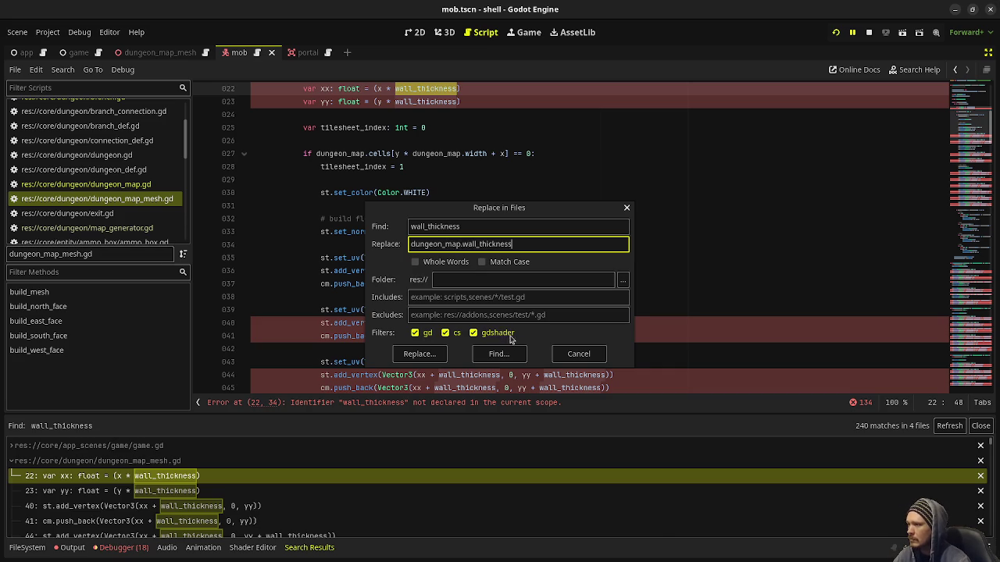
click(506, 354)
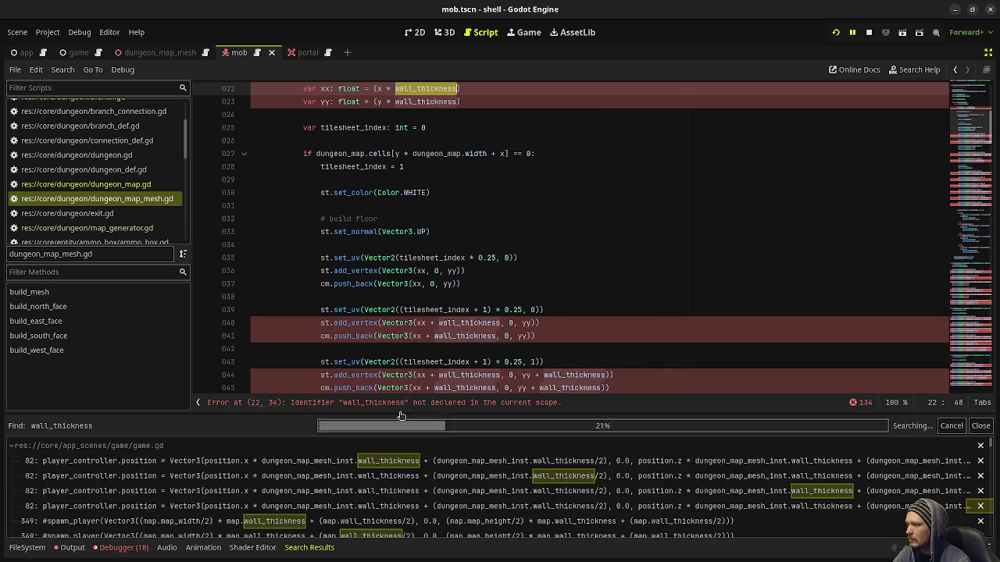
click(141, 482)
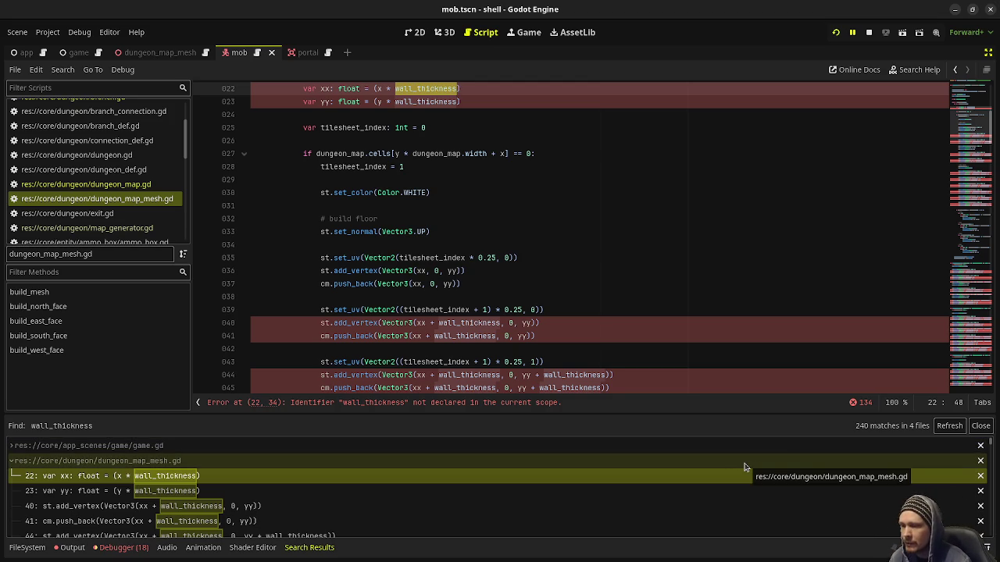
click(753, 263)
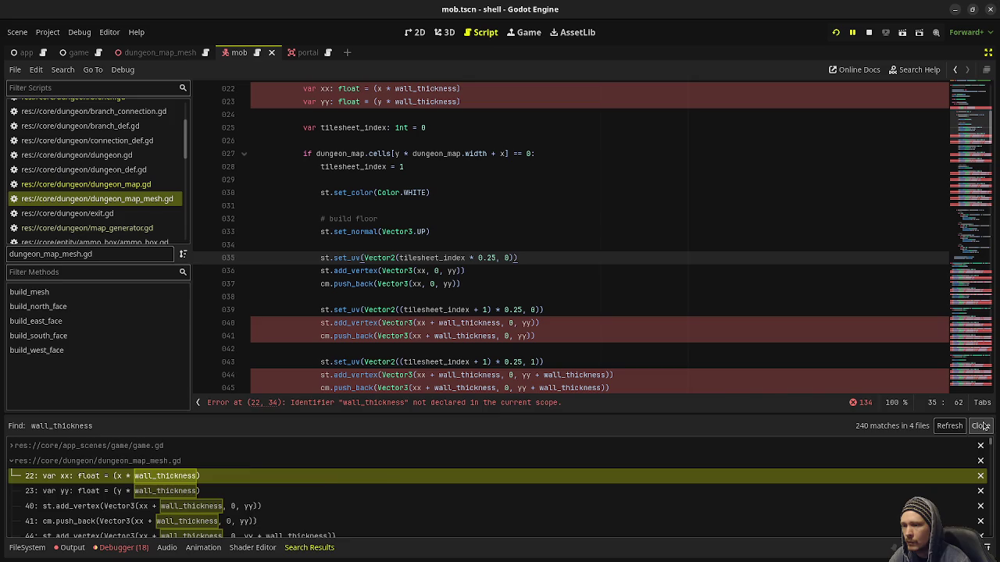
click(980, 425)
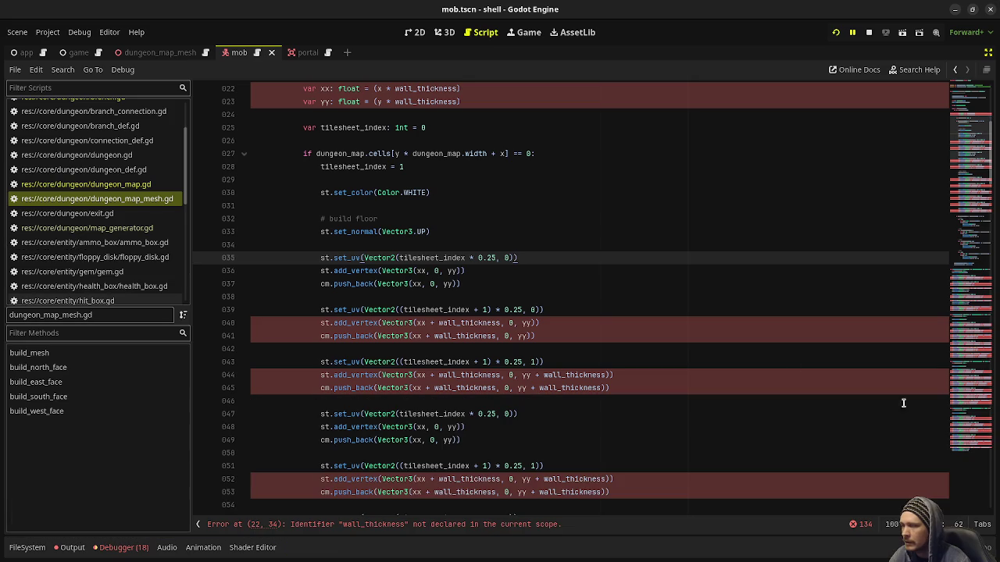
Preview replacing wall_thickness across all scripts, hiding game.gd matches to inspect dungeon_map_mesh.gd's line 22.
double_click(422, 89)
click(62, 69)
click(78, 166)
text(dungeon_map.wall_thickness)
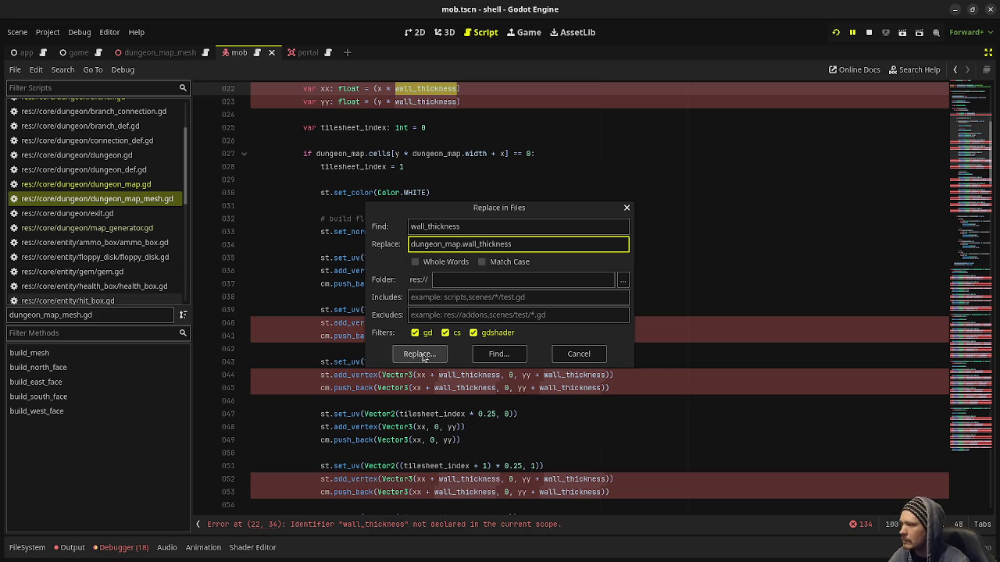
click(418, 354)
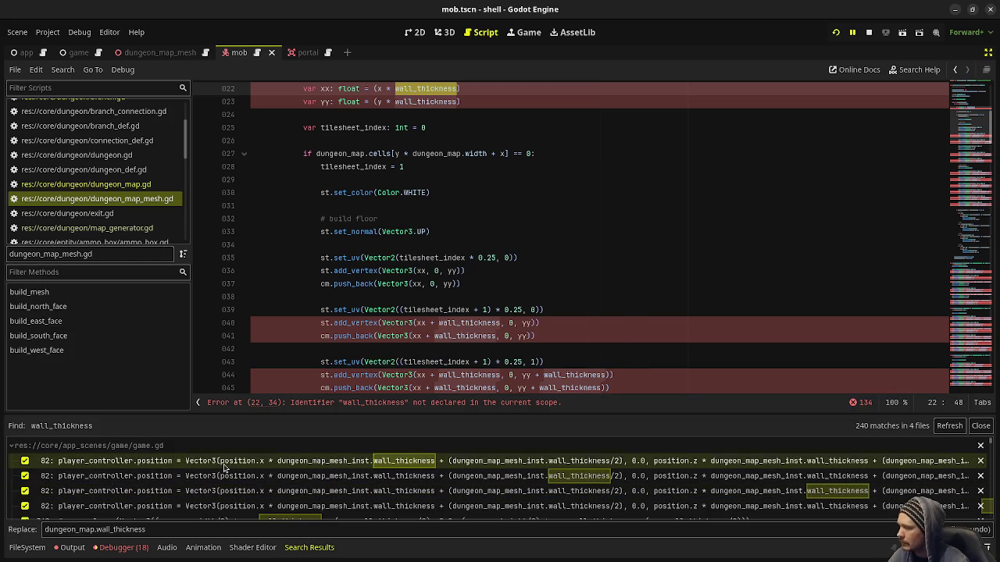
click(12, 447)
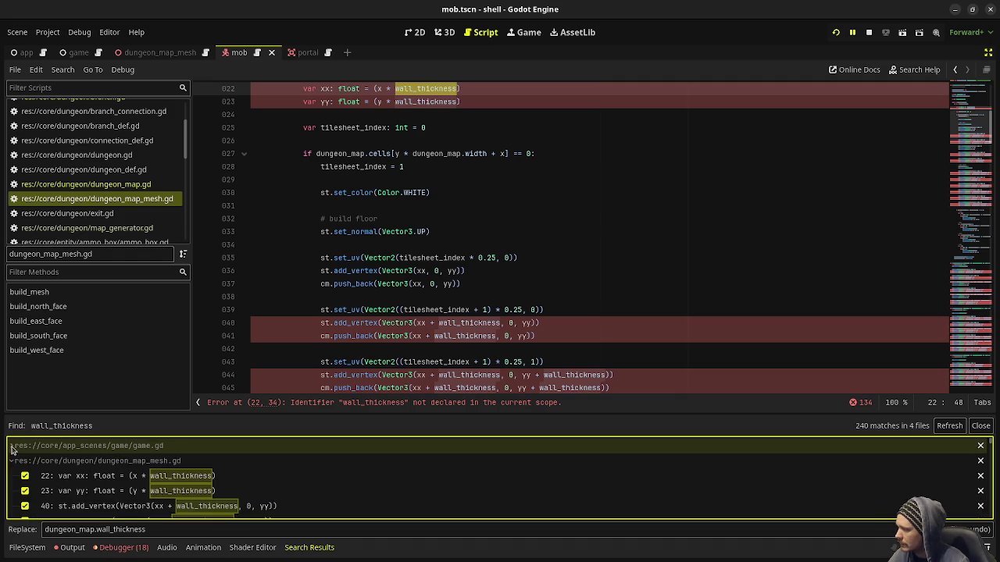
click(117, 475)
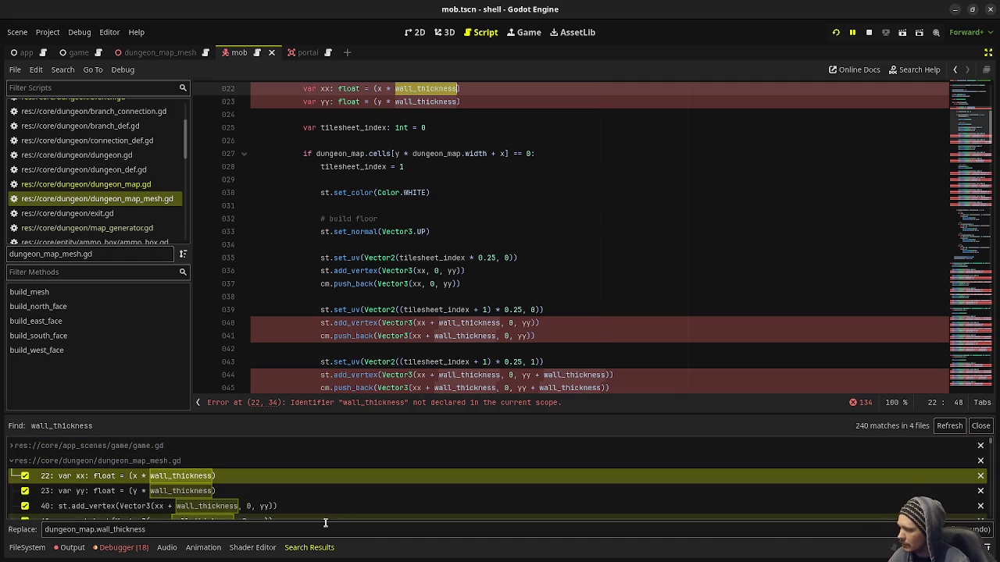
click(166, 482)
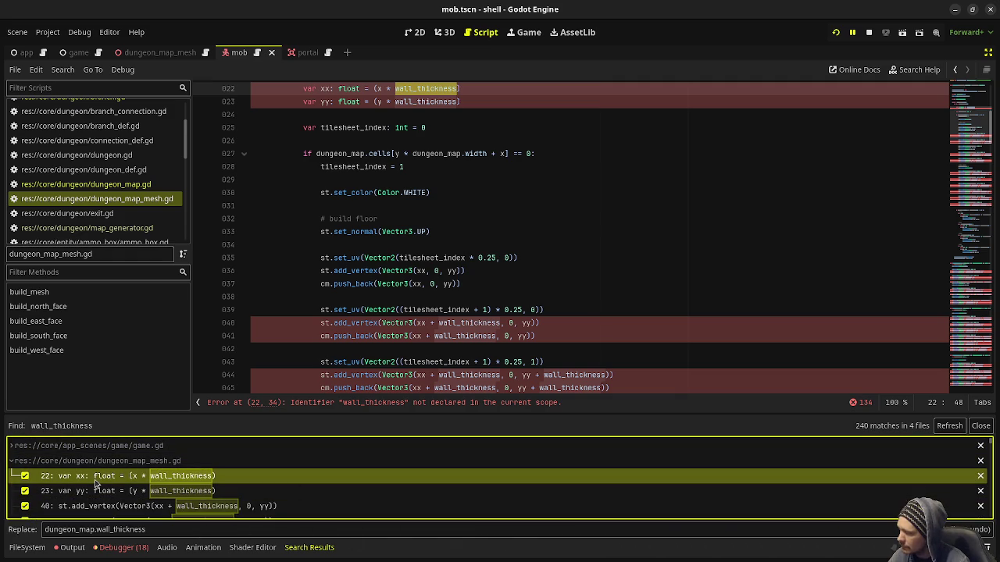
scroll(104, 510, down, 1)
scroll(104, 509, up, 2)
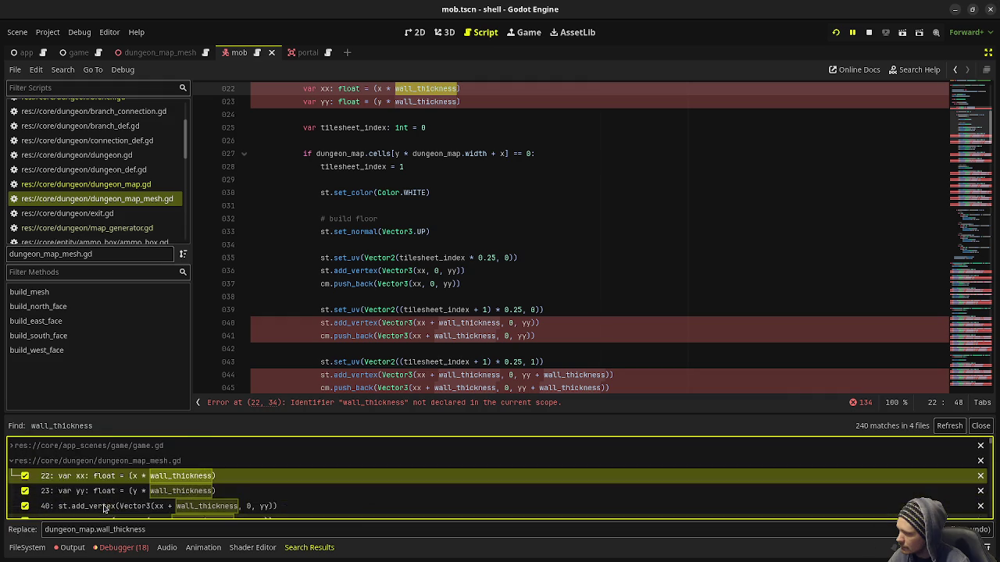
Open game.gd at its line 82 match, then close the results and return to dungeon_map_mesh.gd.
click(11, 446)
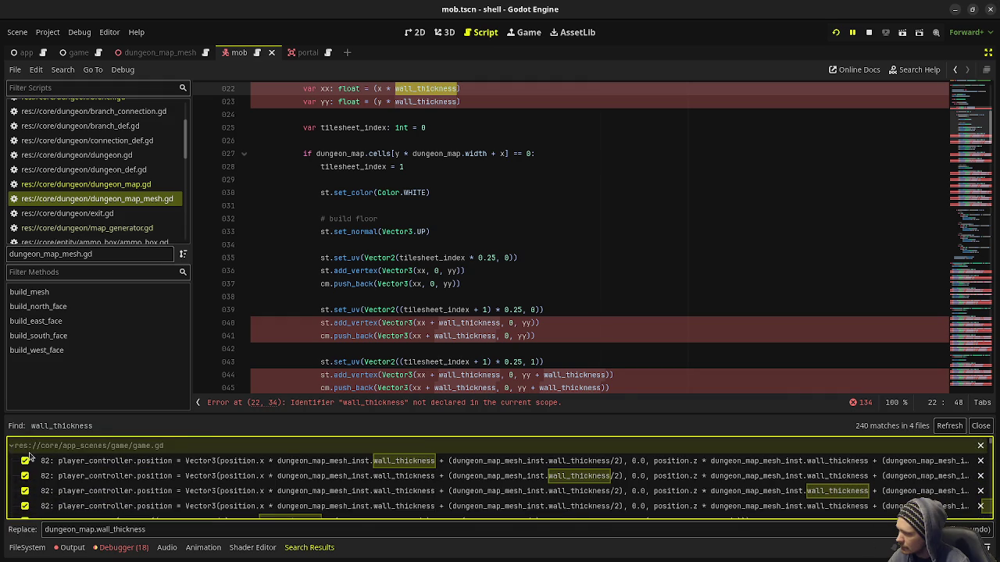
click(31, 460)
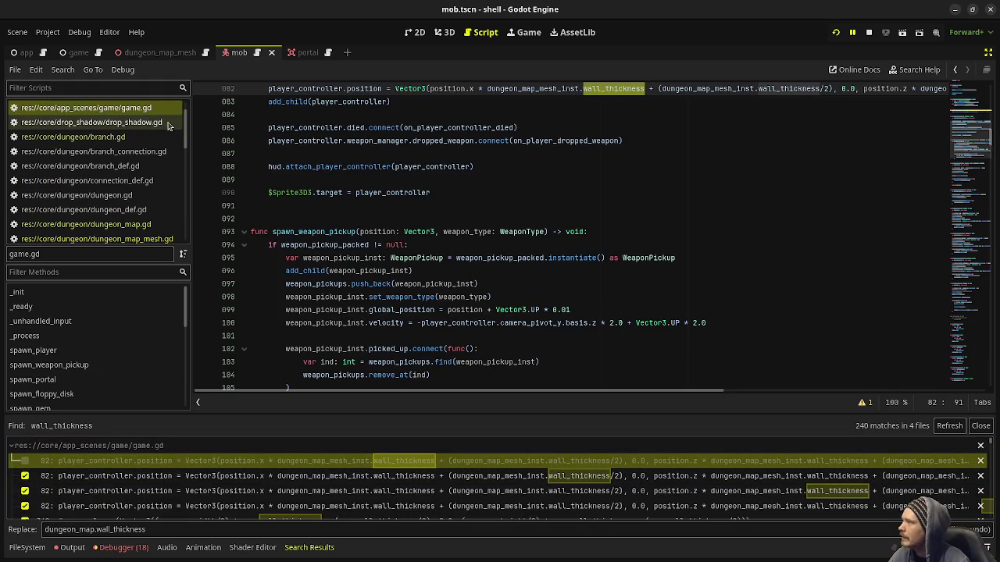
click(980, 426)
click(522, 231)
click(125, 238)
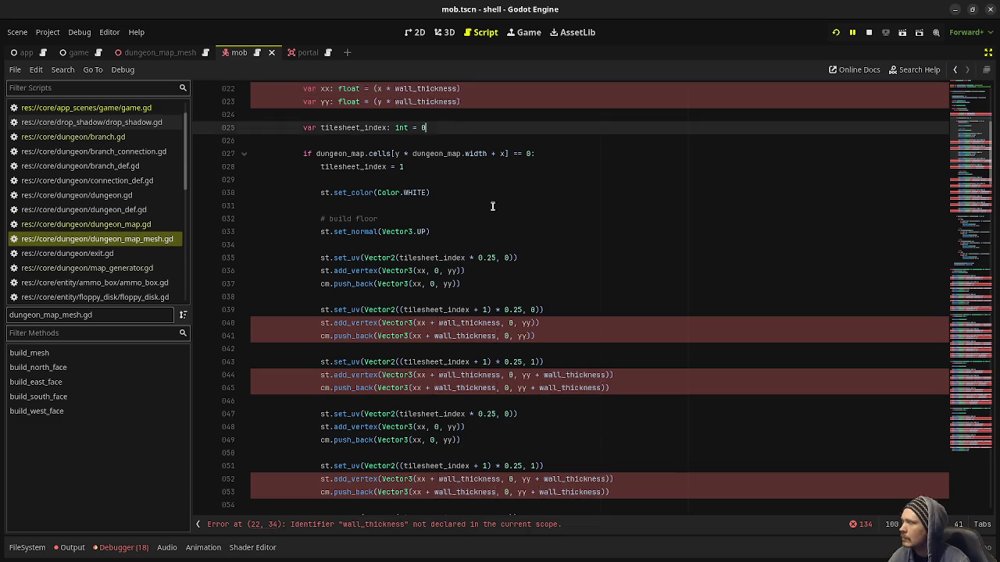
Retype every selected wall_thickness in dungeon_map_mesh.gd as dungeon_map.wall_thickness using multiple carets.
scroll(432, 238, up, 5)
double_click(418, 322)
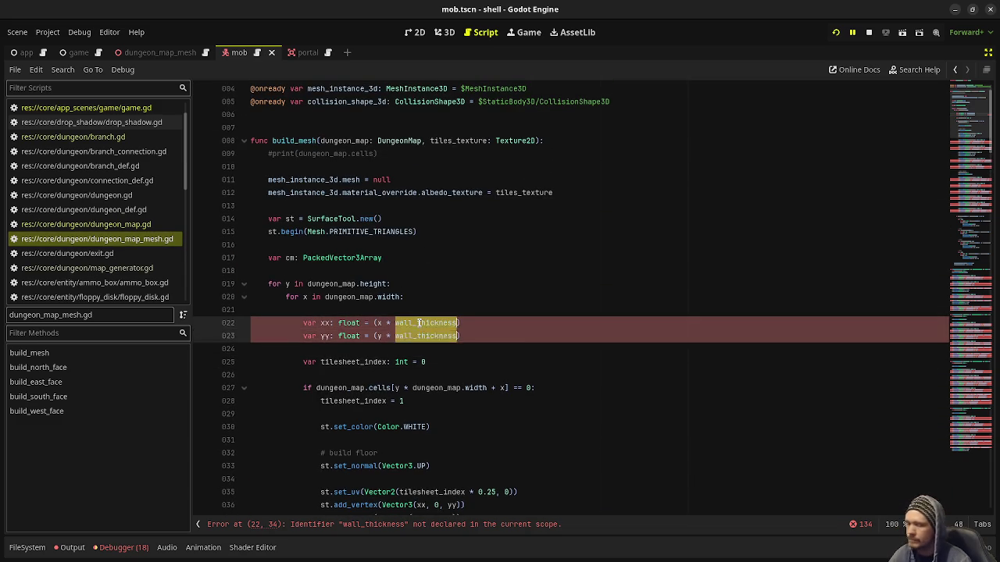
scroll(418, 323, down, 5)
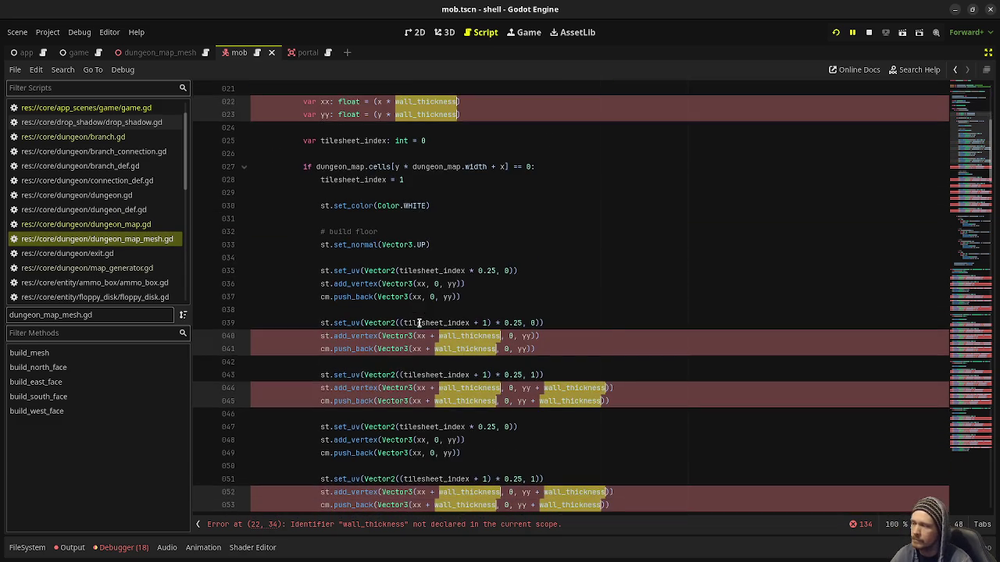
scroll(418, 322, down, 9)
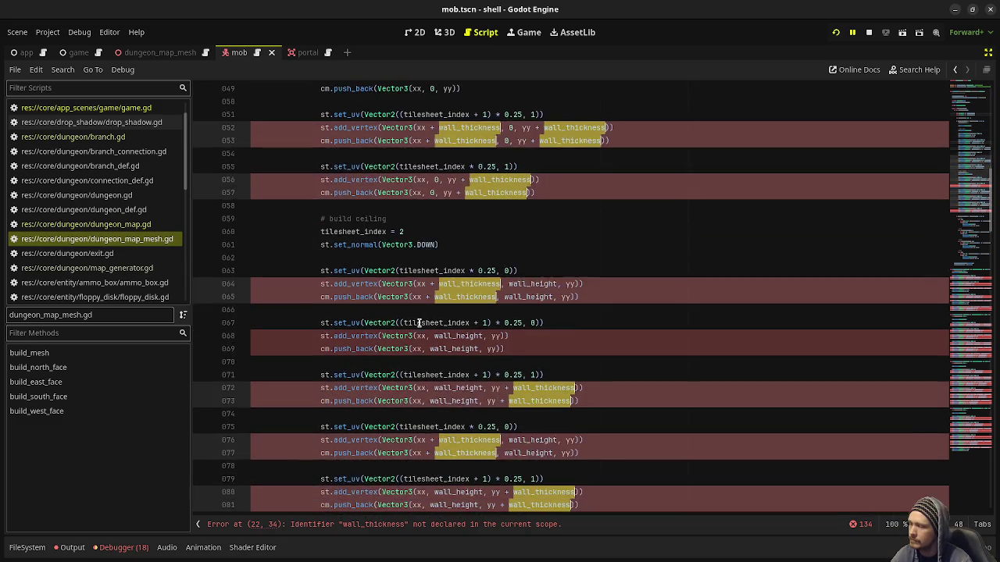
scroll(419, 322, down, 18)
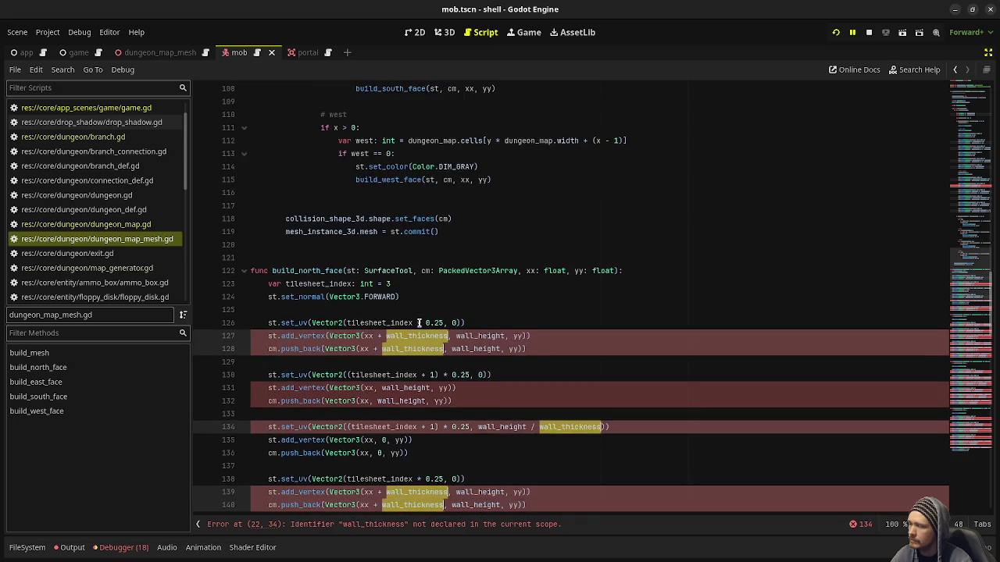
scroll(419, 322, down, 7)
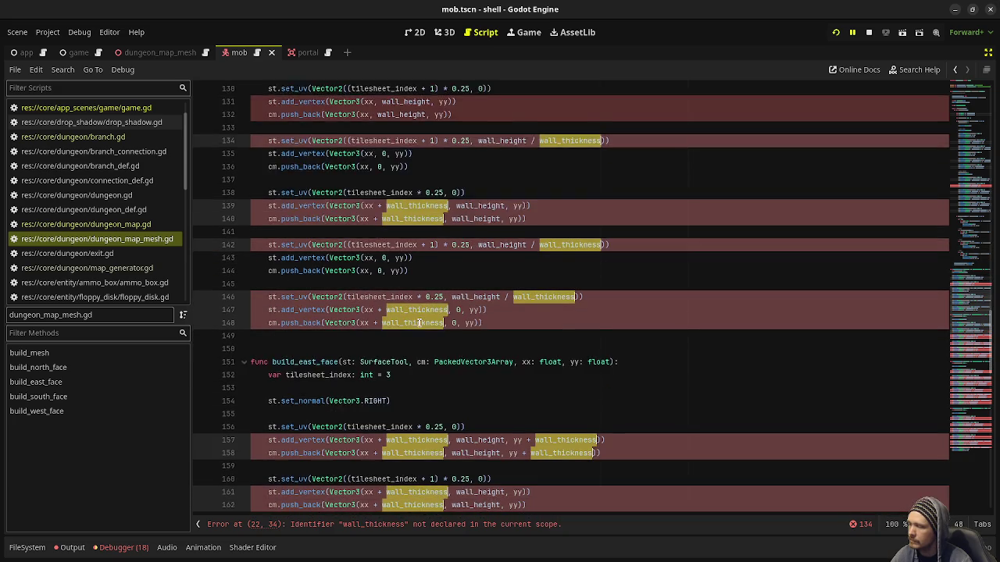
scroll(419, 322, down, 4)
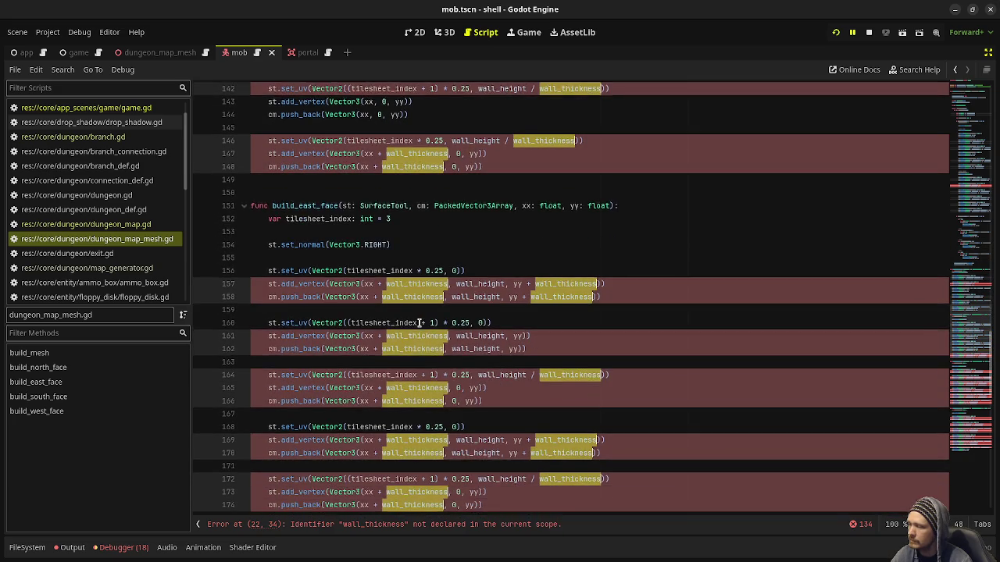
scroll(419, 322, down, 6)
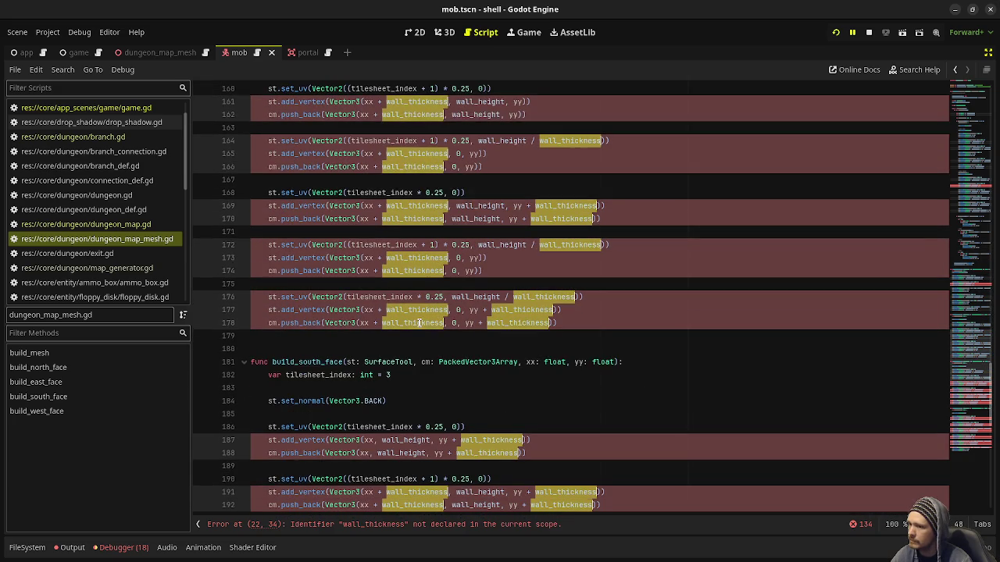
scroll(418, 322, down, 4)
scroll(419, 323, down, 7)
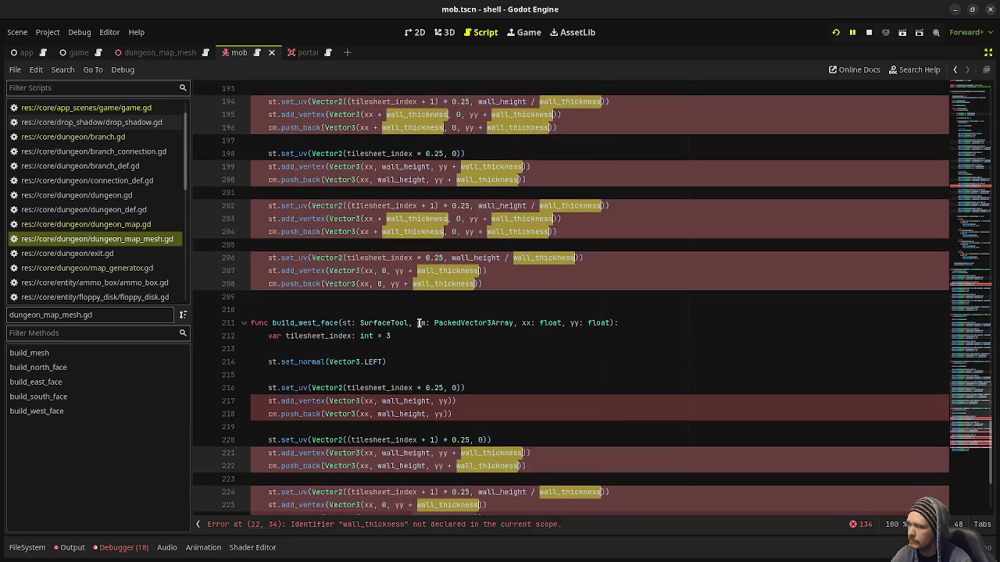
scroll(419, 322, down, 4)
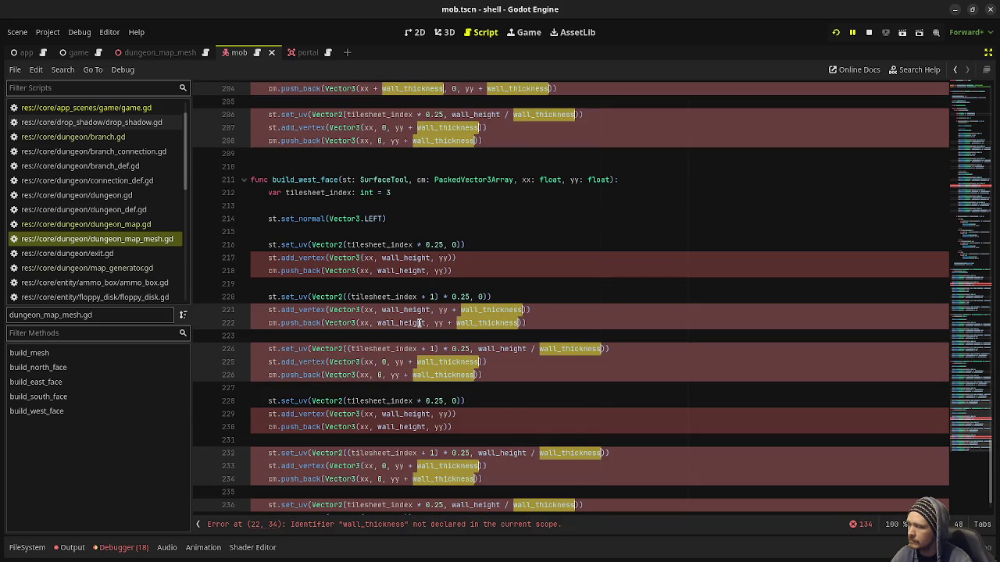
scroll(468, 321, down, 1)
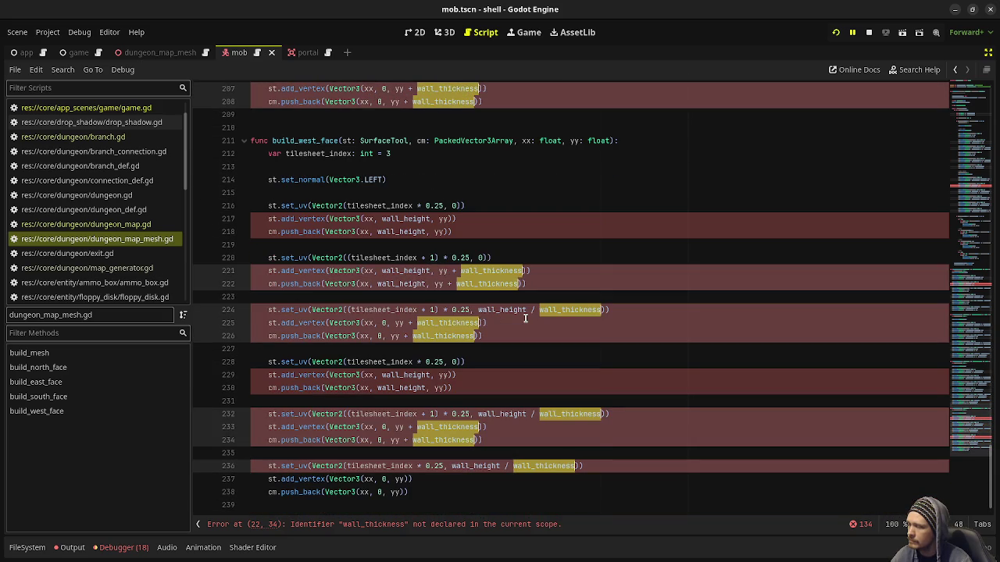
text(dungeon_map.w)
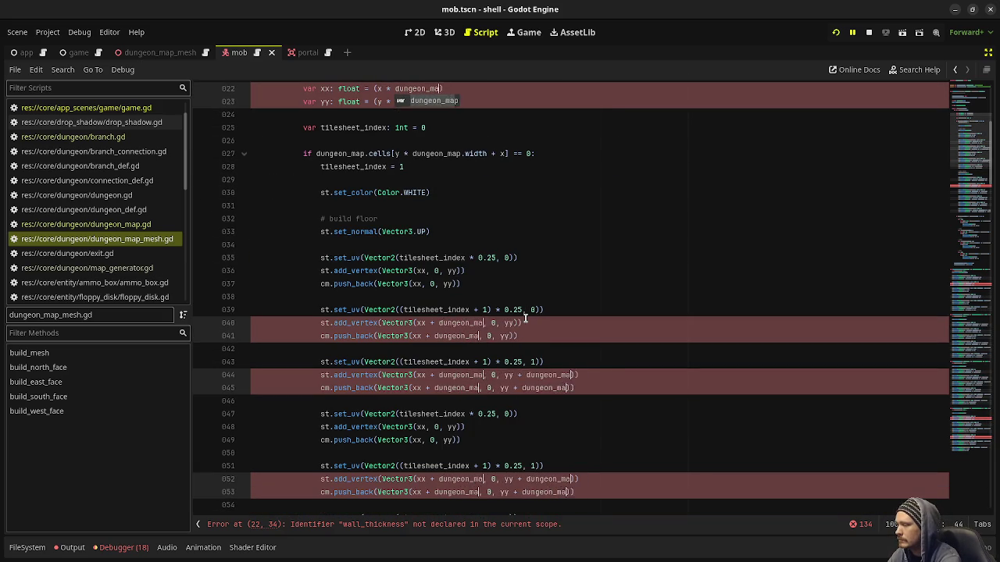
text(all_thickness)
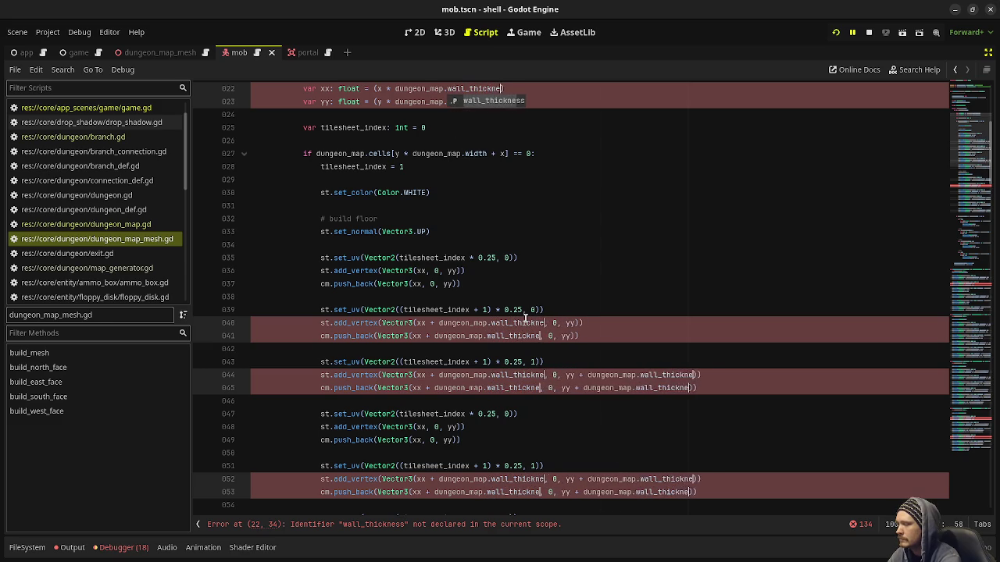
click(640, 244)
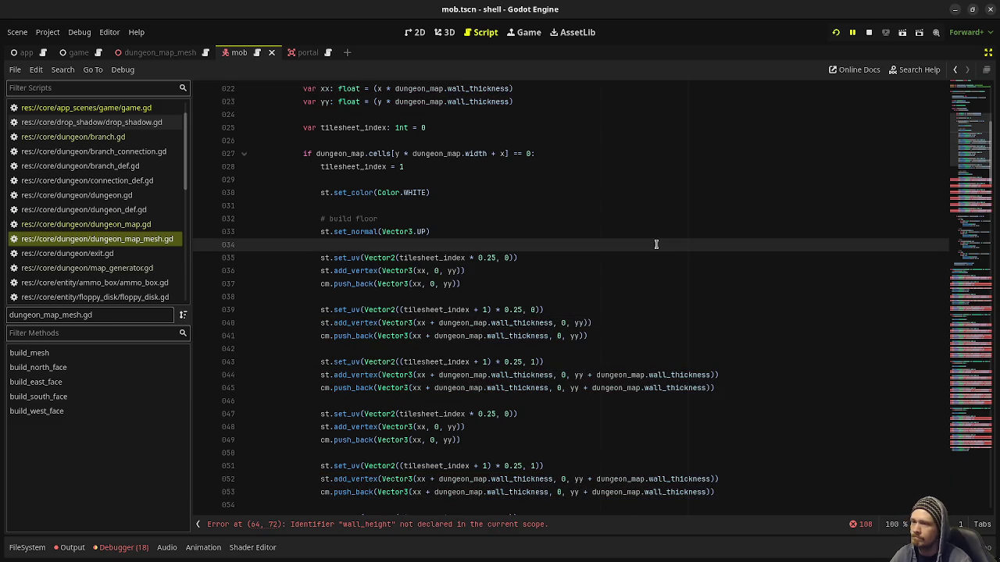
scroll(656, 244, down, 9)
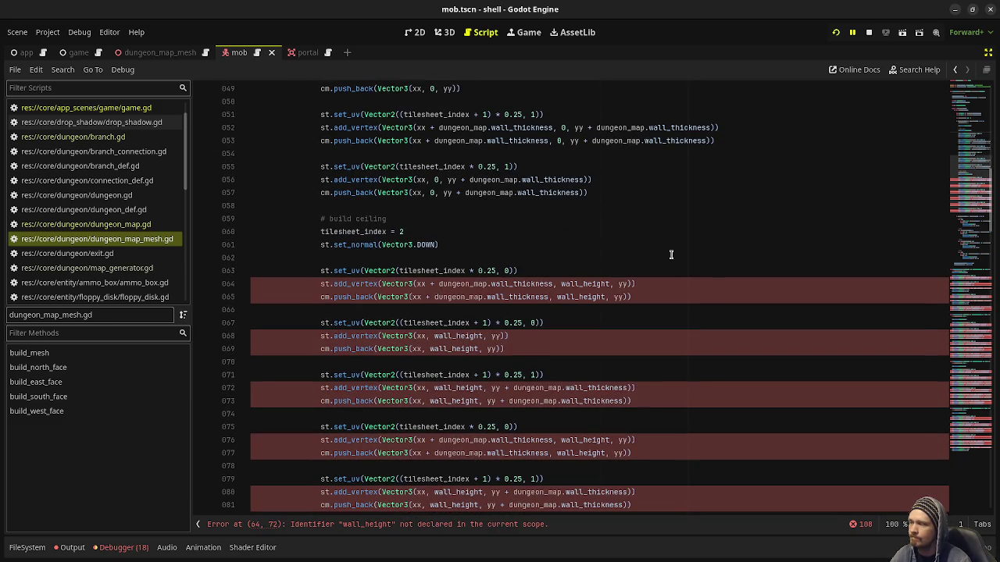
Prefix every wall_height occurrence with dungeon_map. via multi-caret editing and save dungeon_map_mesh.gd.
double_click(596, 284)
key(ctrl+d)
key(ctrl+d)
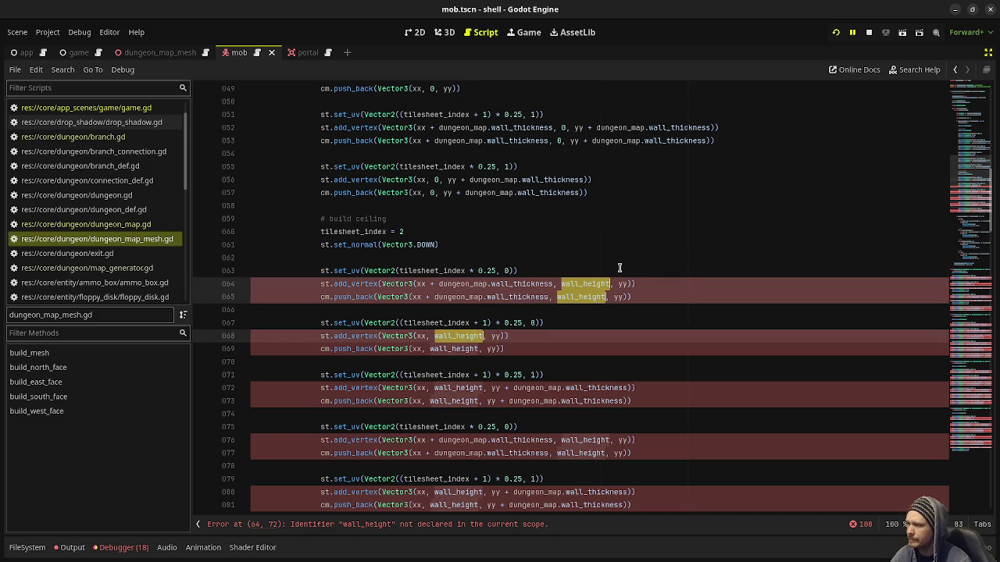
key(ctrl+d)
key(ctrl+d)
key(ctrl+d)
scroll(619, 268, down, 15)
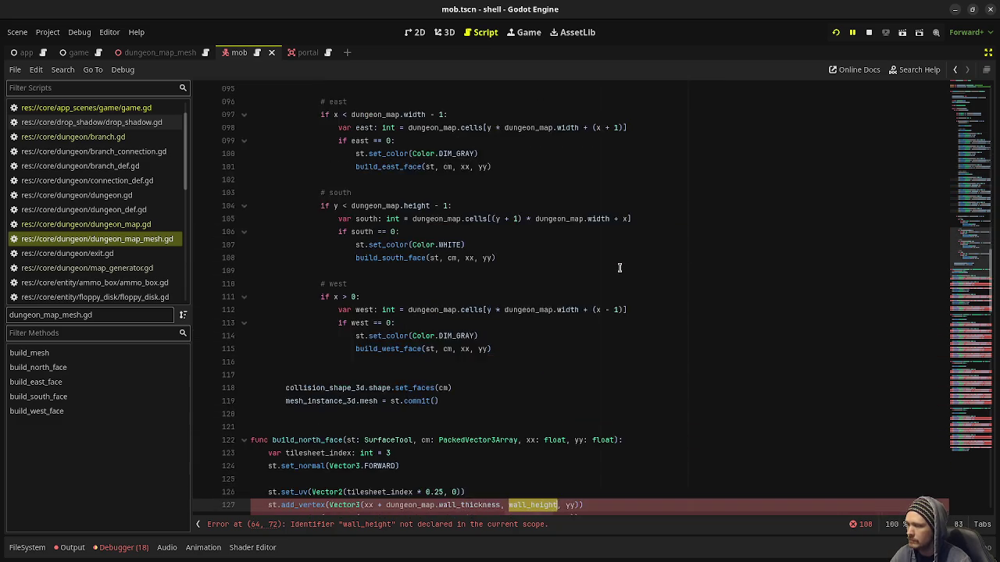
scroll(619, 268, down, 13)
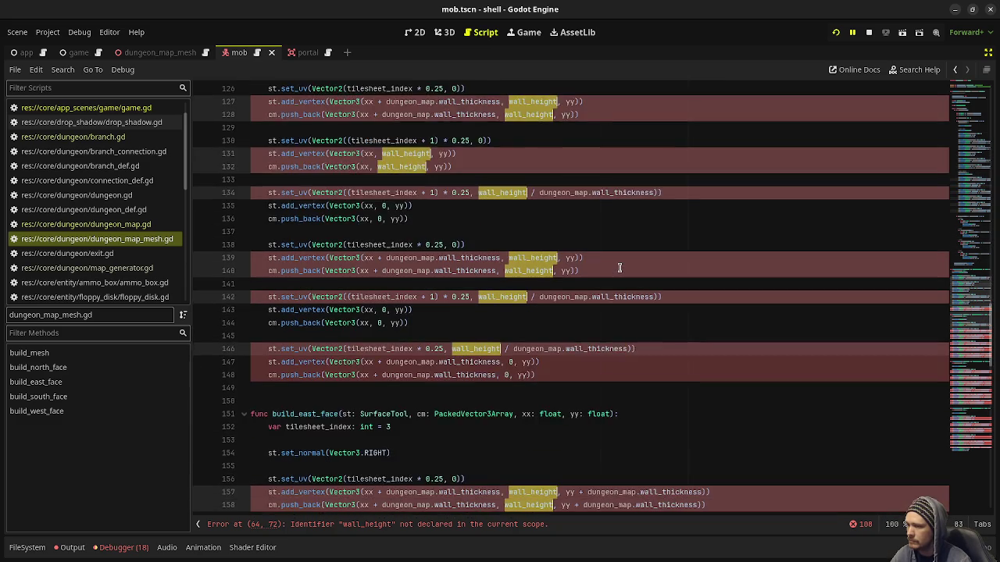
scroll(619, 268, down, 11)
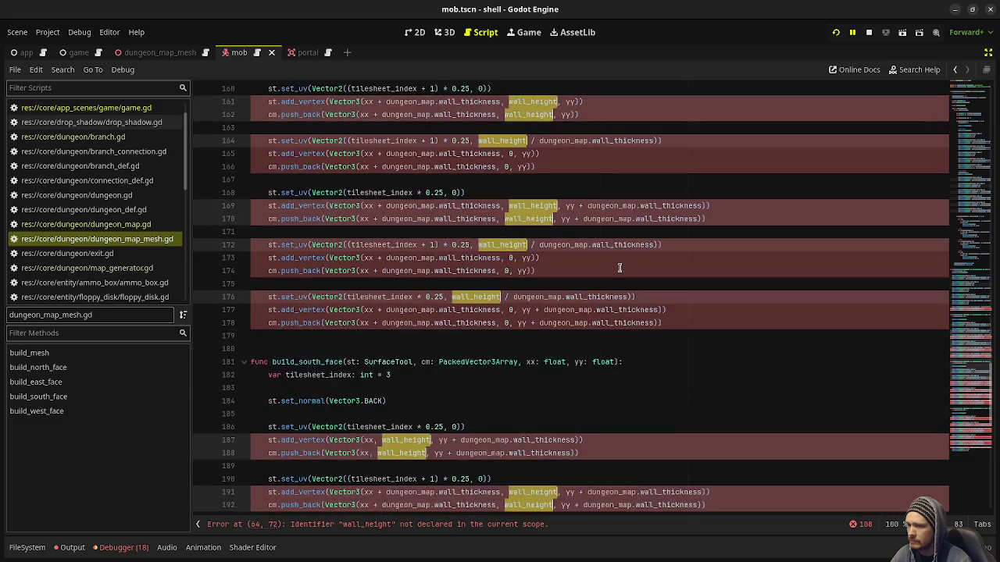
scroll(619, 268, down, 5)
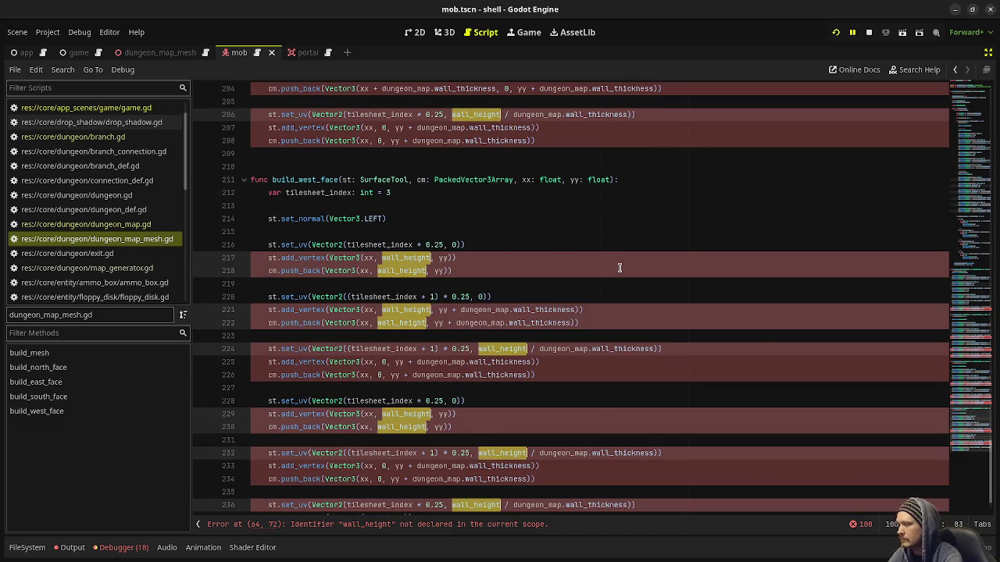
text(dungeon_)
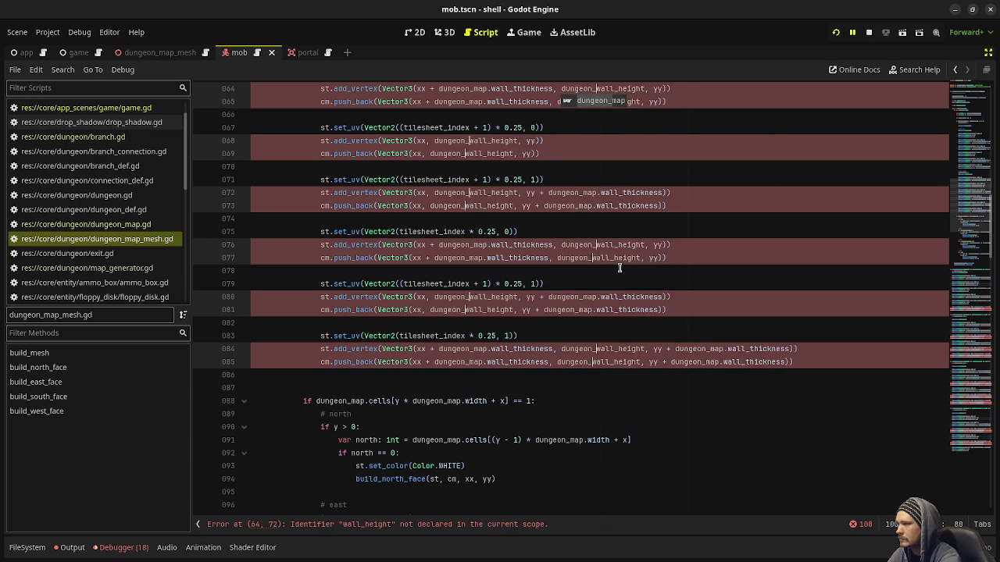
text(map.)
click(619, 267)
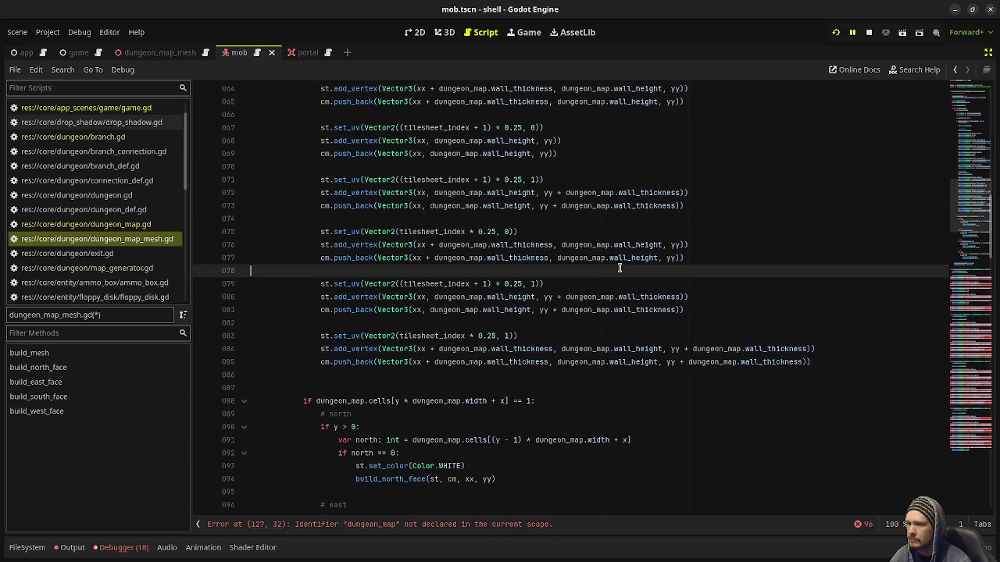
key(ctrl+s)
click(974, 292)
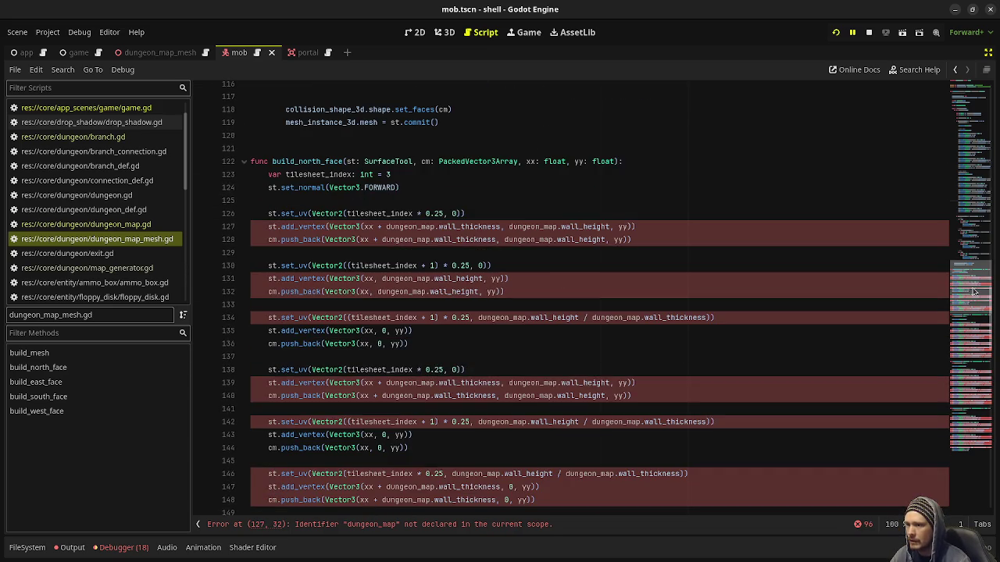
drag(974, 292, 975, 290)
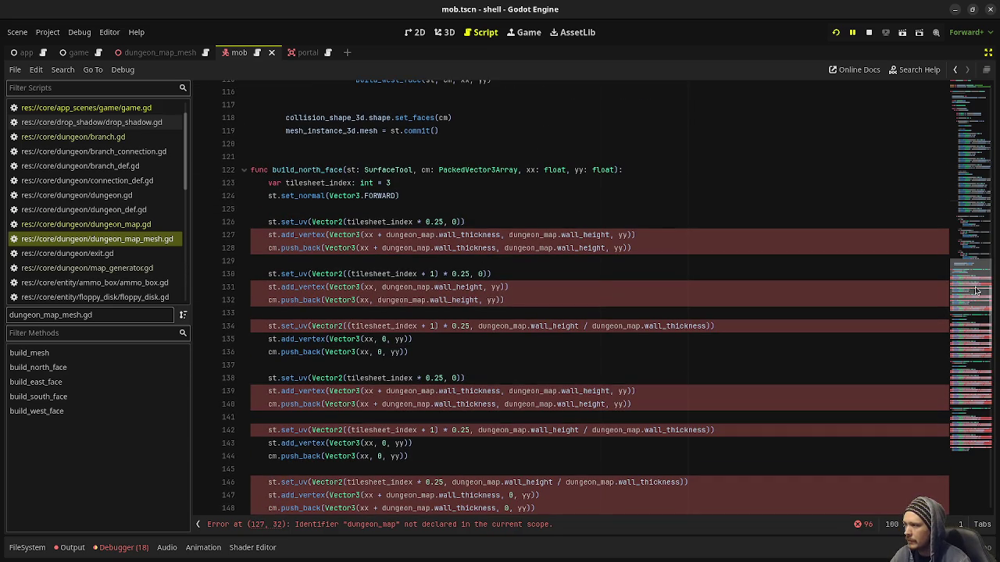
scroll(975, 291, up, 3)
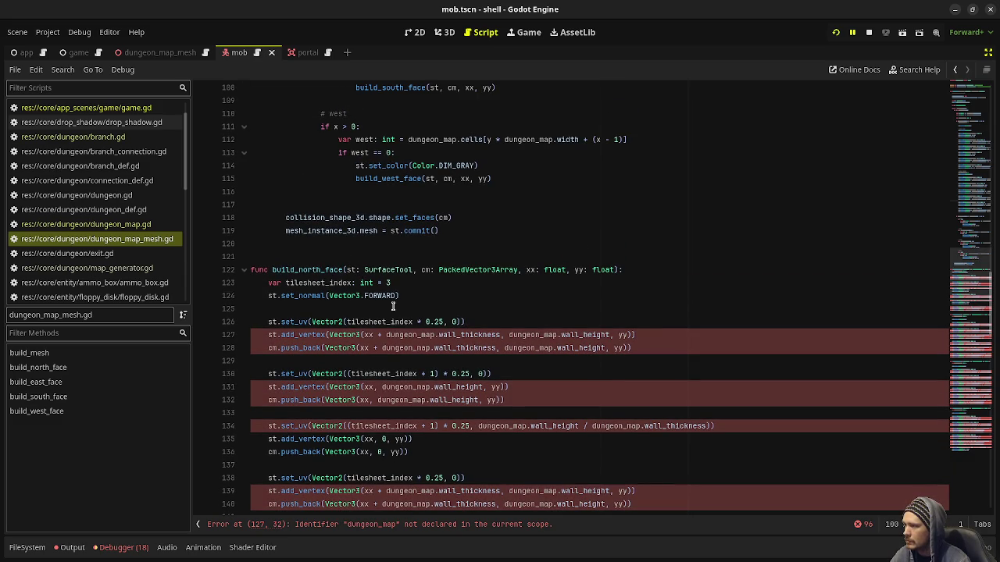
scroll(393, 305, up, 12)
mouse_move(954, 221)
mouse_down()
mouse_move(947, 102)
mouse_move(980, 213)
mouse_move(986, 275)
mouse_up()
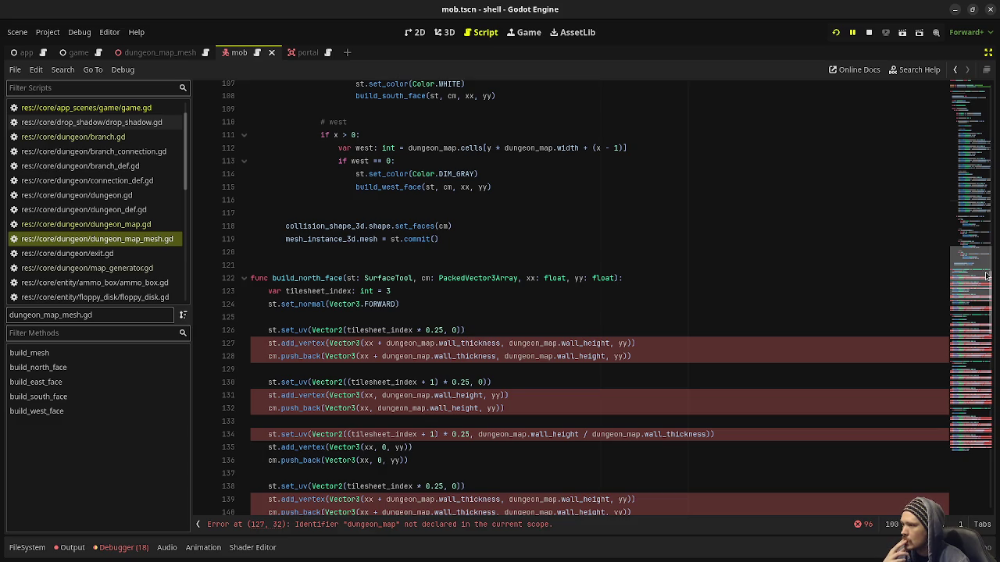
Append wall_thickness: float and wall_height: float parameters to the build_north_face signature.
click(617, 278)
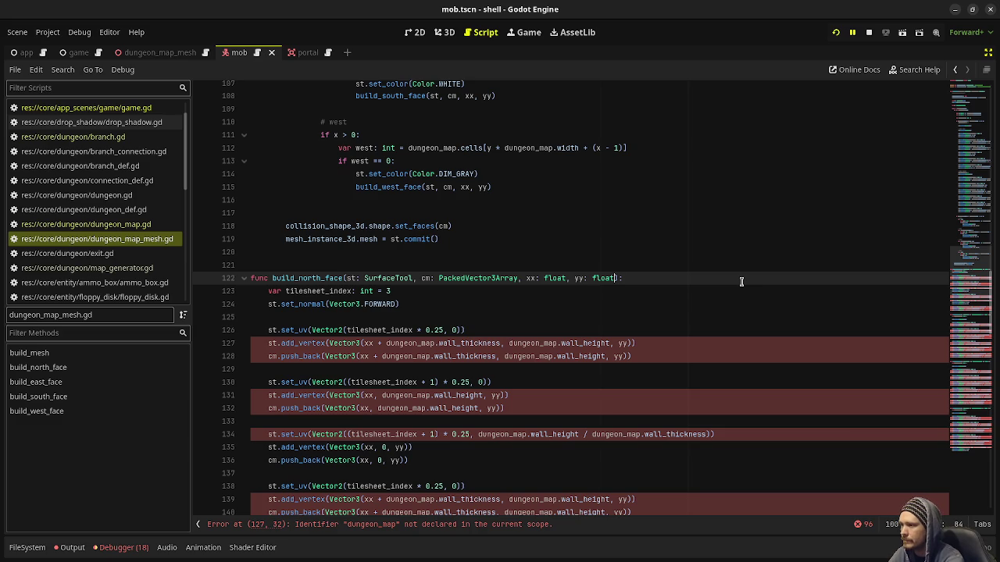
text(, wall_thic)
key(BackSpace)
text(ickness: )
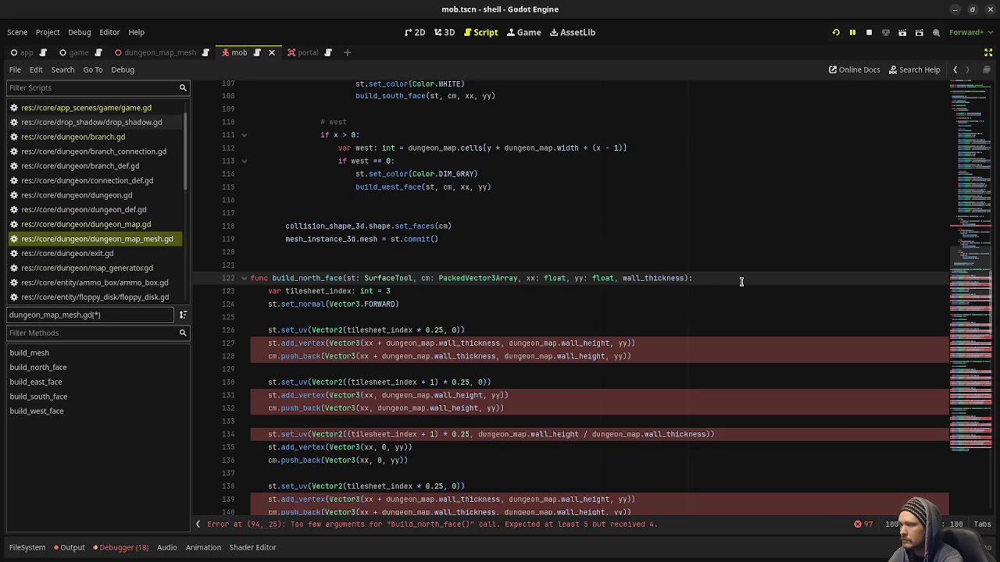
text(float, )
text(wall_height: )
text(float)
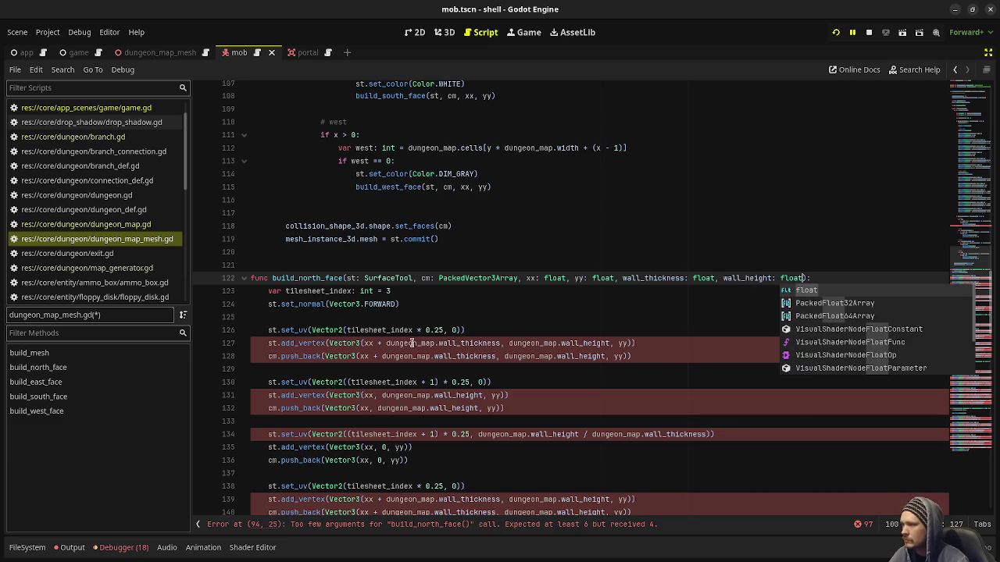
Multi-select the dungeon_map references from build_north_face into build_east_face.
double_click(412, 344)
key(ctrl+d)
key(ctrl+d)
key(ctrl+d)
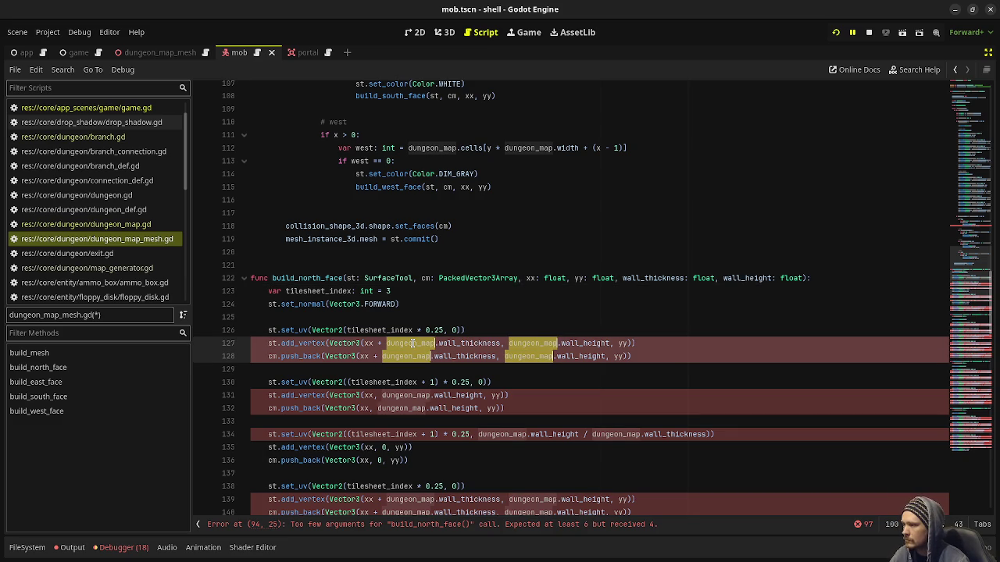
key(ctrl+d)
key(ctrl+d)
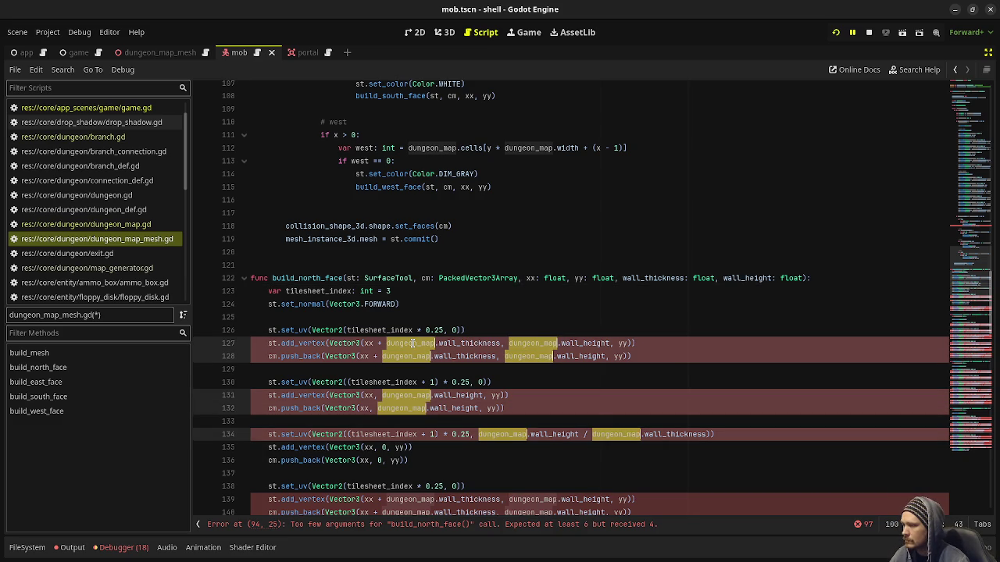
key(ctrl+d)
key(ctrl+d)
key(ctrl+d)
key(ctrl+d)
key(ctrl+d)
key(ctrl+d)
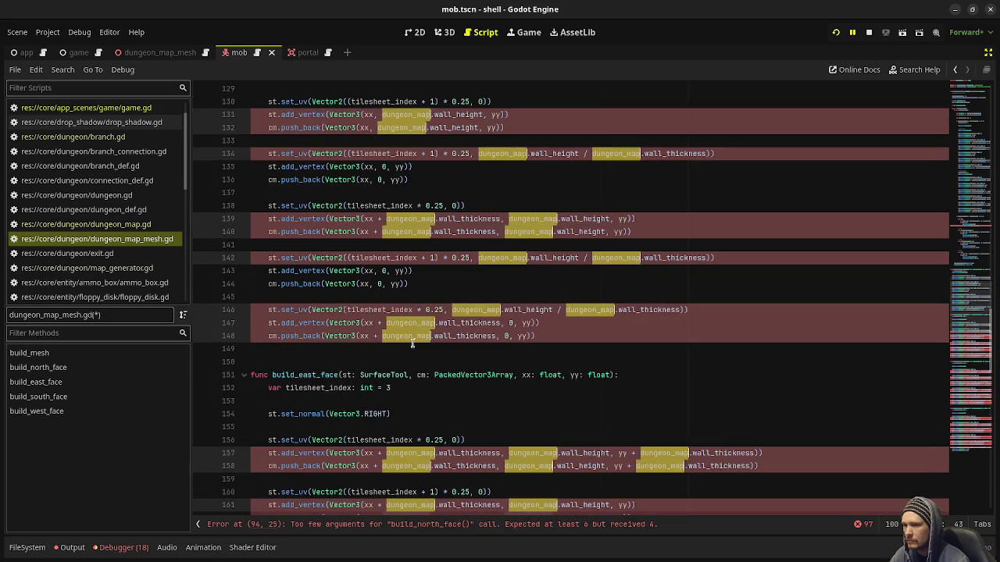
key(ctrl+d)
key(ctrl+d)
key(ctrl+d)
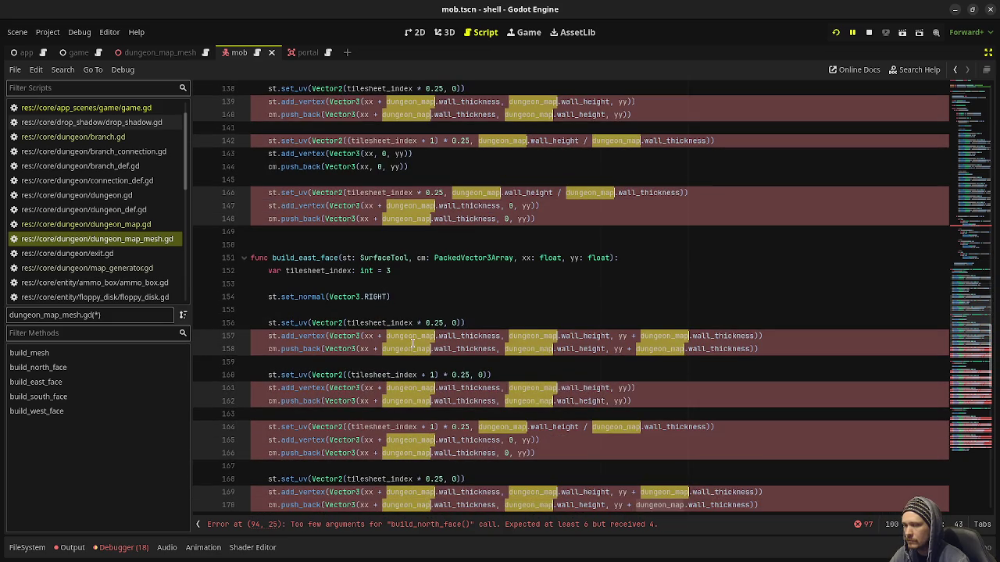
Extend the selection through build_south_face and build_west_face, then delete every dungeon_map. prefix.
key(ctrl+d)
key(ctrl+d)
key(ctrl+d)
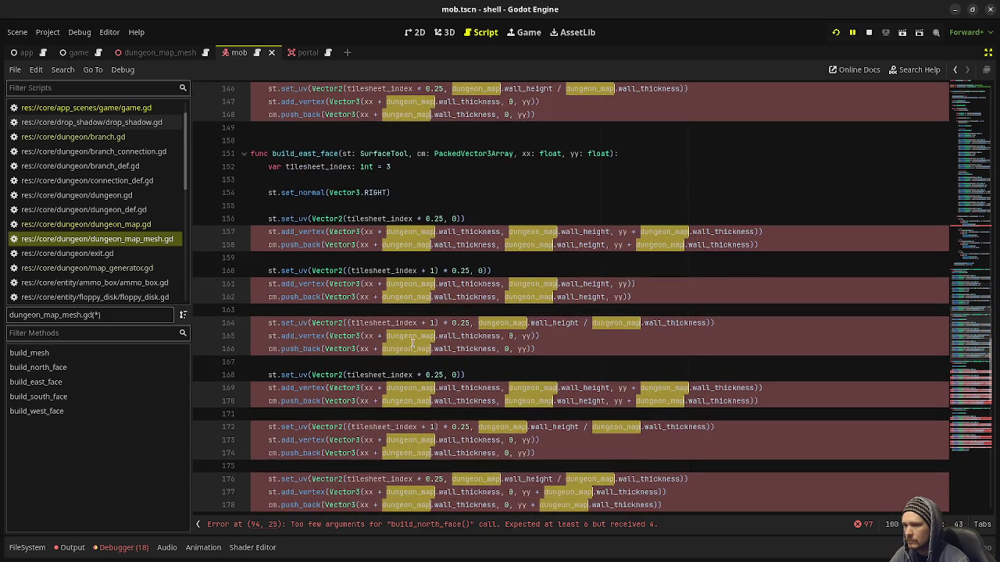
key(ctrl+d)
key(ctrl+d)
key(ctrl+d)
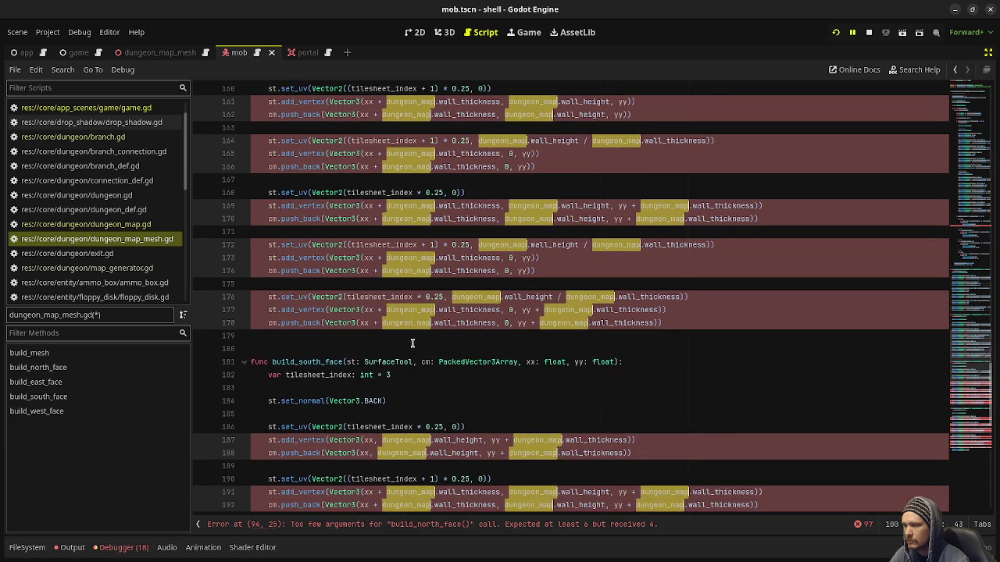
key(ctrl+d)
key(ctrl+d)
key(ctrl+d)
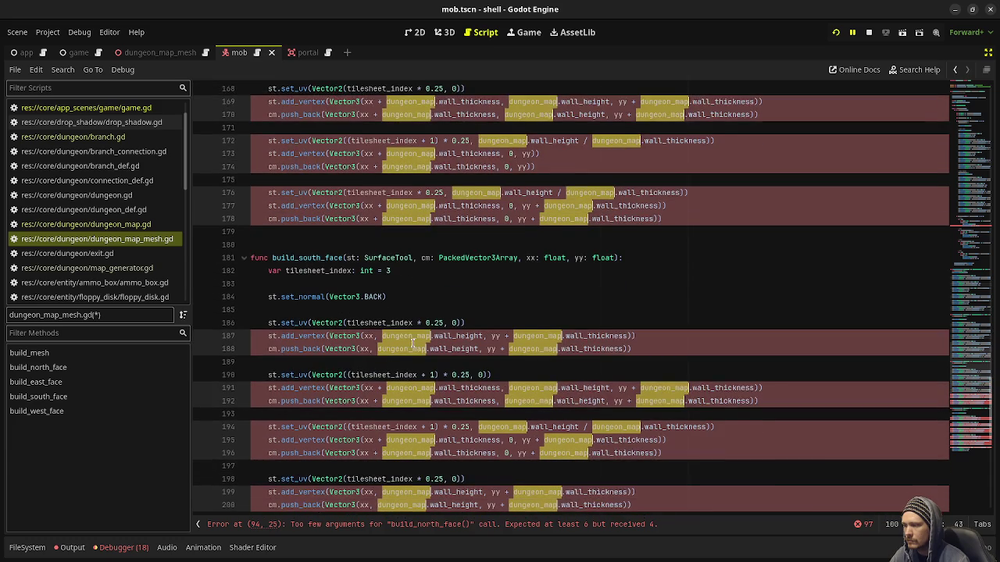
key(ctrl+d)
key(ctrl+d)
key(ctrl+d)
key(ctrl+d)
key(ctrl+d)
key(ctrl+d)
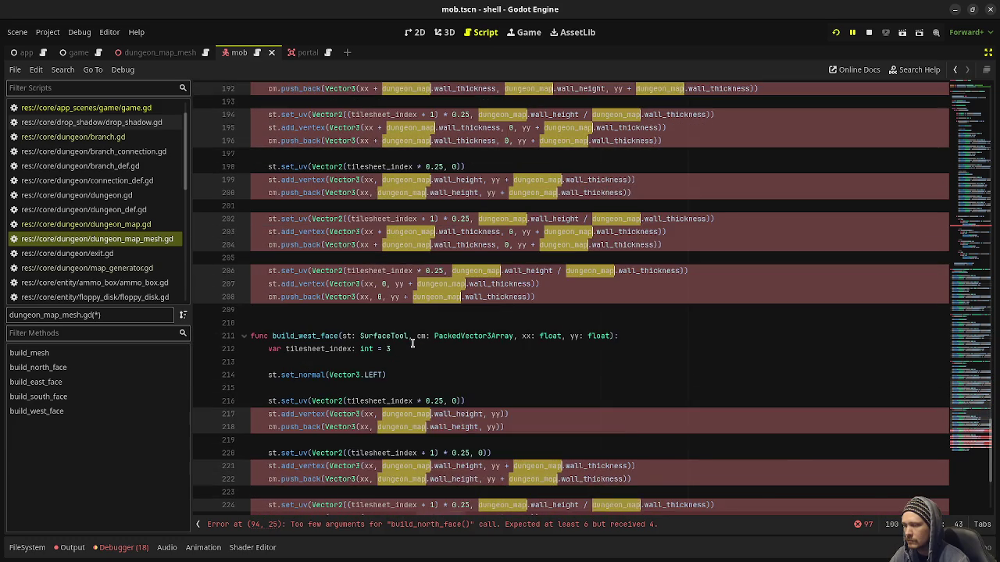
key(ctrl+d)
key(ctrl+d)
key(ctrl+d)
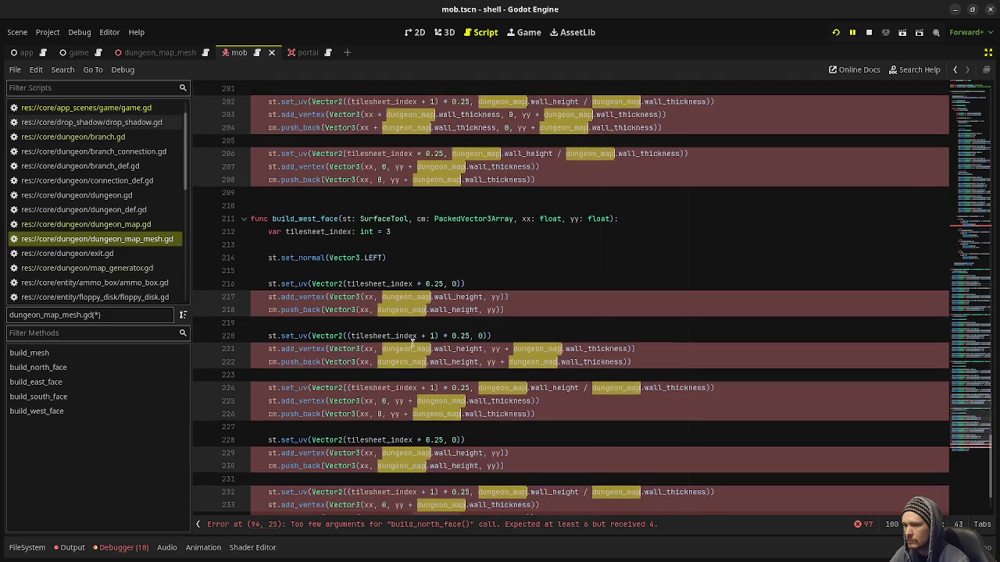
key(ctrl+d)
key(ctrl+d)
scroll(523, 335, down, 1)
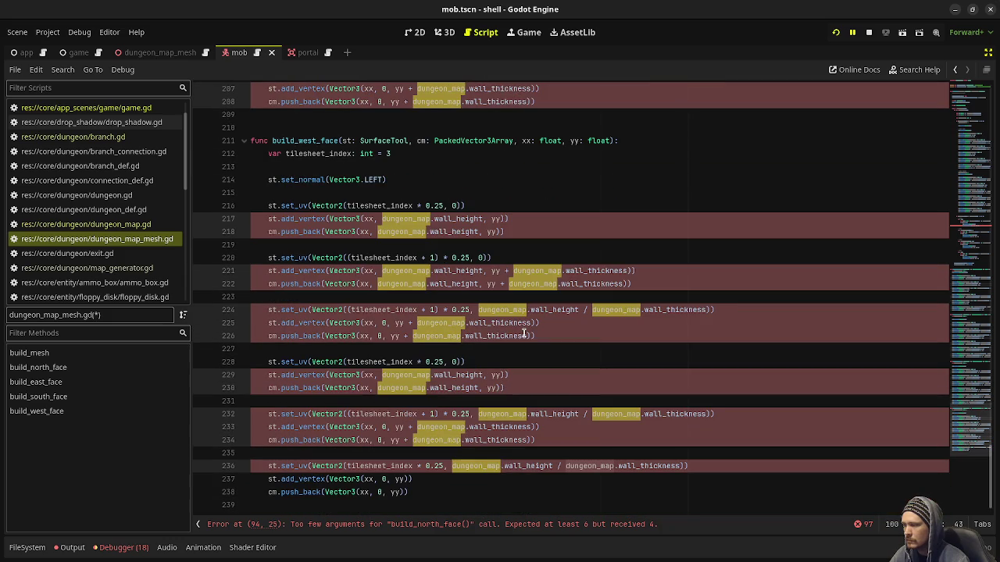
key(Delete)
key(Delete)
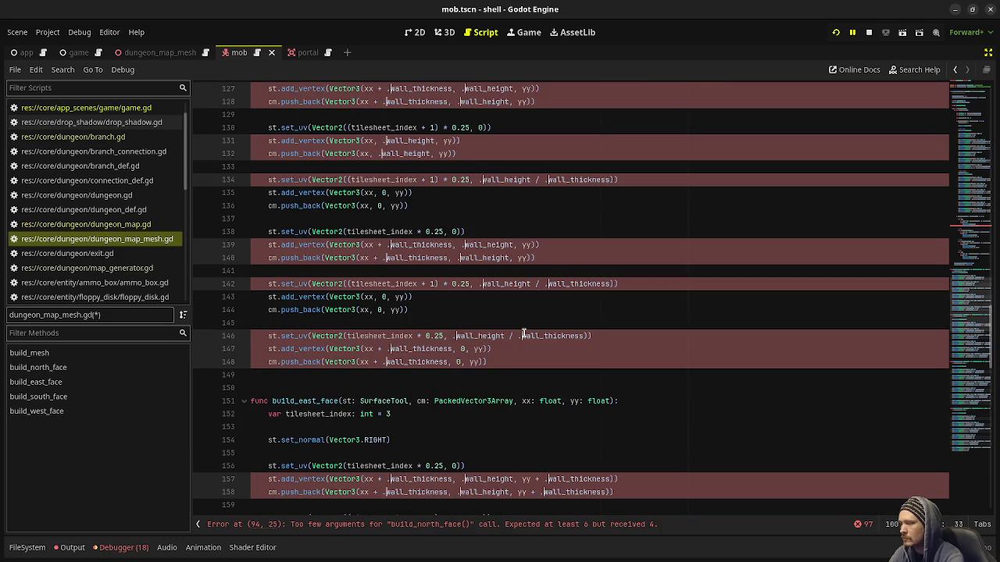
click(668, 314)
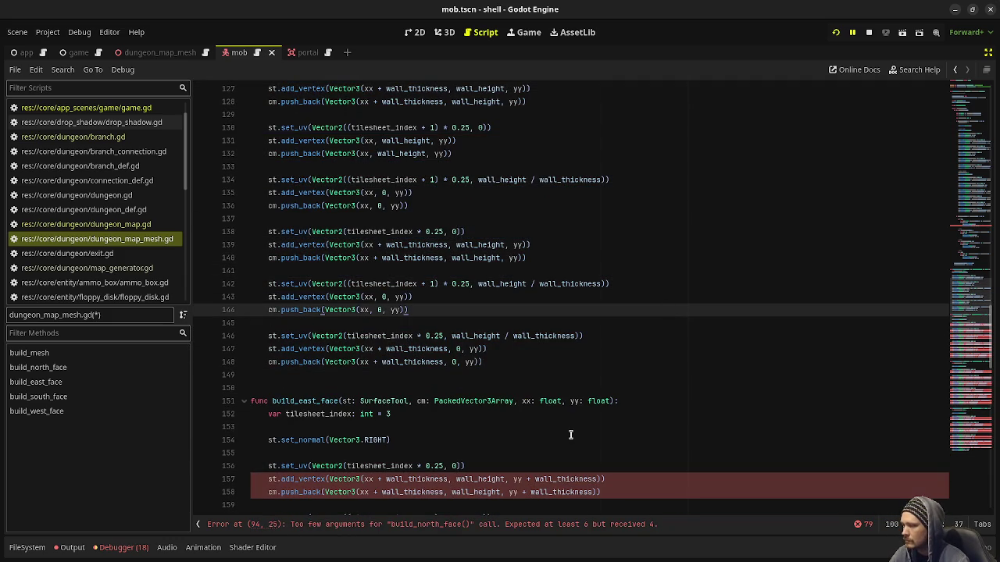
Copy the wall_thickness and wall_height float parameters from build_north_face's signature.
click(608, 401)
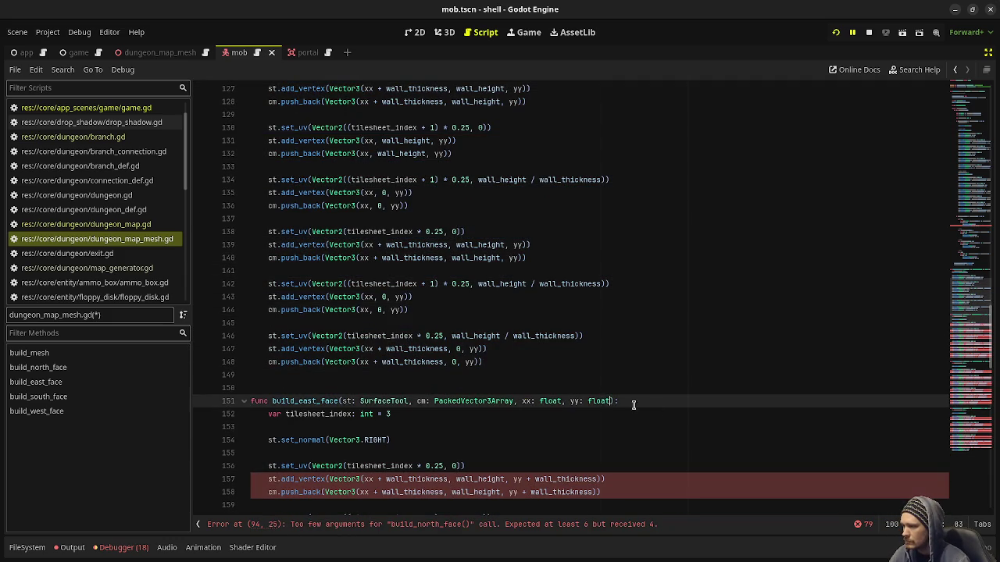
scroll(616, 316, up, 12)
scroll(618, 317, up, 20)
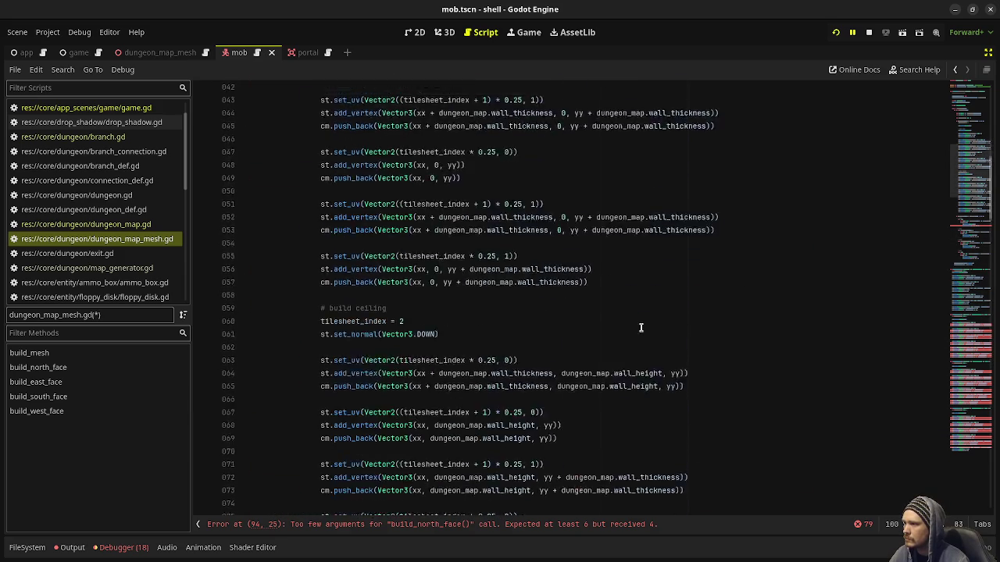
scroll(647, 340, down, 6)
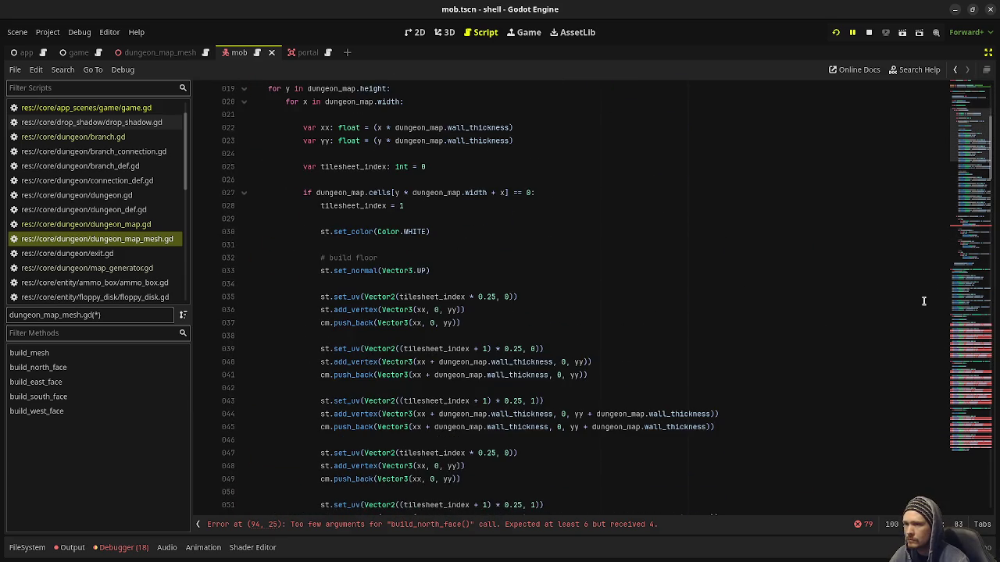
click(982, 222)
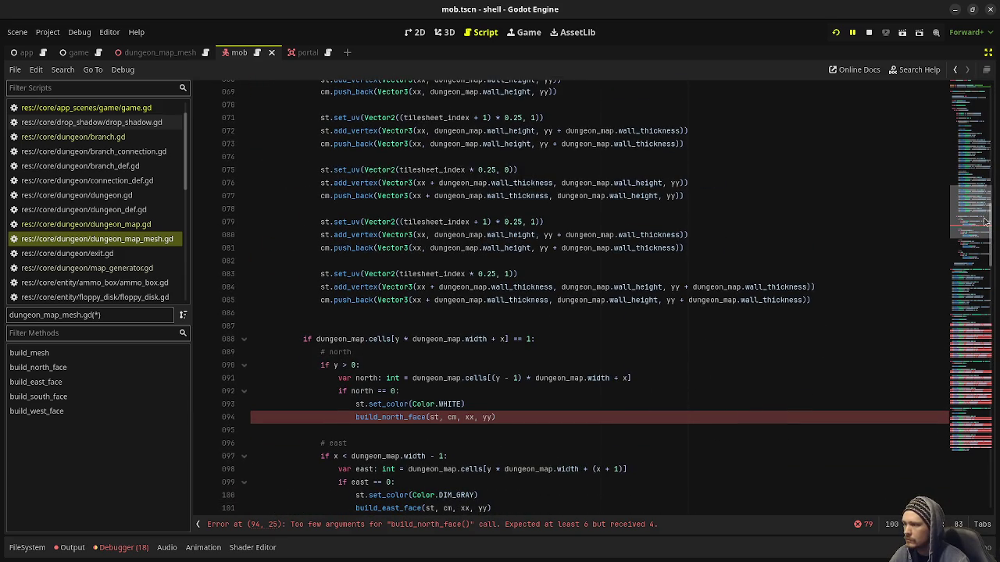
drag(984, 223, 978, 279)
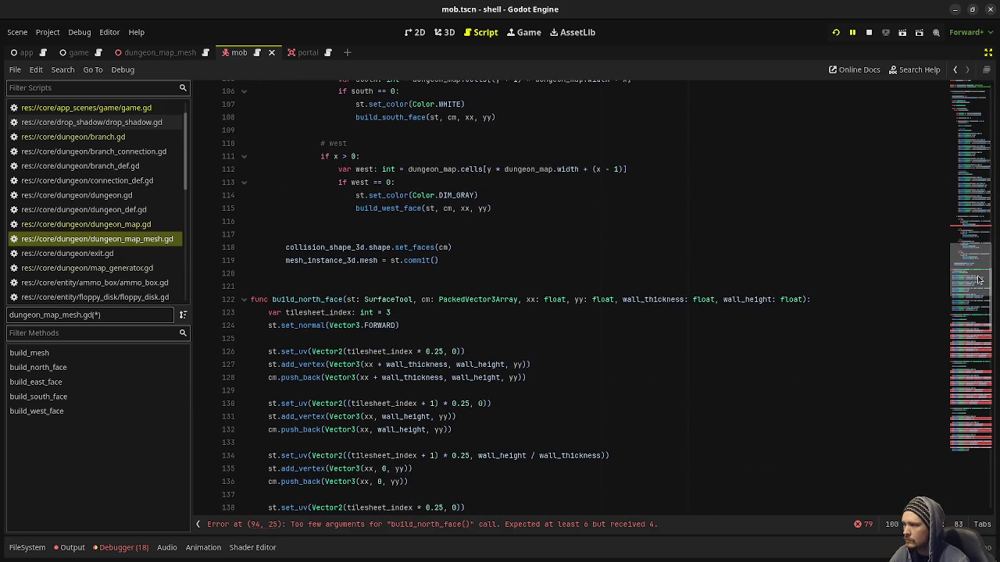
drag(614, 300, 803, 301)
key(ctrl+c)
Paste those two parameters into the build_east_face, build_south_face and build_west_face signatures.
scroll(717, 310, down, 10)
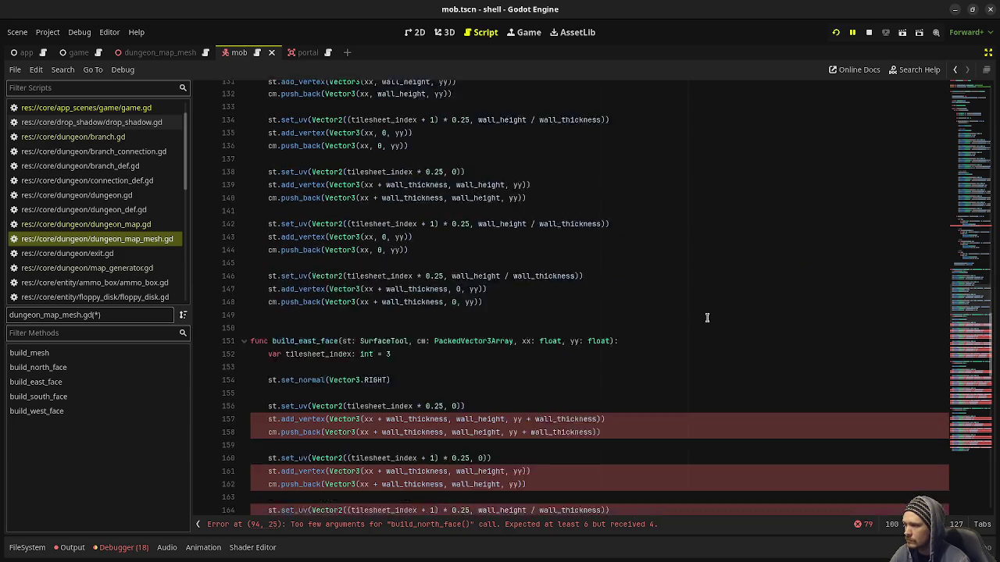
click(612, 286)
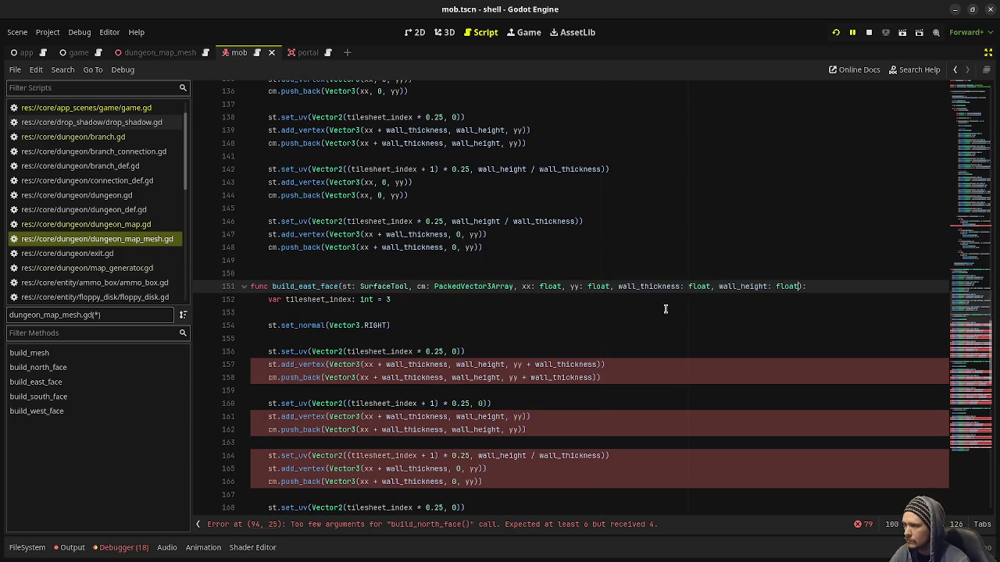
key(ctrl+v)
scroll(667, 312, down, 9)
click(617, 326)
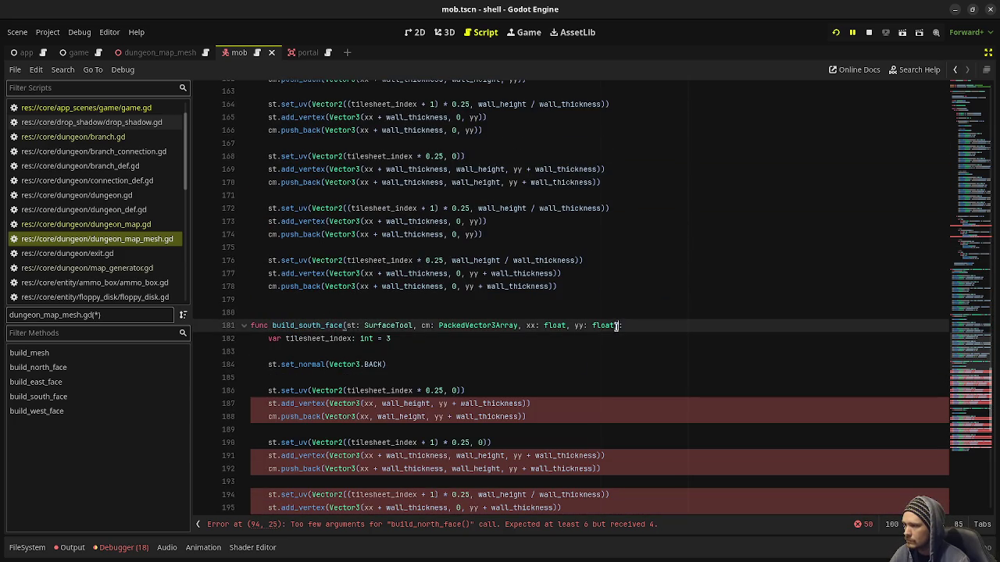
key(ctrl+v)
scroll(624, 362, down, 10)
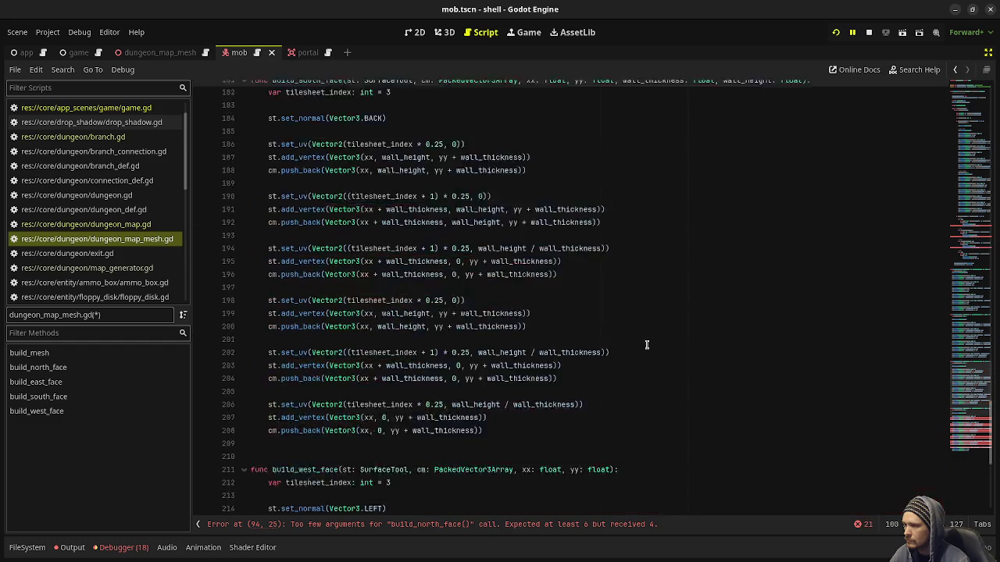
click(610, 325)
key(ctrl+v)
Delete the leftover 'dungeon_map.' prefix on line 236.
scroll(648, 357, down, 5)
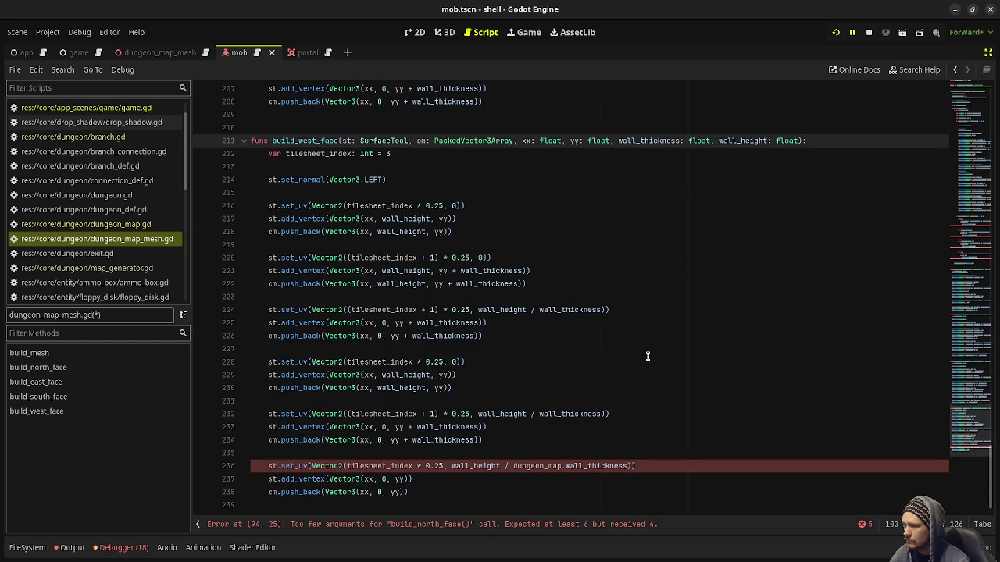
double_click(543, 465)
key(BackSpace)
key(Delete)
scroll(583, 339, up, 1)
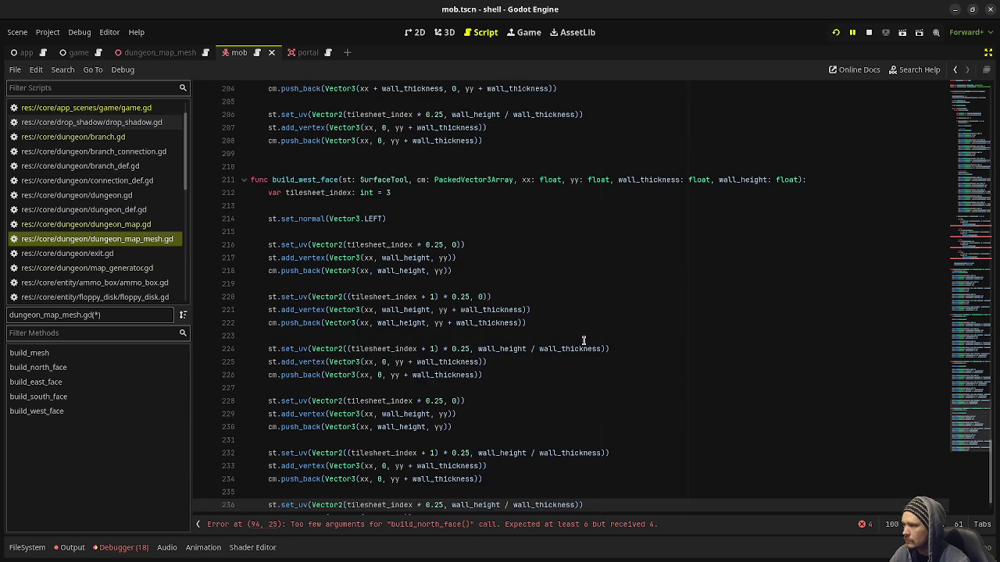
scroll(582, 340, up, 20)
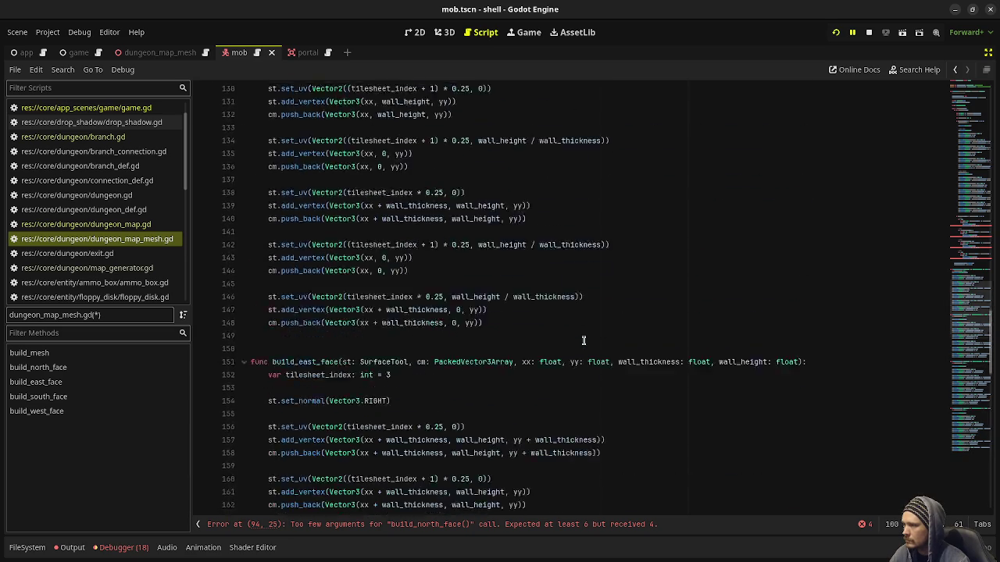
scroll(583, 341, up, 18)
click(492, 295)
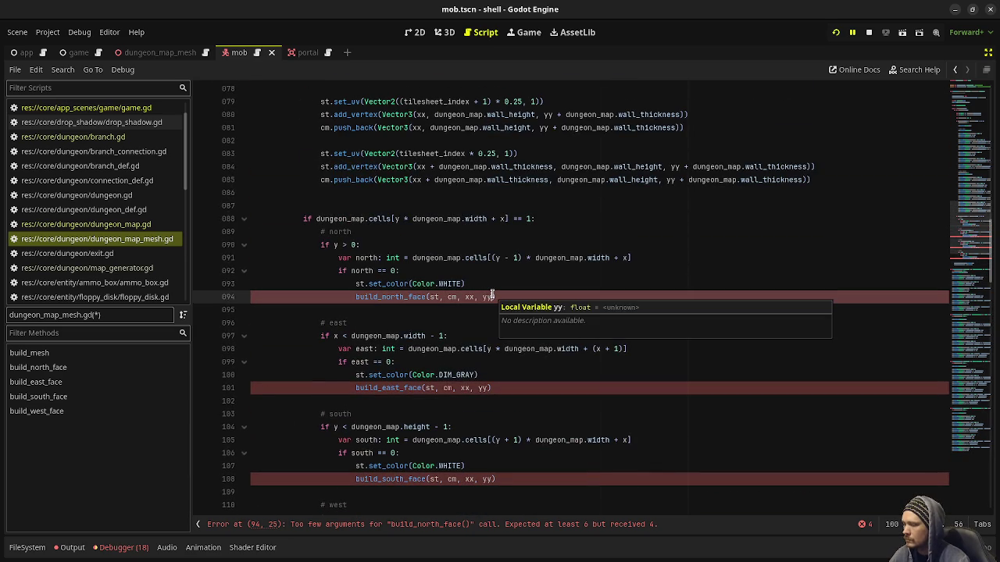
Add dungeon_map.wall_thickness and dungeon_map.wall_height arguments to the build_north_face call on line 94.
text(, dungeon_map.wa)
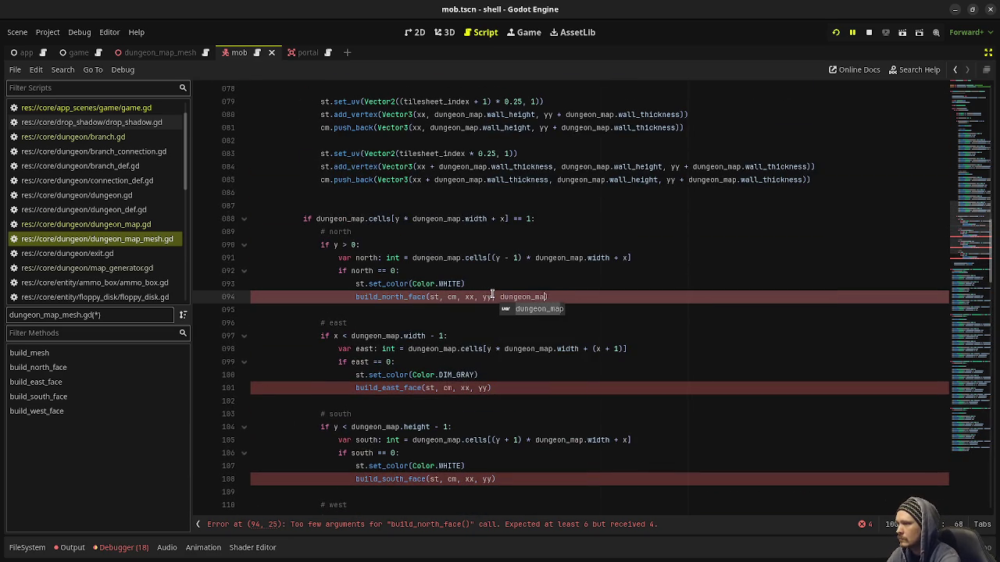
text(ll_thickness, )
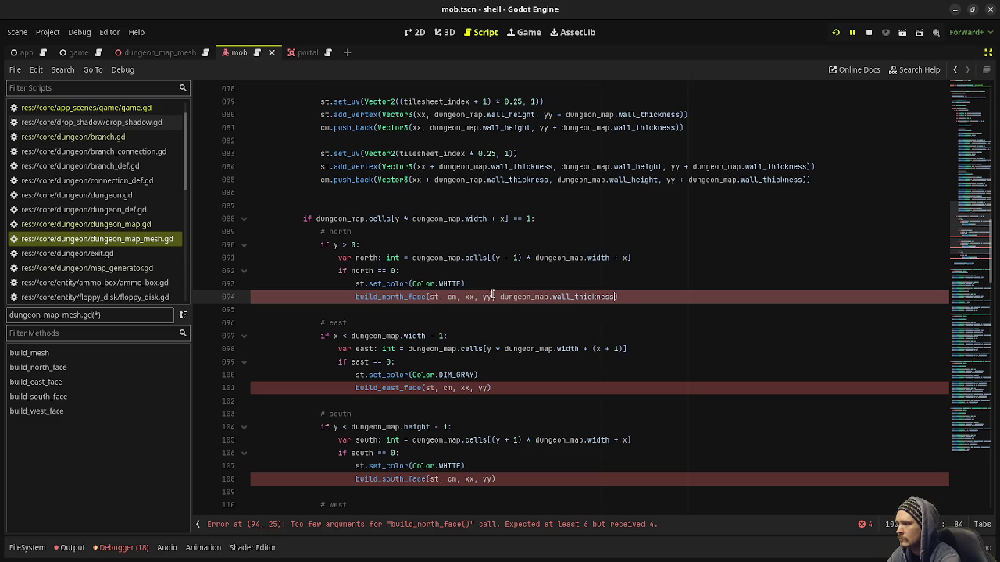
text(dungeon_map.wall)
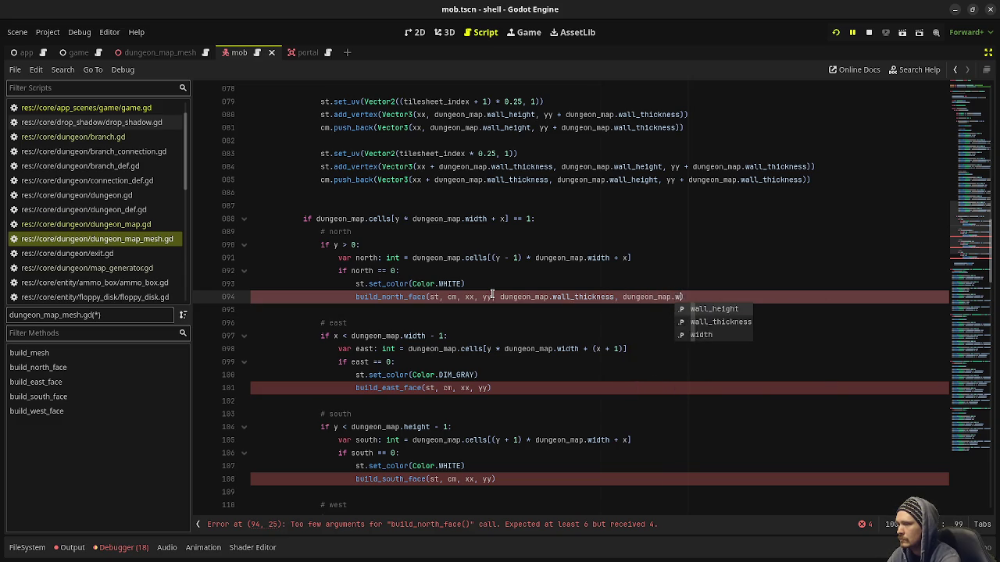
text(_hei)
key(Return)
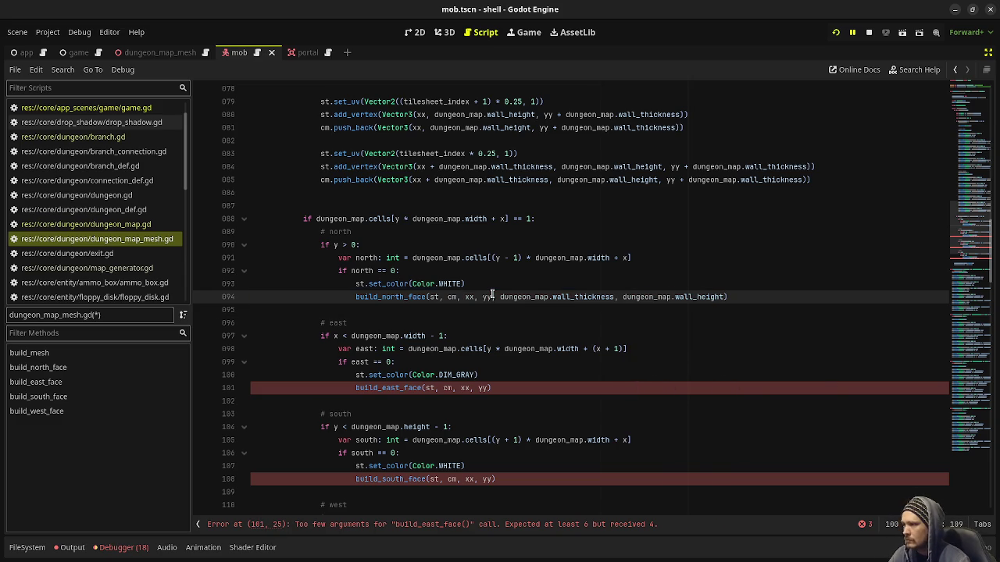
drag(491, 294, 725, 297)
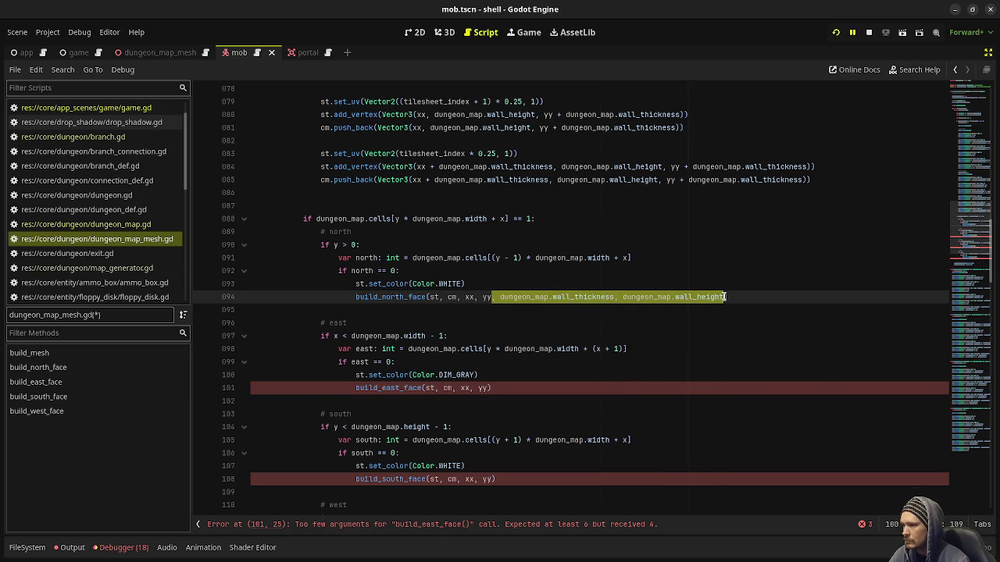
key(ctrl+c)
Paste the same two arguments into the east, south and west face calls and save.
click(488, 388)
key(ctrl+v)
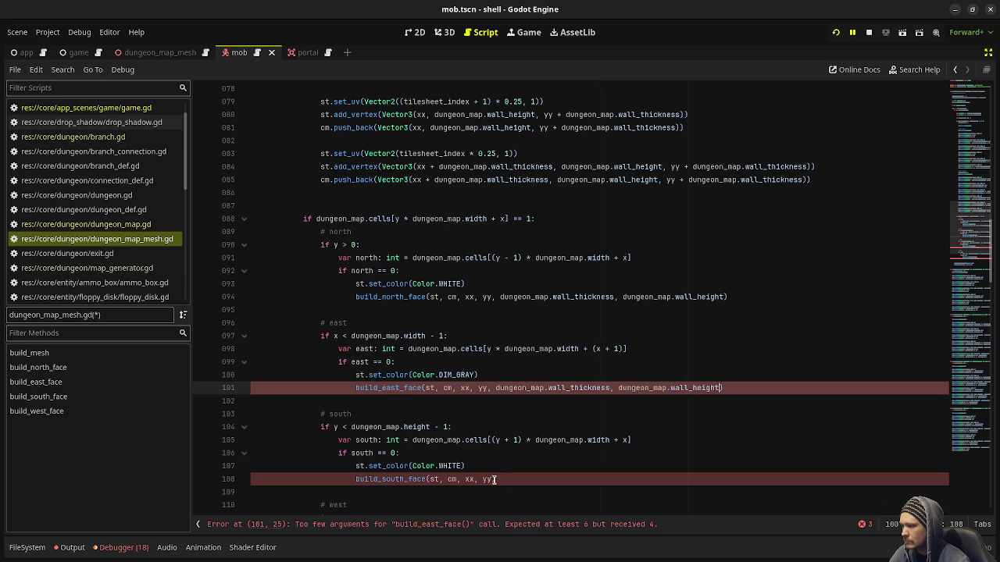
key(ctrl+v)
scroll(492, 469, down, 5)
click(488, 375)
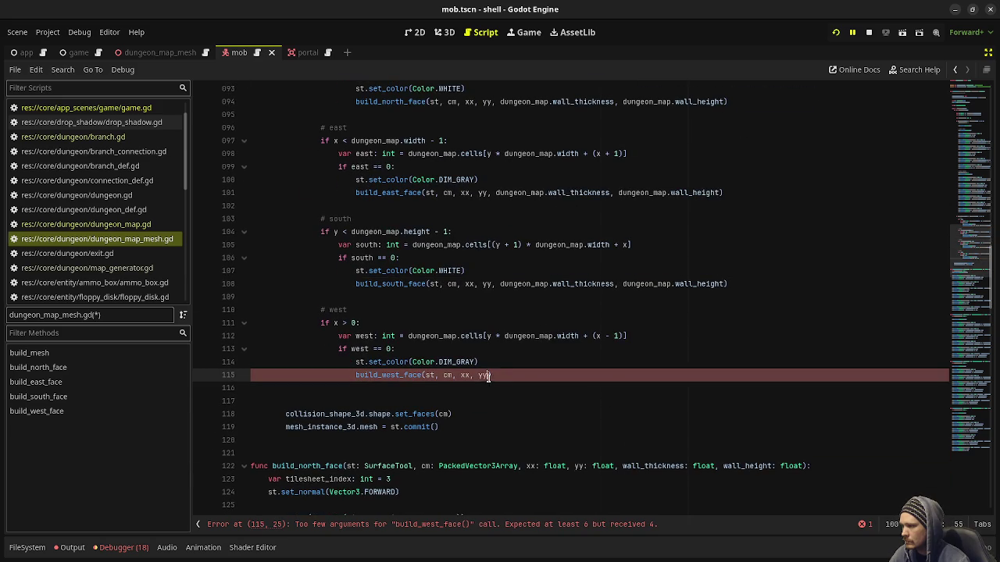
key(ctrl+v)
key(ctrl+s)
scroll(688, 352, down, 9)
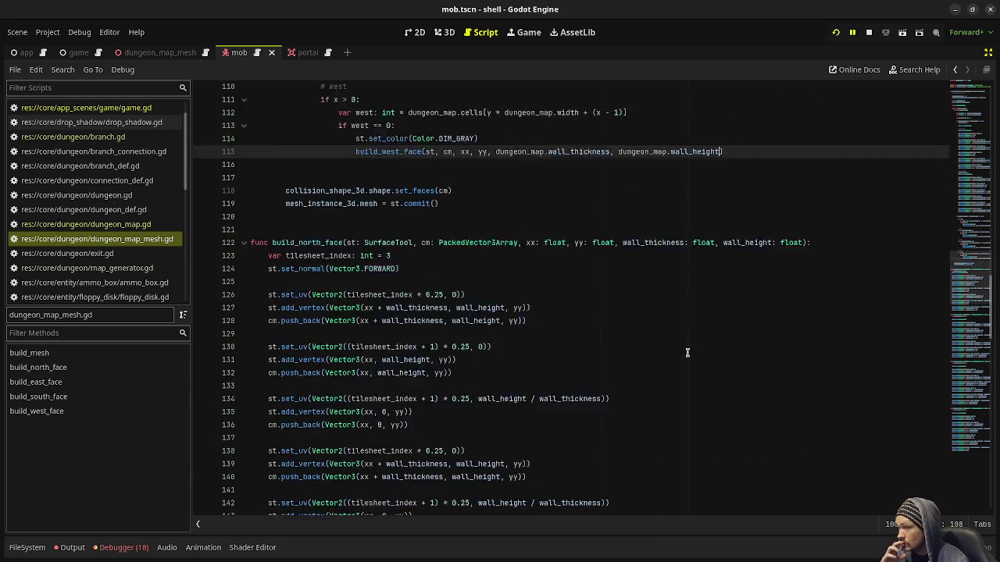
Open dungeon_map.gd and review its wall_thickness and wall_height floats set to 1.0.
scroll(687, 352, up, 20)
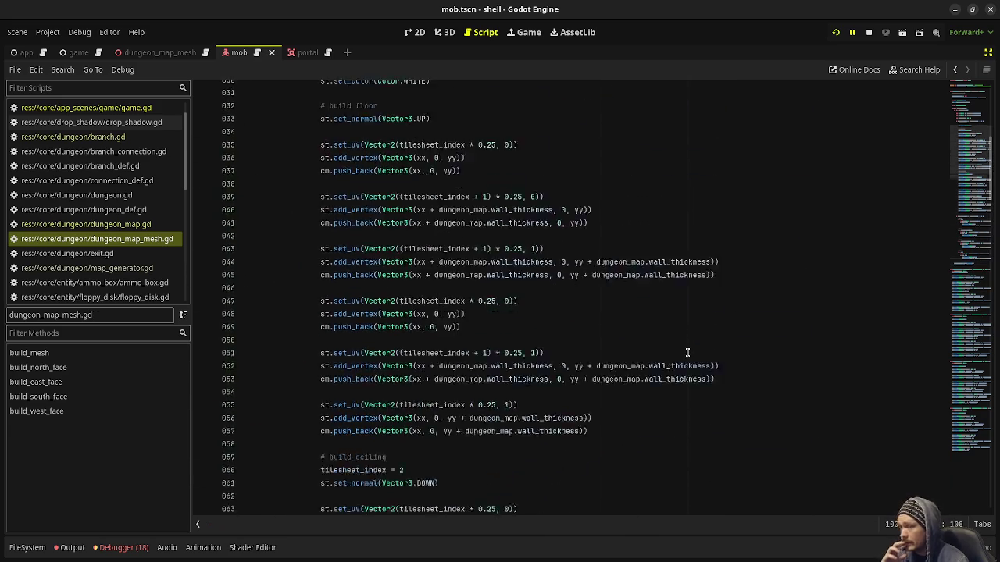
click(133, 225)
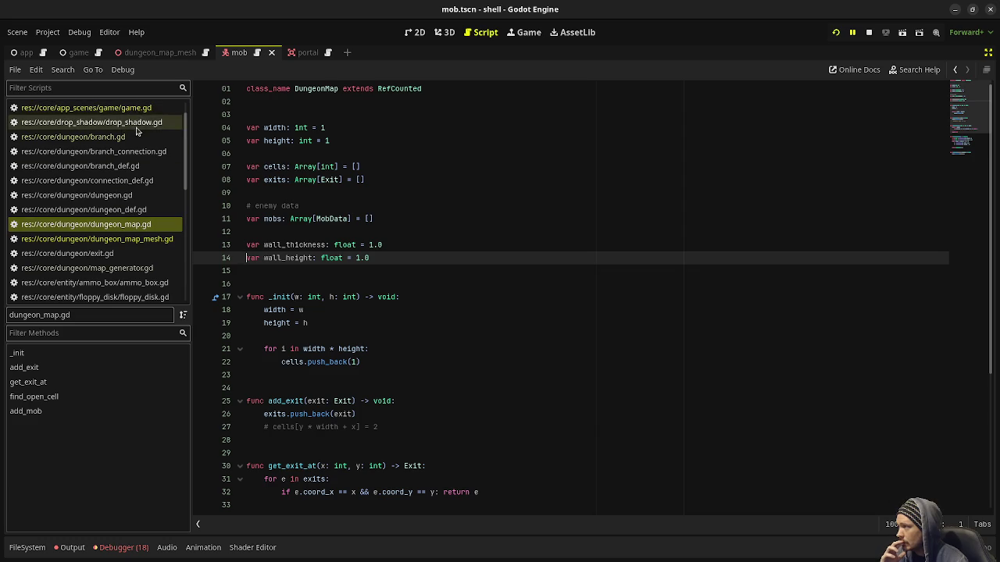
scroll(137, 269, down, 3)
scroll(136, 273, down, 5)
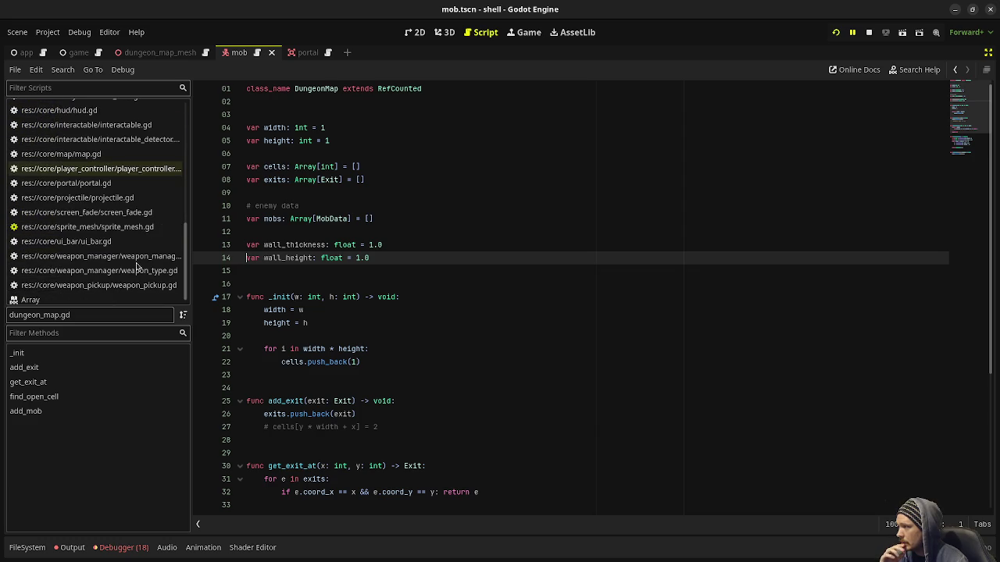
scroll(136, 244, up, 5)
scroll(136, 243, up, 2)
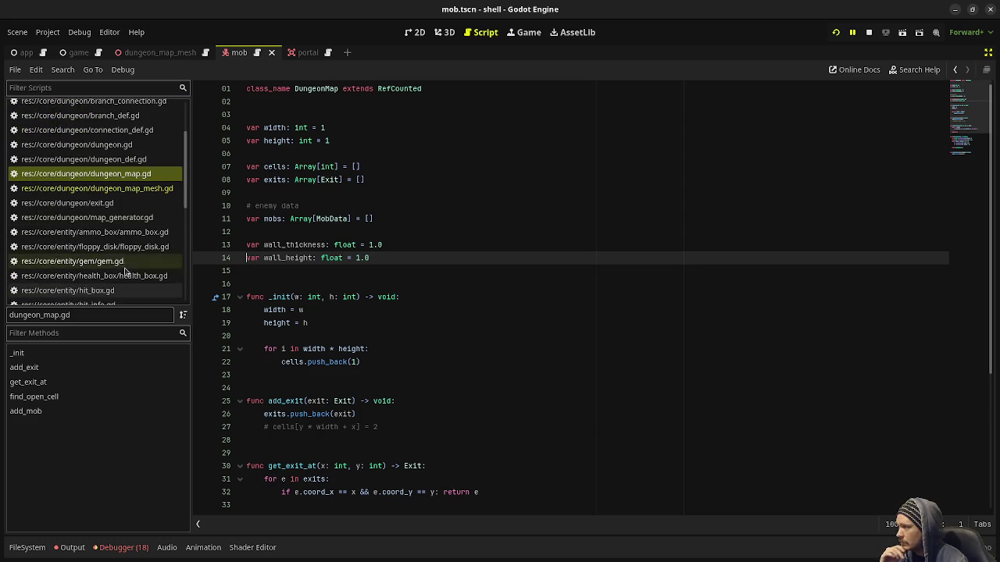
scroll(136, 193, up, 3)
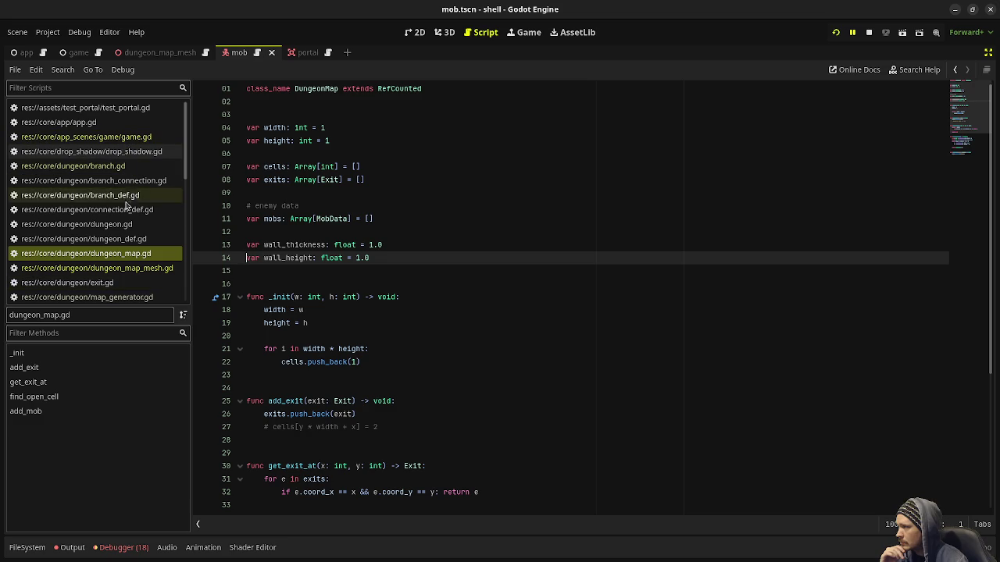
scroll(128, 269, down, 2)
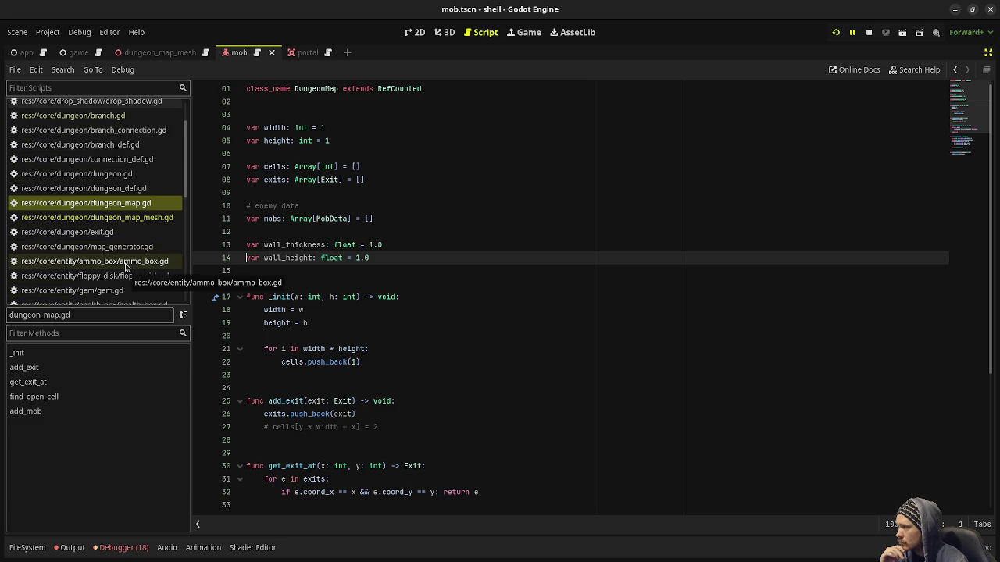
Inspect the coord_to_world call on line 13 of map_generator.gd.
click(126, 247)
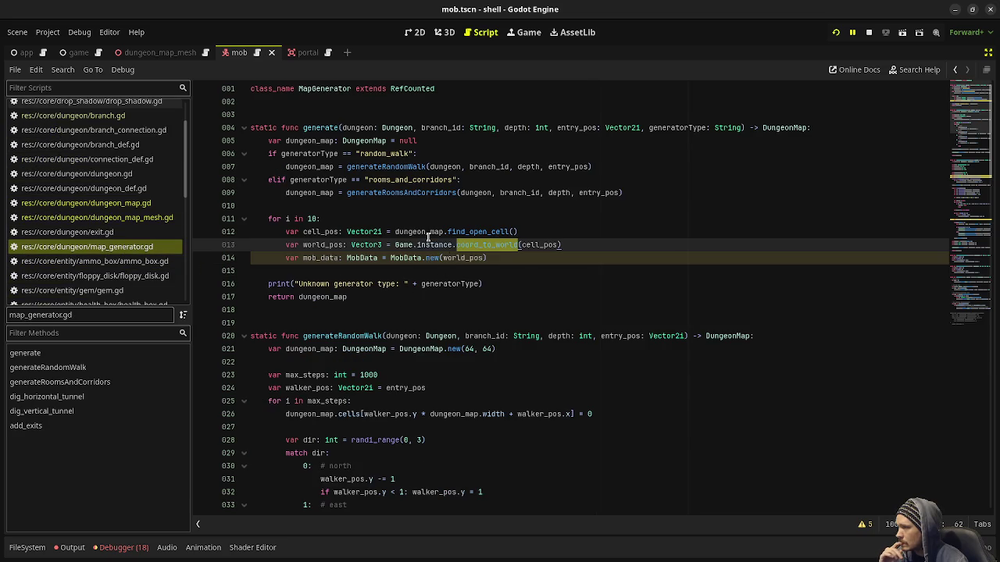
double_click(491, 245)
scroll(121, 218, up, 3)
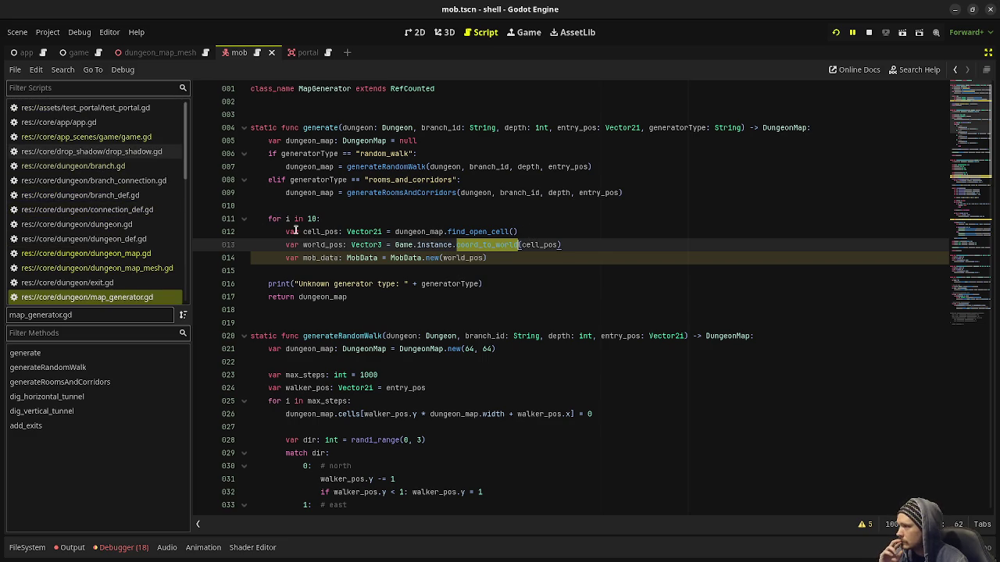
click(523, 245)
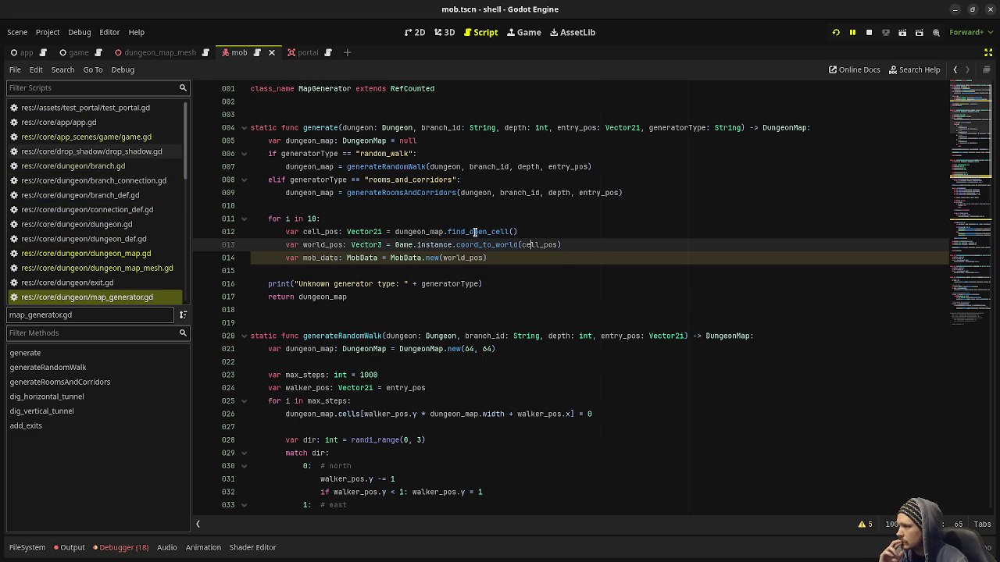
scroll(94, 180, down, 3)
scroll(93, 180, up, 3)
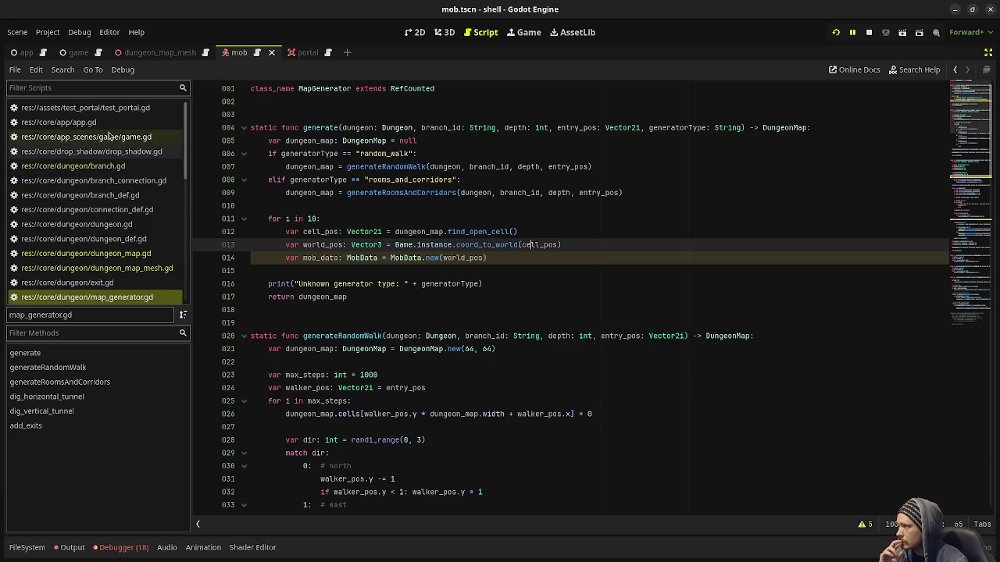
Copy the coord_to_world function from the end of game.gd into dungeon_map.gd's clipboard context.
click(86, 136)
scroll(320, 250, down, 10)
click(982, 443)
scroll(394, 492, down, 15)
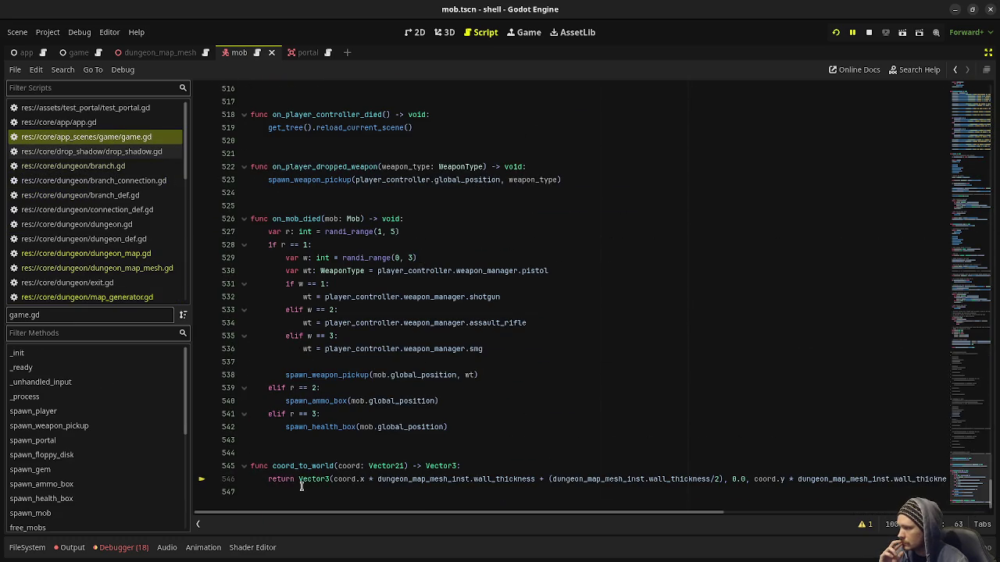
drag(305, 486, 233, 466)
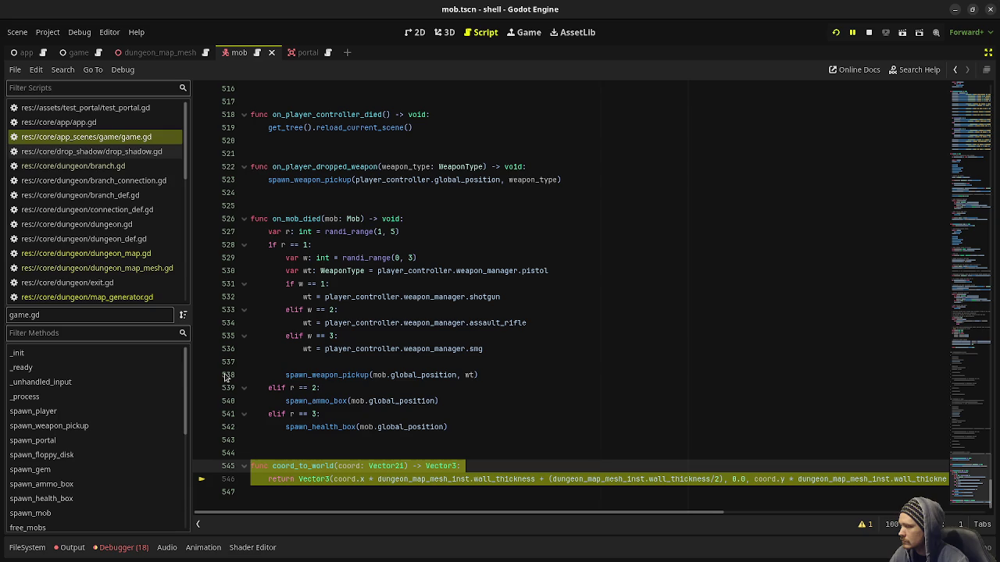
click(86, 253)
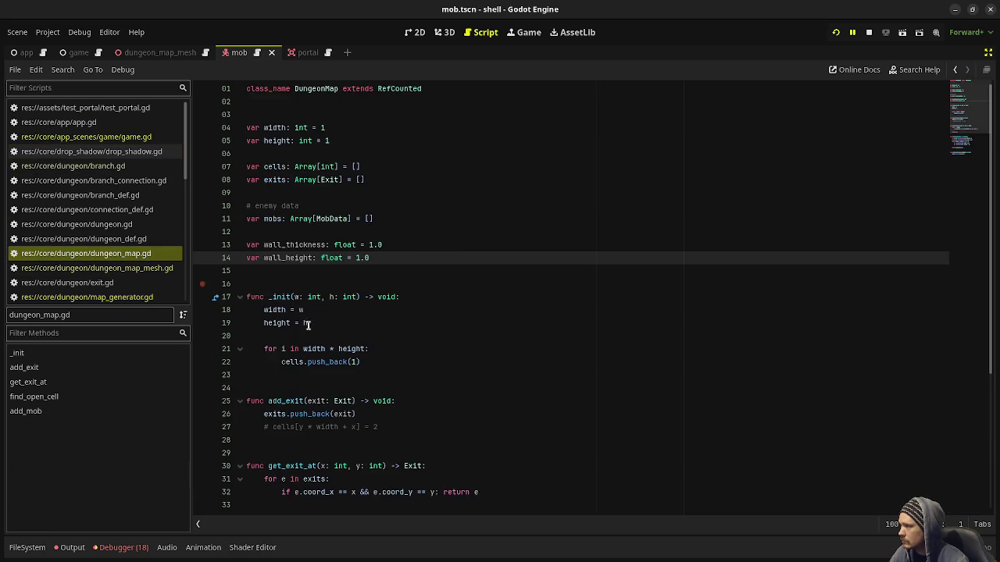
Paste the coord_to_world function at the end of dungeon_map.gd.
scroll(371, 364, down, 5)
click(326, 504)
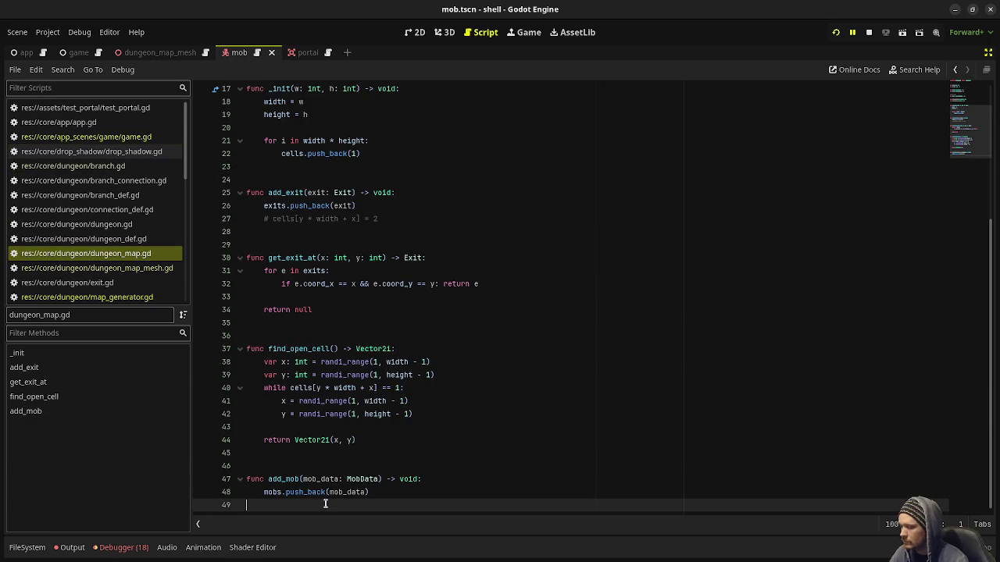
key(ctrl+v)
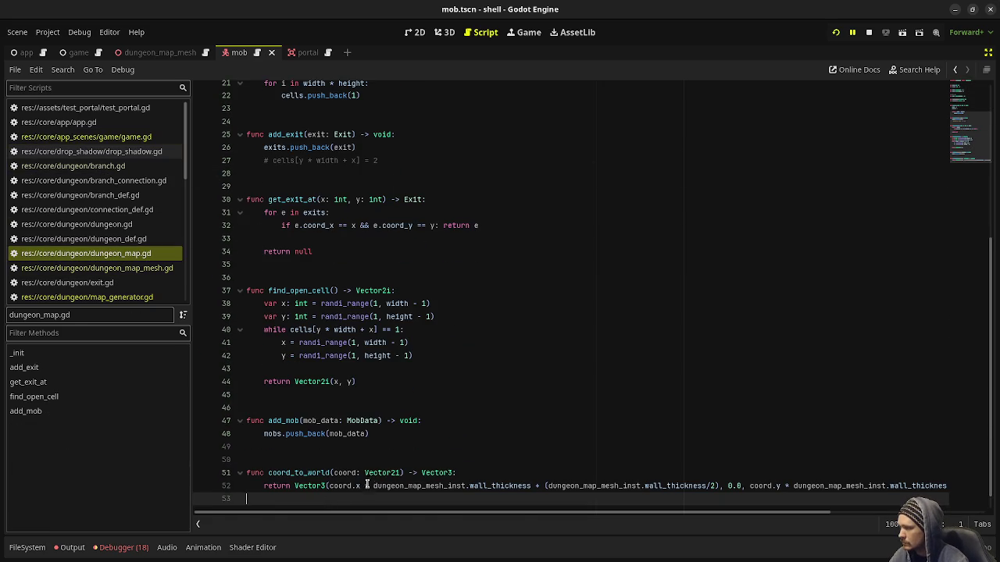
Remove every dungeon_map_mesh_inst prefix on line 52, restore the parenthesis, and save.
double_click(411, 486)
key(Delete)
key(Delete)
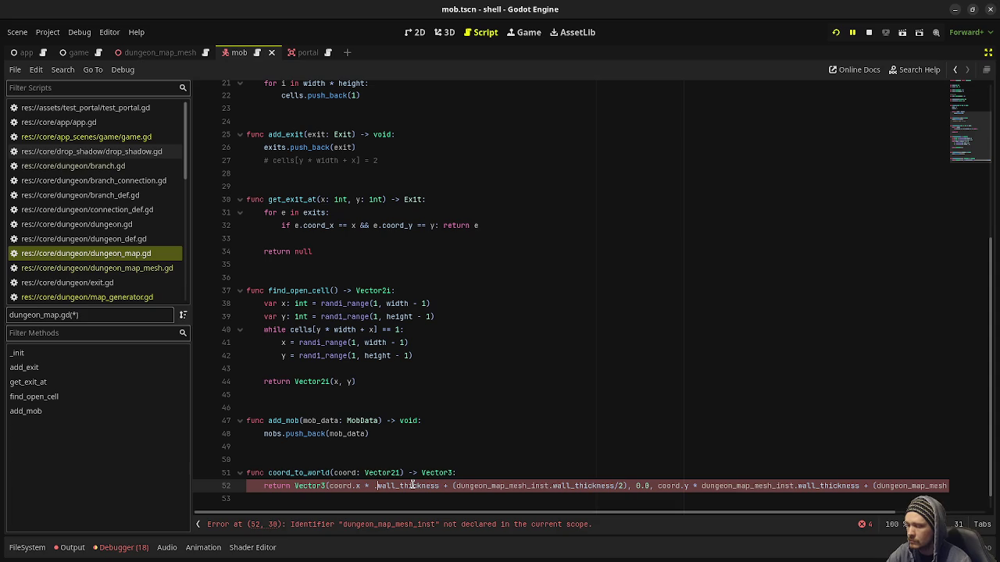
double_click(490, 486)
key(Delete)
key(Delete)
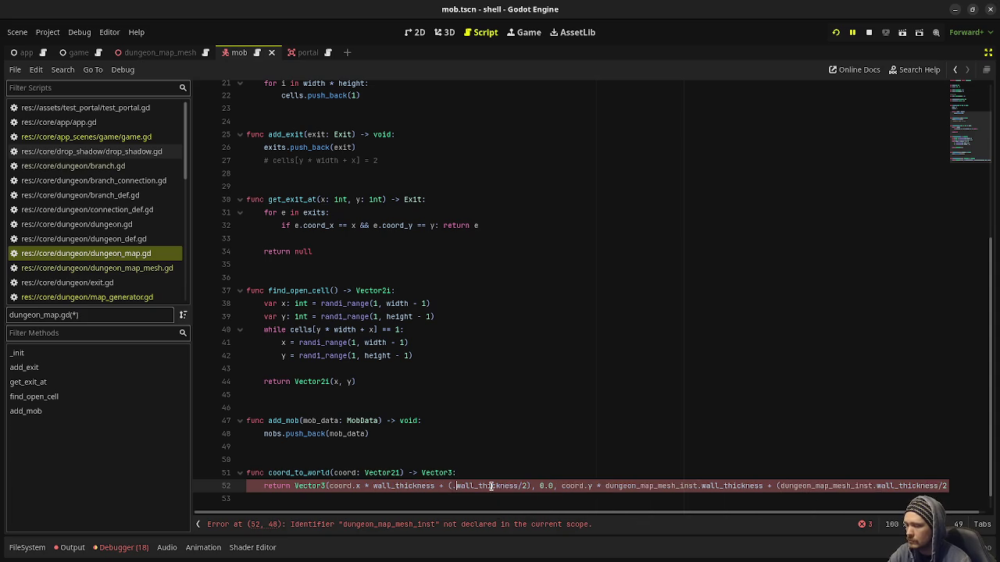
double_click(656, 486)
key(Delete)
key(Delete)
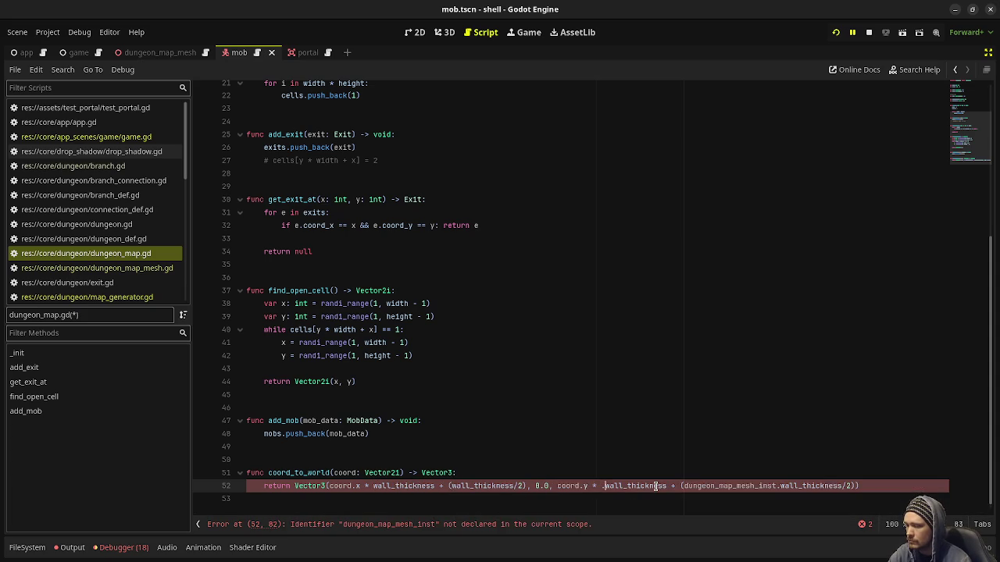
double_click(744, 486)
key(BackSpace)
key(BackSpace)
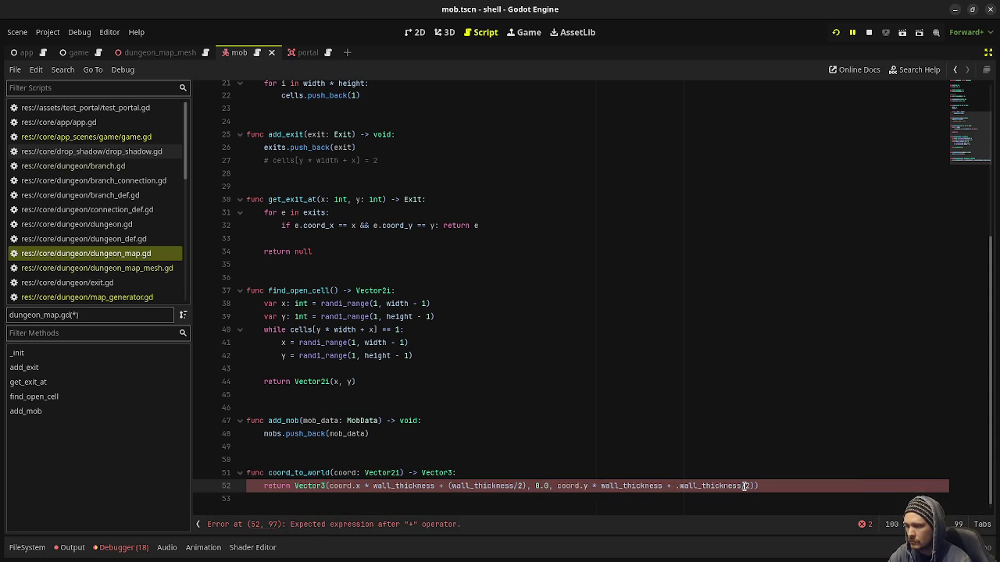
key(BackSpace)
text(()
key(ctrl+s)
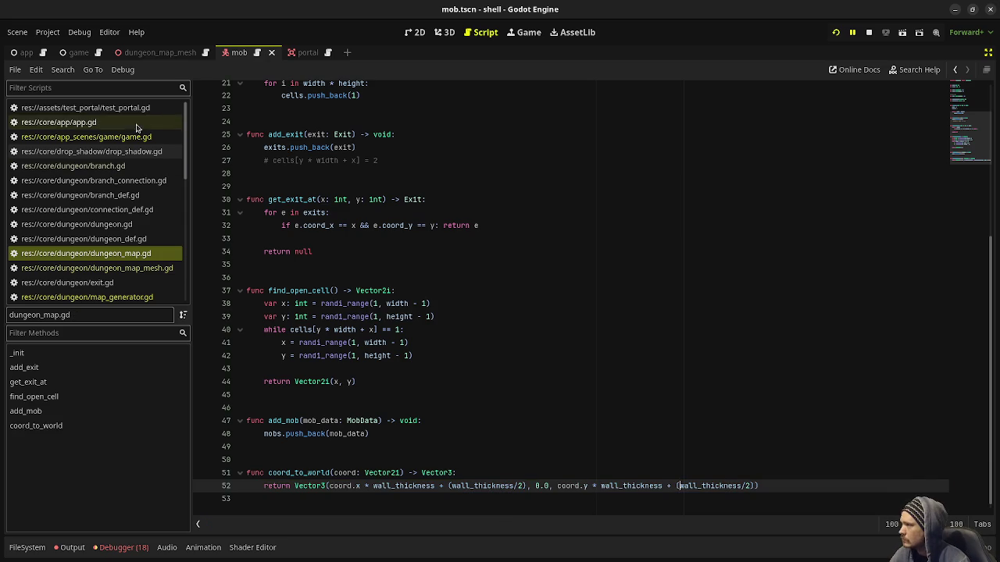
click(139, 300)
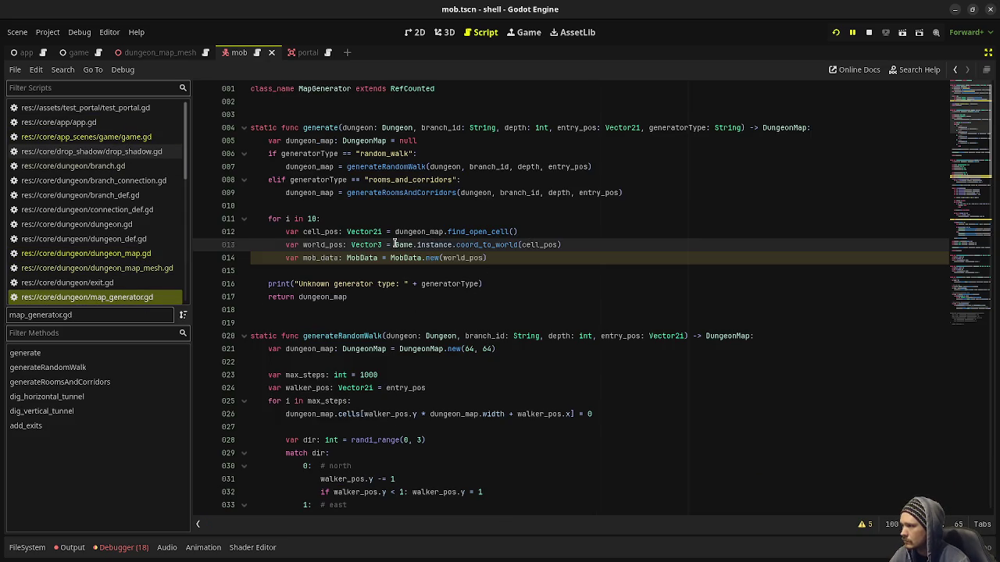
Replace Game.instance with dungeon_map on line 13 of map_generator.gd.
drag(394, 244, 451, 244)
text(dungeon_map)
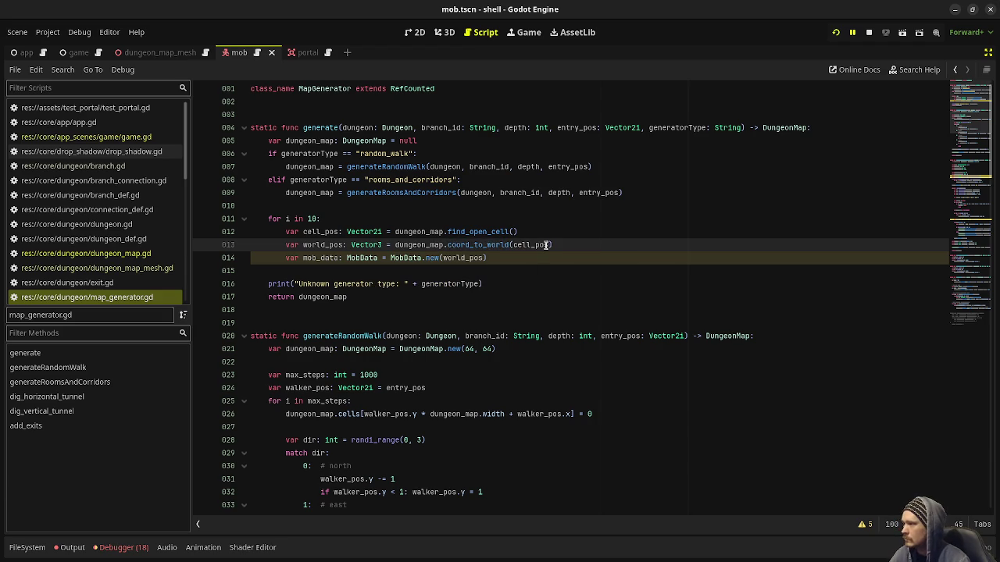
click(517, 258)
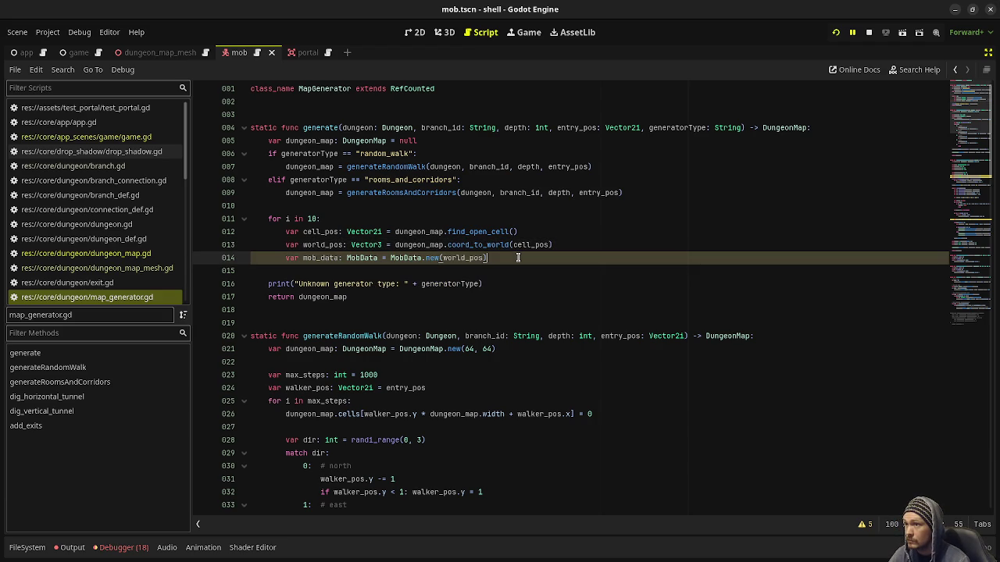
Restart the game with F8 then F5, which halts in spawn_player.
key(F8)
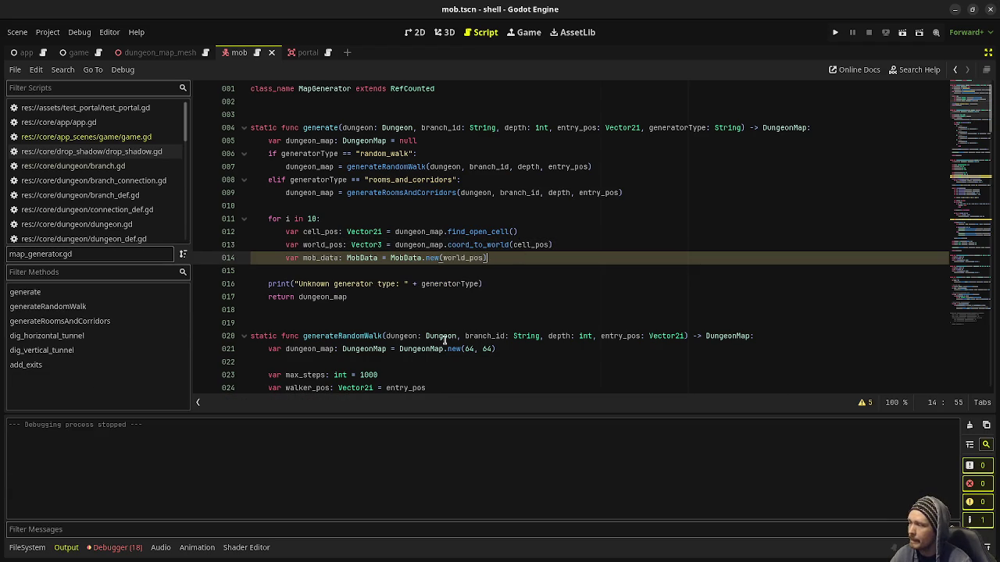
key(F5)
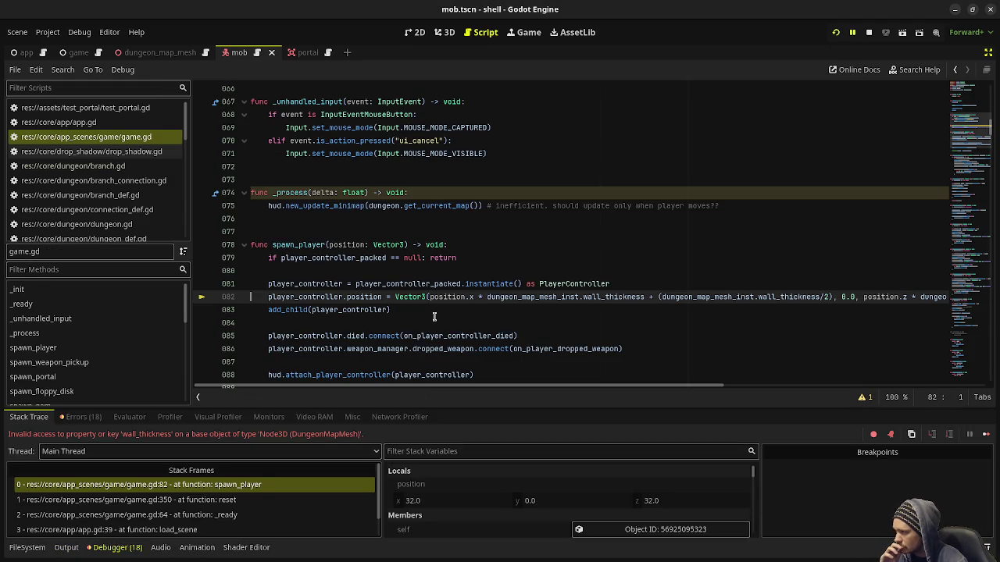
double_click(537, 297)
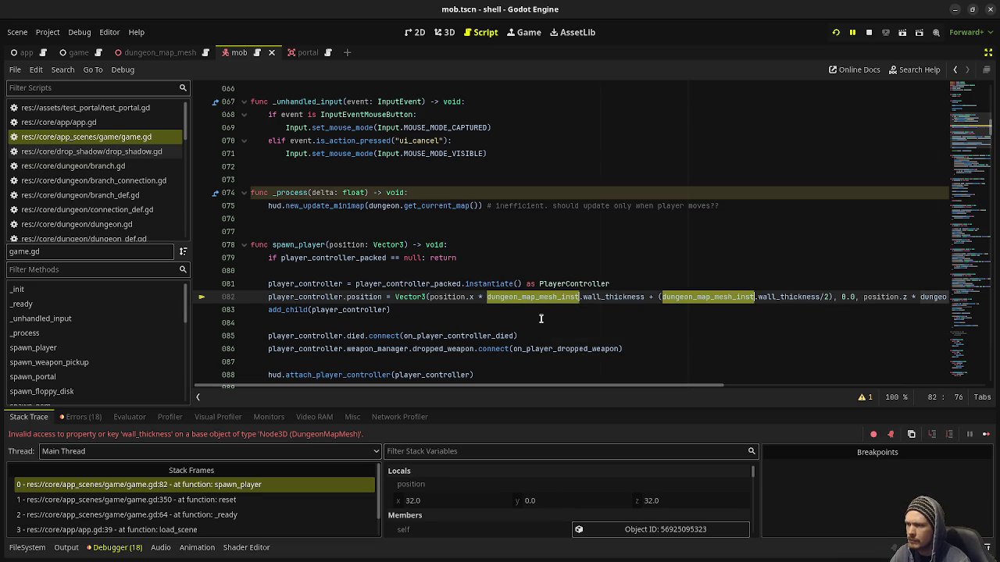
Strip the dungeon_map_mesh_inst prefixes from line 82 of game.gd and save.
drag(591, 390, 782, 388)
key(BackSpace)
key(Delete)
scroll(763, 386, left, 5)
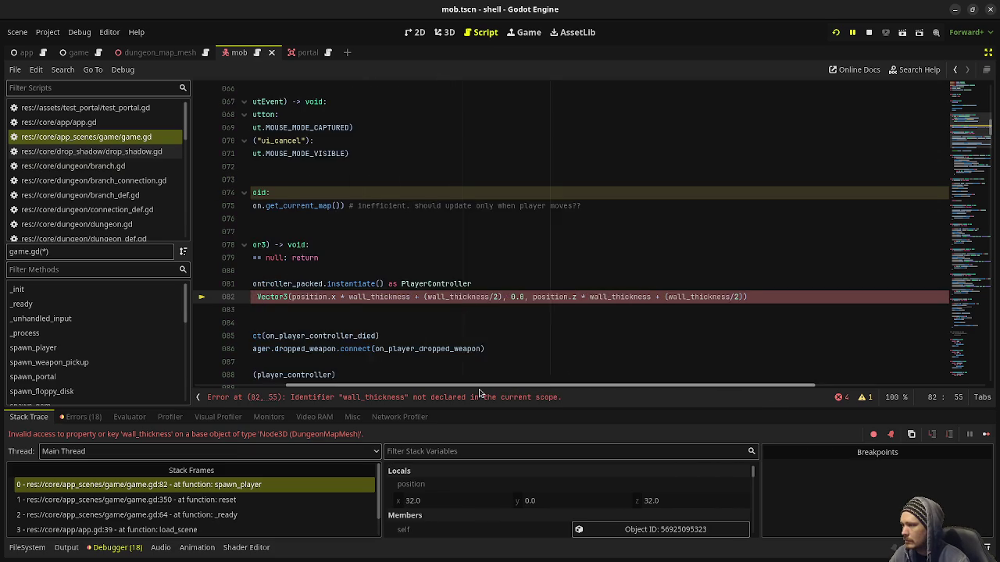
click(514, 339)
key(ctrl+s)
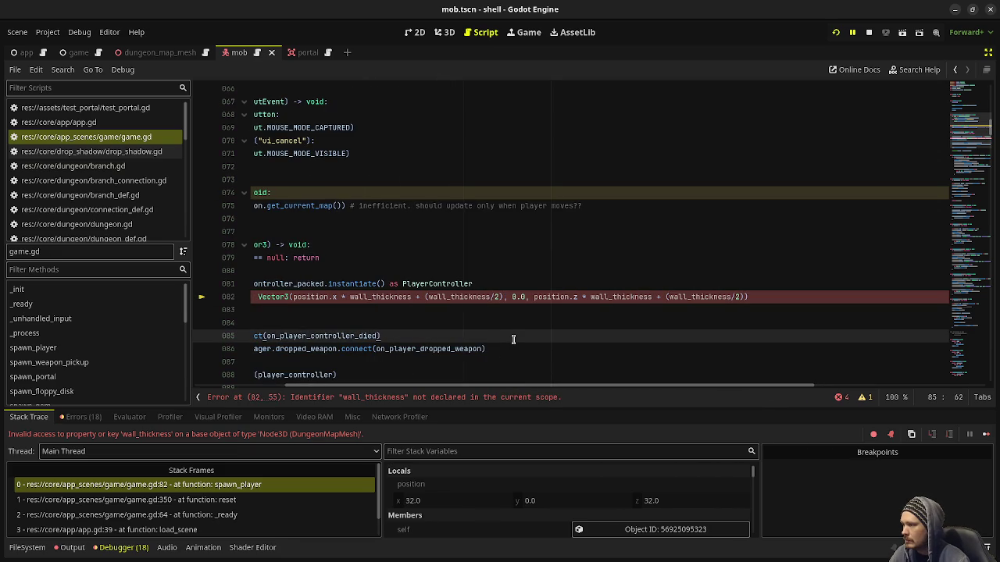
Prefix line 82's wall_thickness references, turning the first into dungeon.get_current_map().wall_thickness.
click(349, 298)
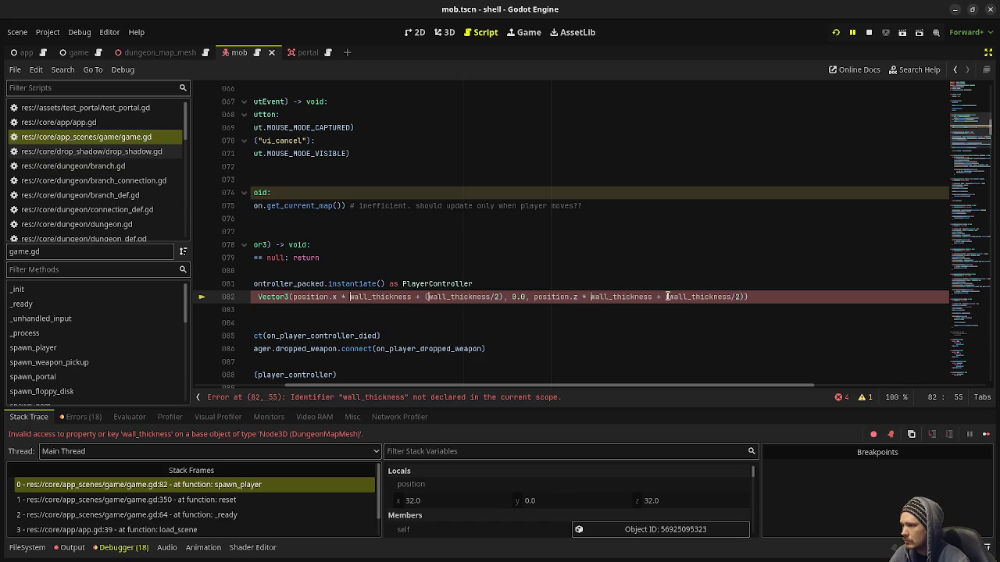
text(dungeo)
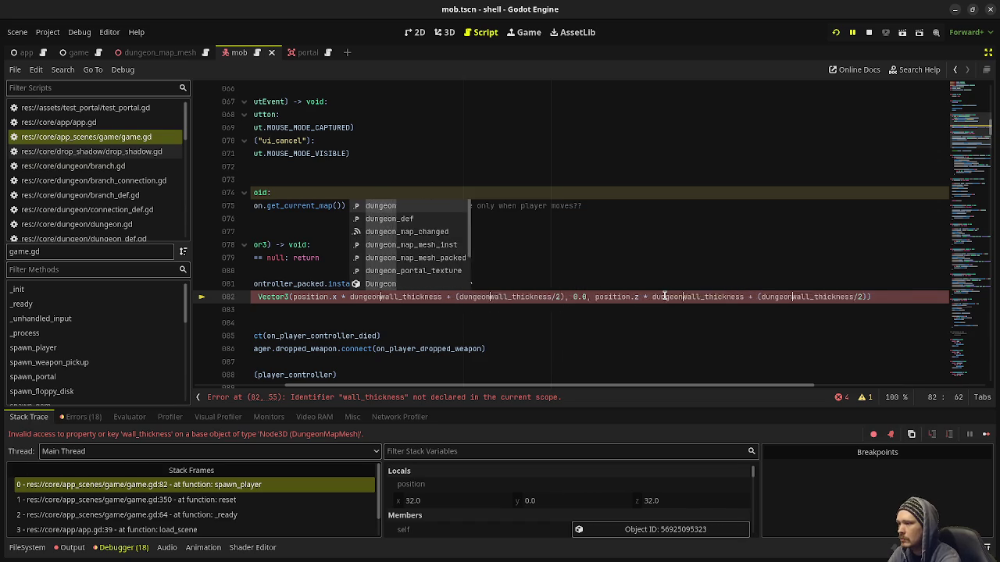
text(n_map.)
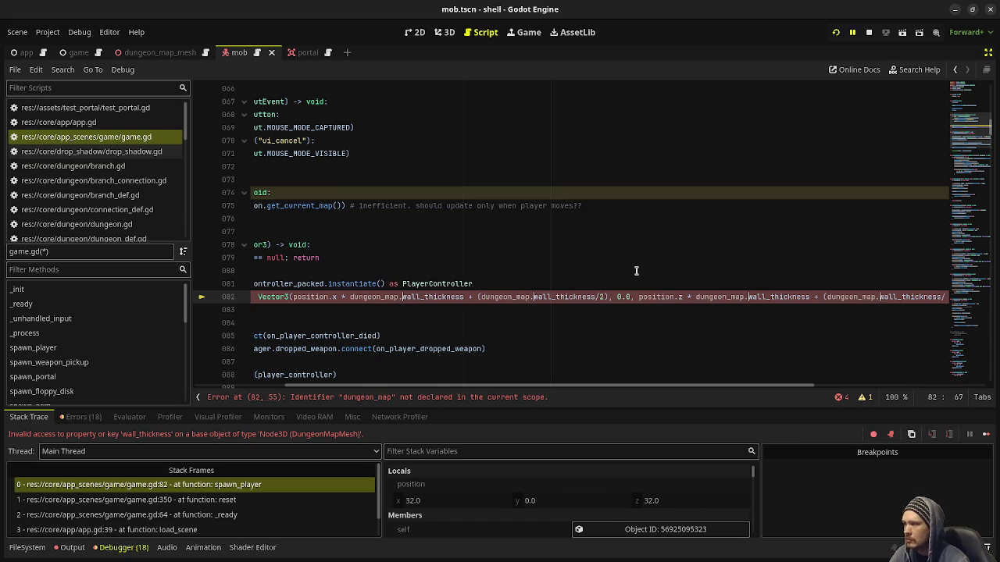
click(630, 271)
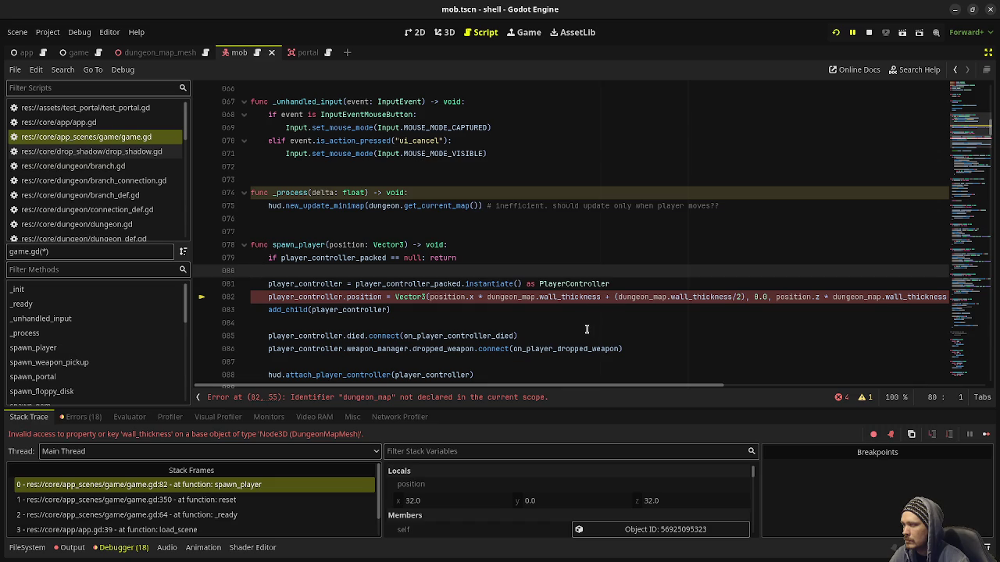
click(523, 296)
drag(523, 298, 536, 301)
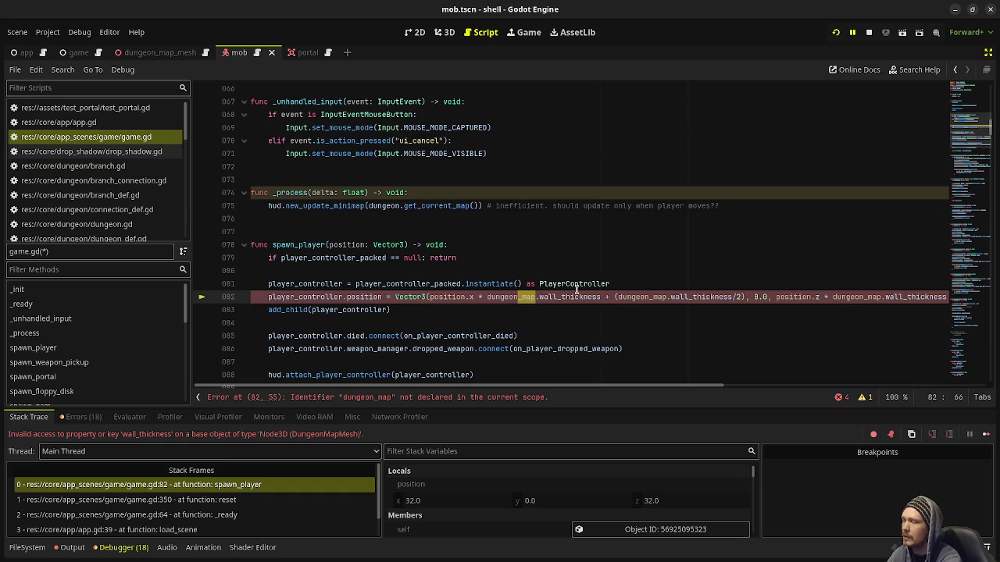
text(.get_current_map)
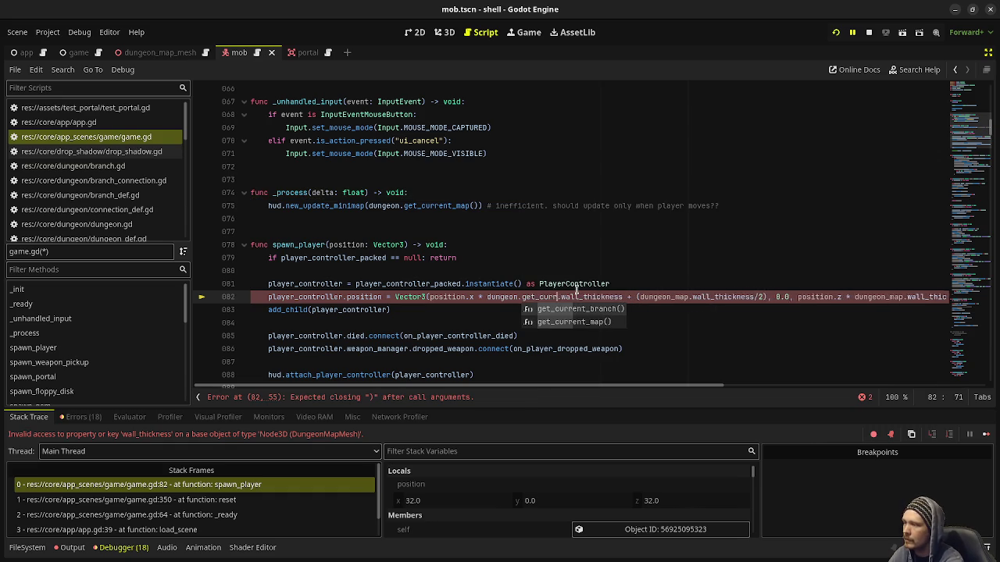
key(Return)
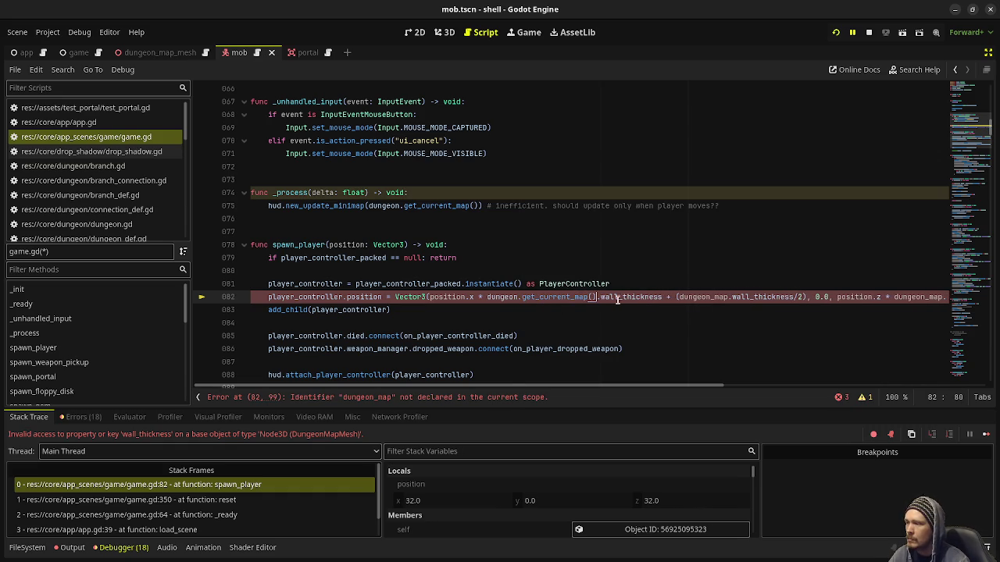
Replace the remaining three dungeon_map references on line 82 with dungeon.get_current_map() and save.
drag(596, 299, 496, 299)
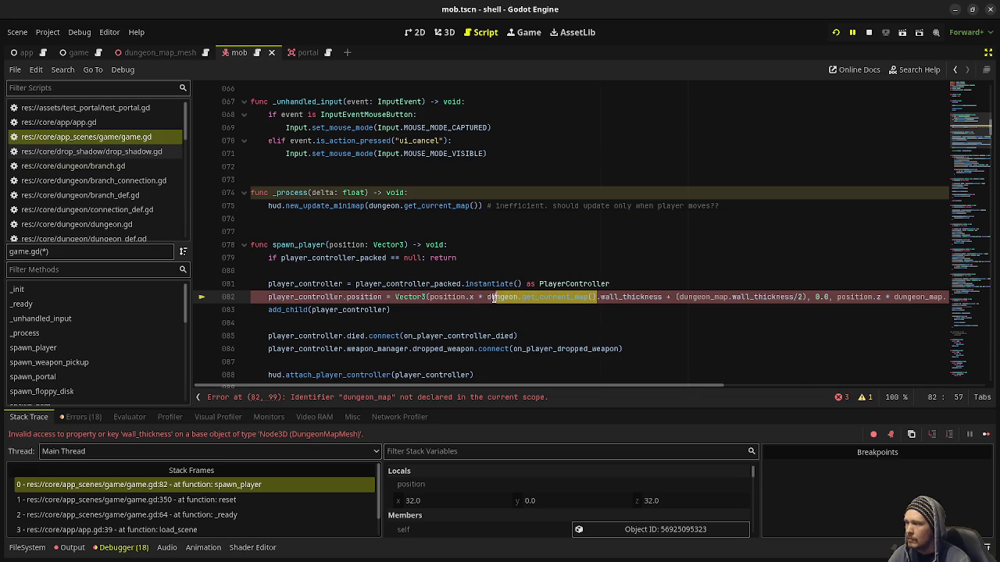
click(704, 296)
double_click(703, 296)
text(dungeon.get_current_map())
drag(625, 383, 791, 381)
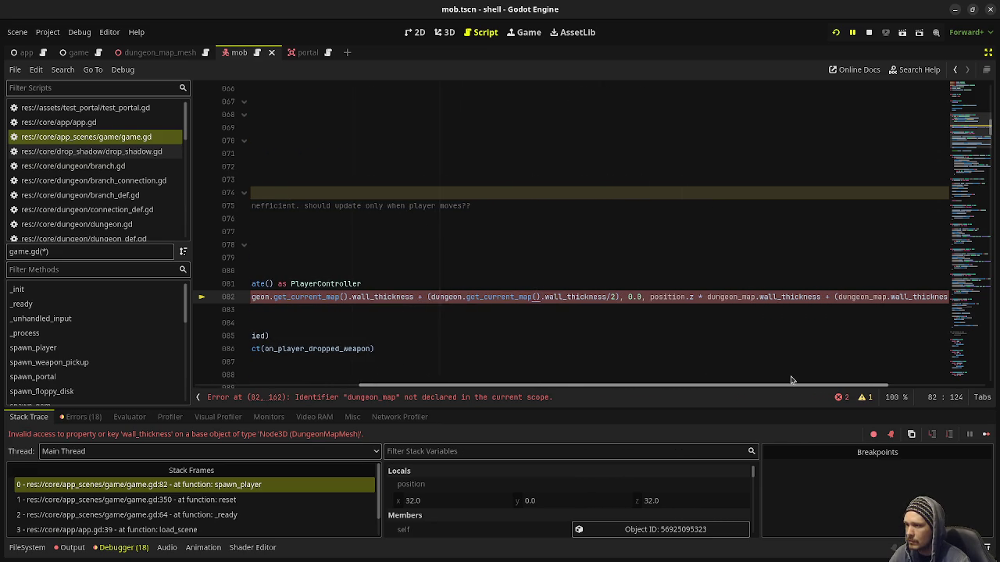
double_click(734, 297)
key(ctrl+v)
drag(689, 383, 788, 382)
double_click(779, 293)
text(dungeon.get_current_map())
key(ctrl+s)
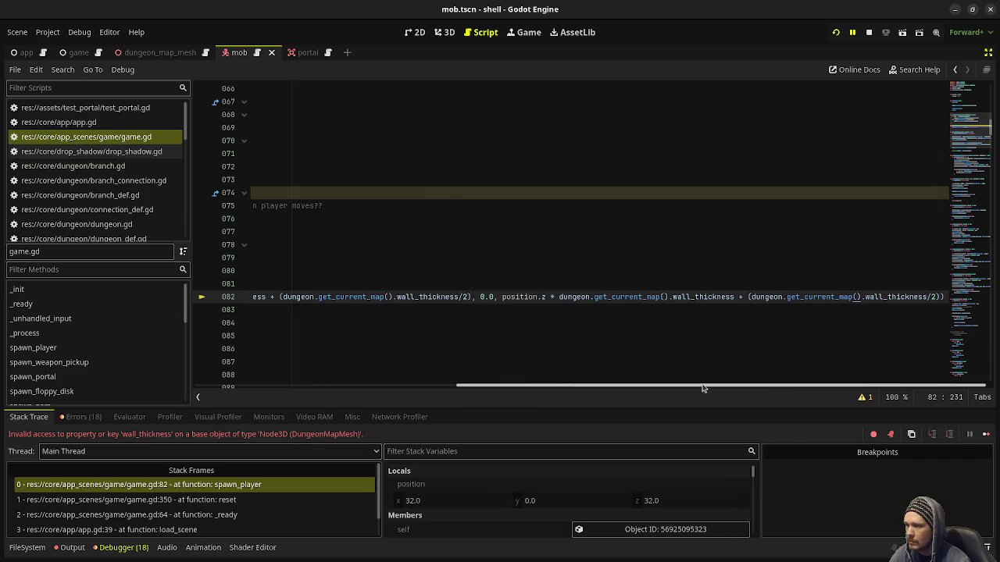
Stop the running debug session.
scroll(418, 291, left, 5)
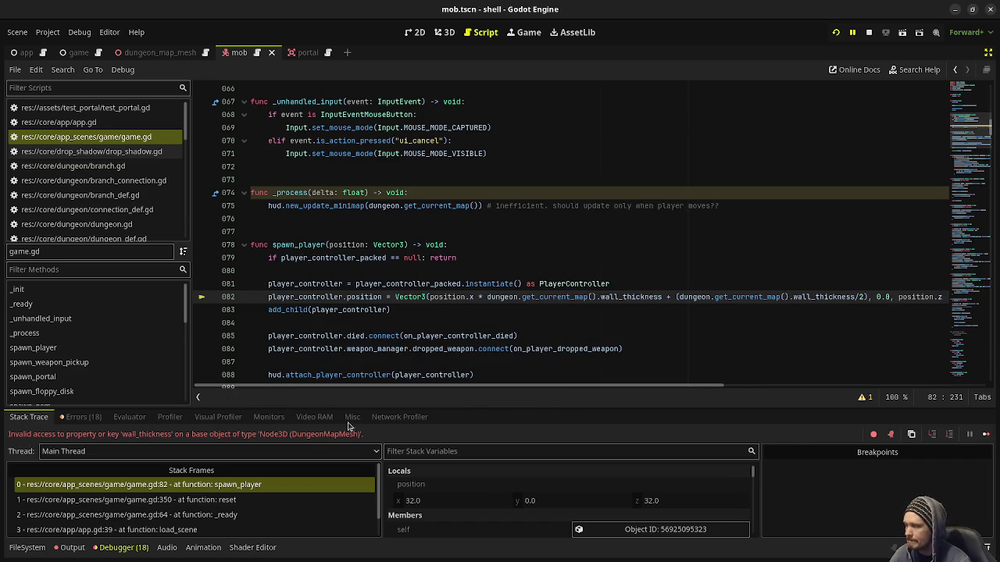
scroll(460, 319, down, 6)
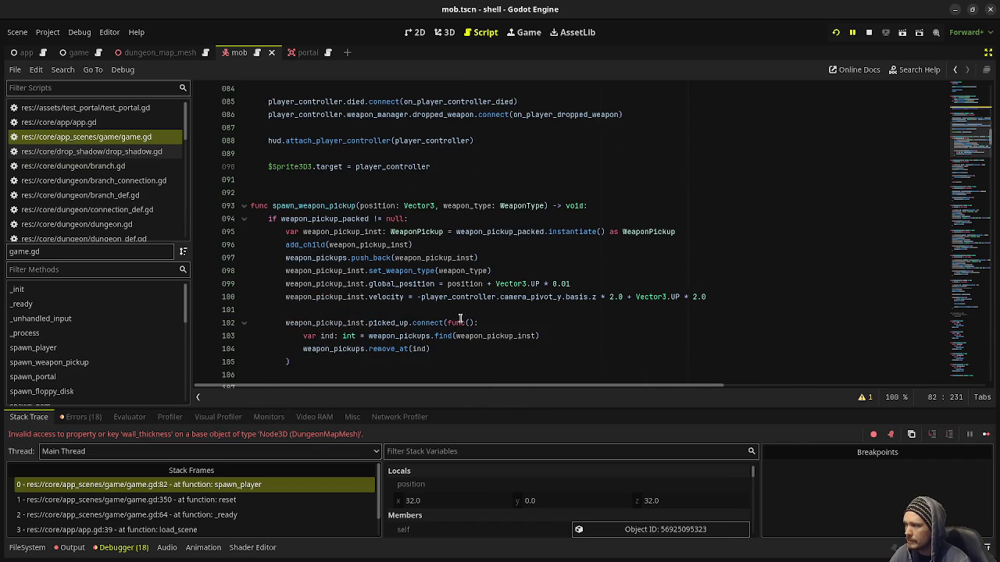
scroll(534, 311, down, 18)
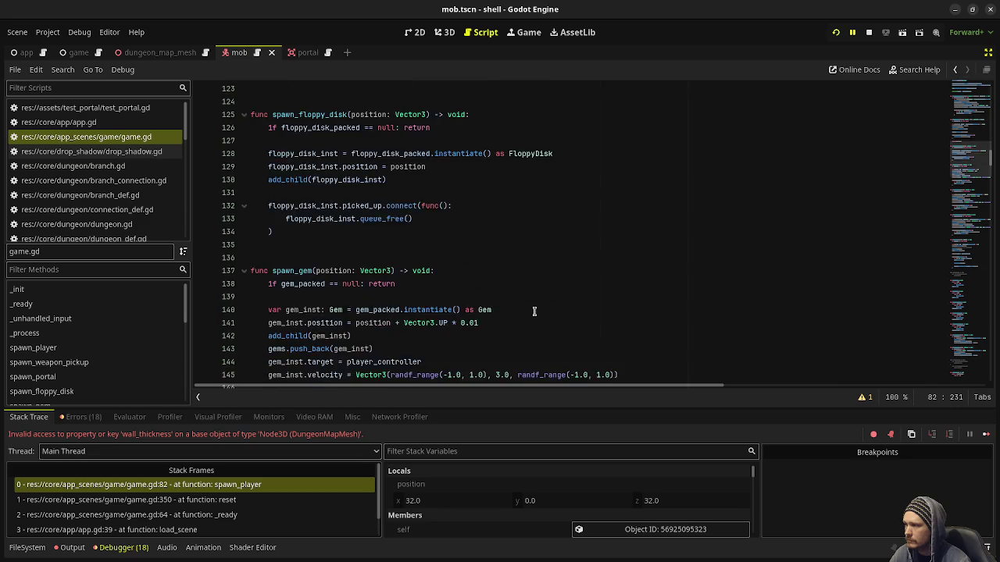
scroll(534, 311, down, 9)
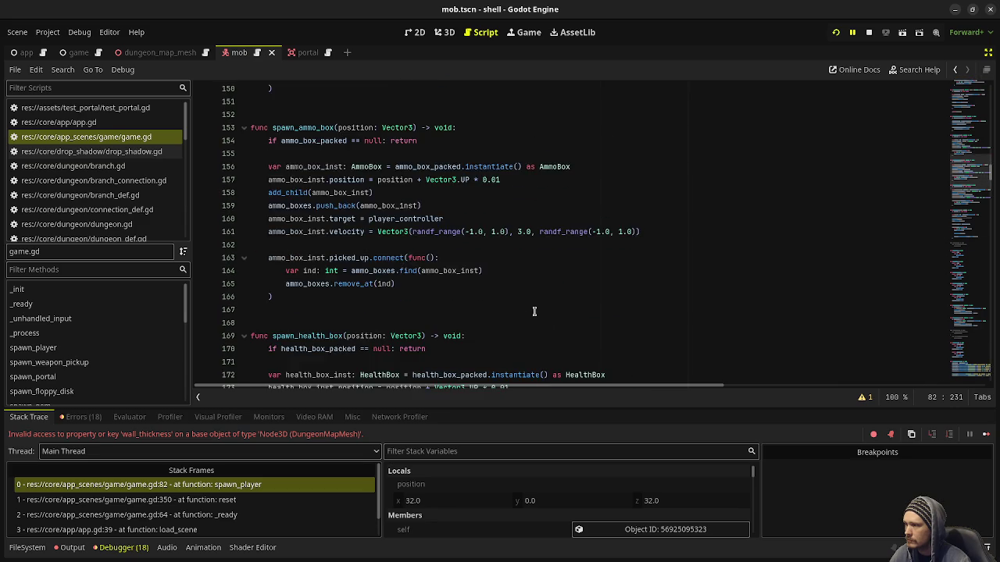
click(869, 32)
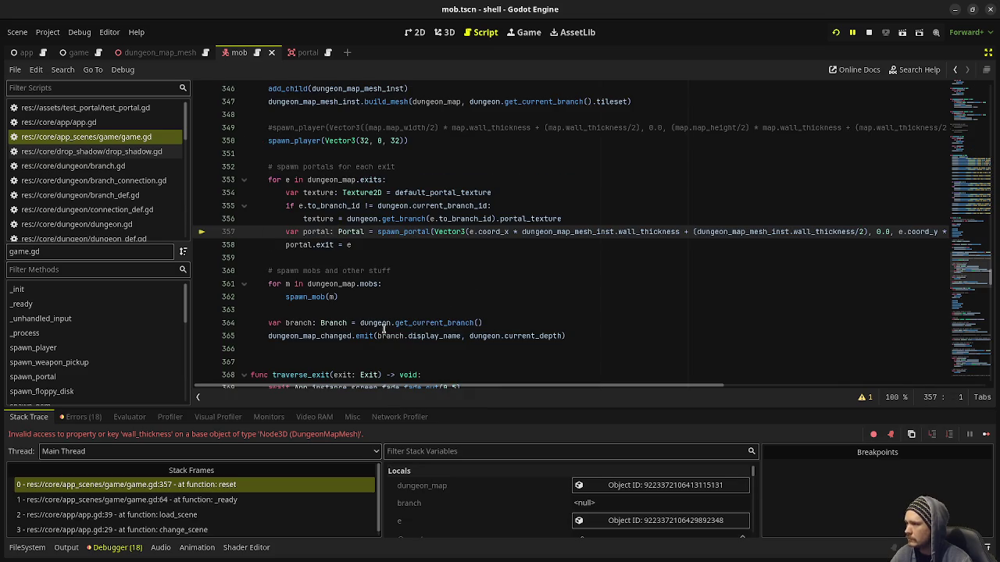
Replace the first dungeon_map_mesh_inst on line 357 with dungeon.get_current_map().
double_click(569, 232)
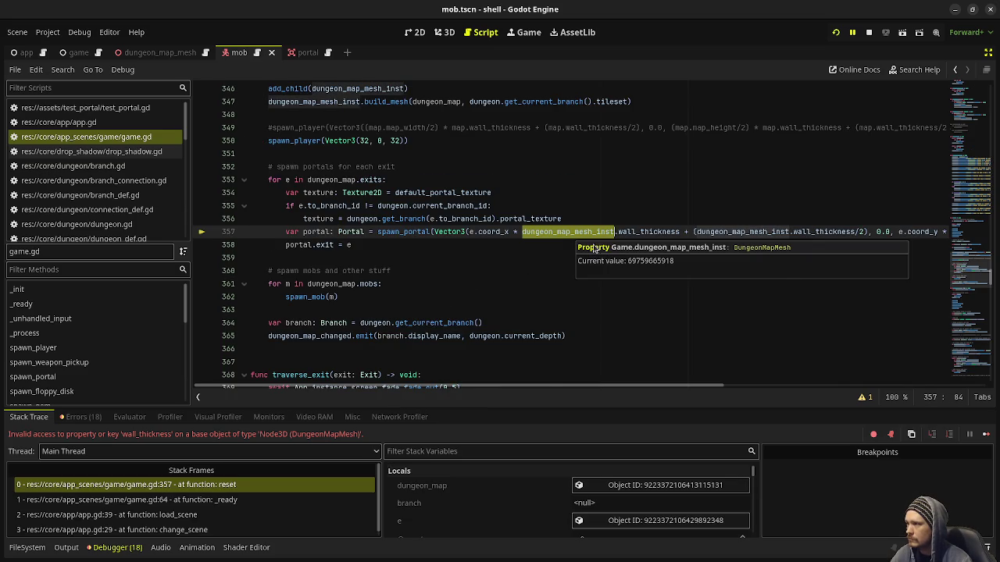
scroll(602, 250, up, 10)
scroll(576, 222, down, 10)
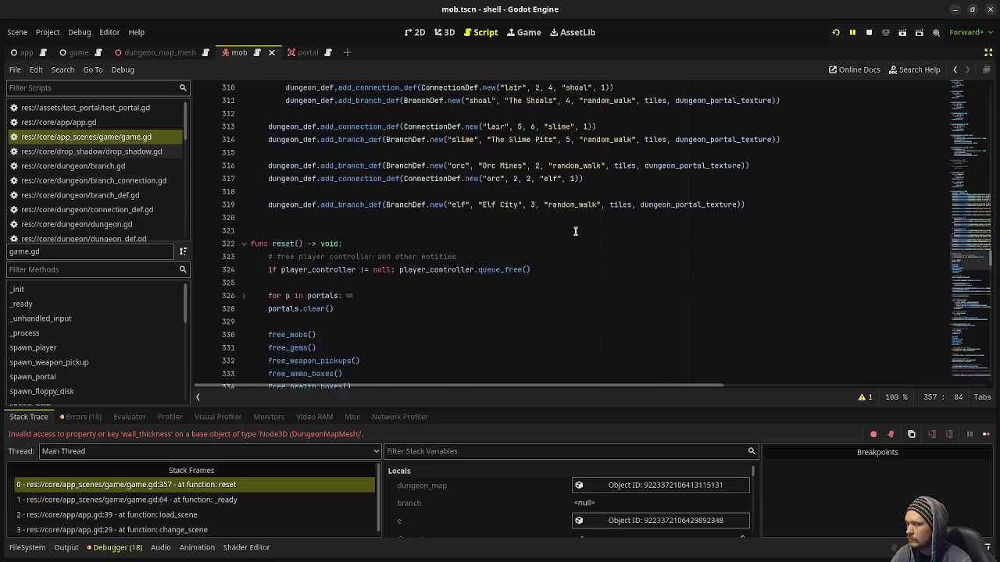
text(dungeon.)
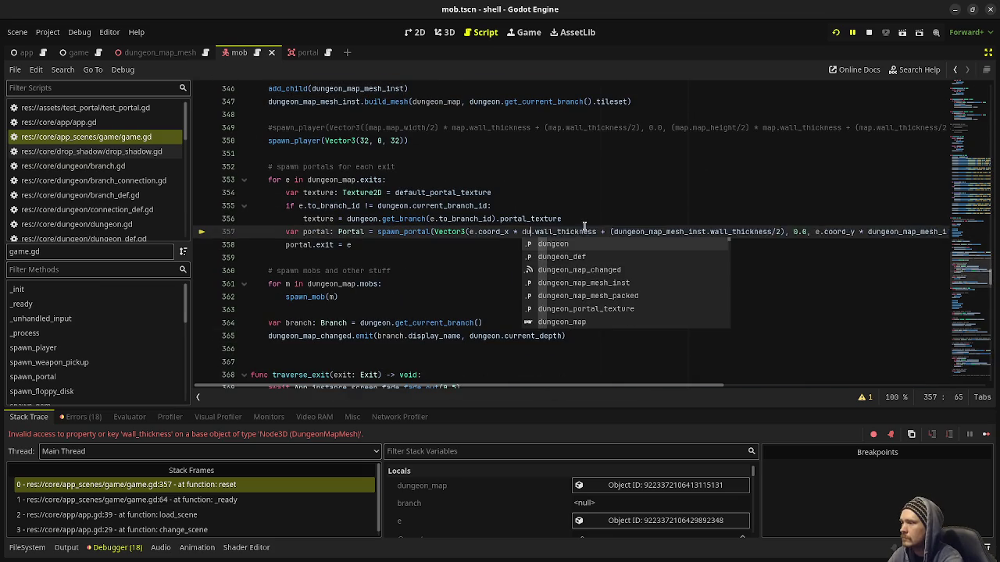
text(get_current_map)
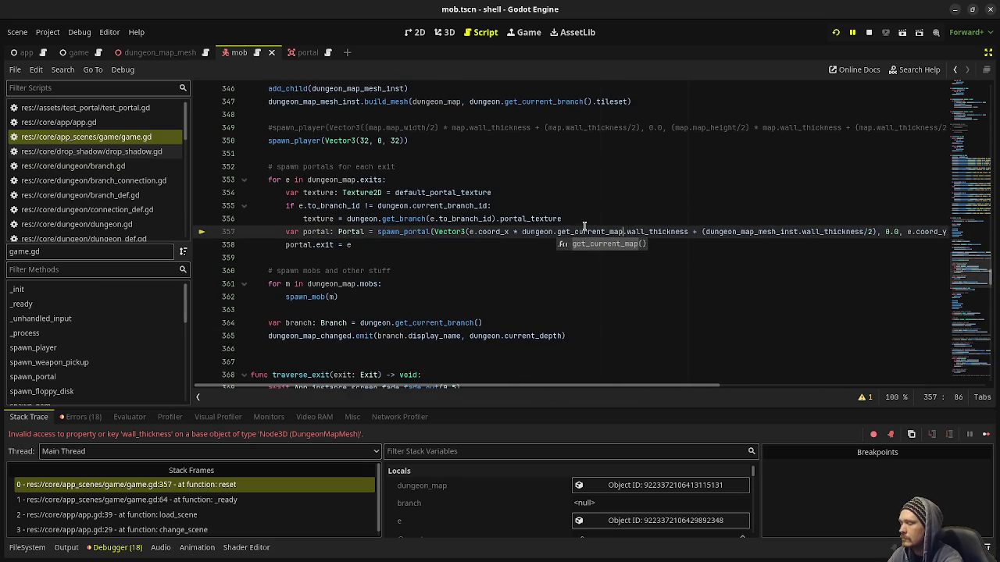
key(Return)
key(shift+Left)
key(shift+Left)
key(shift+Left)
key(ctrl+c)
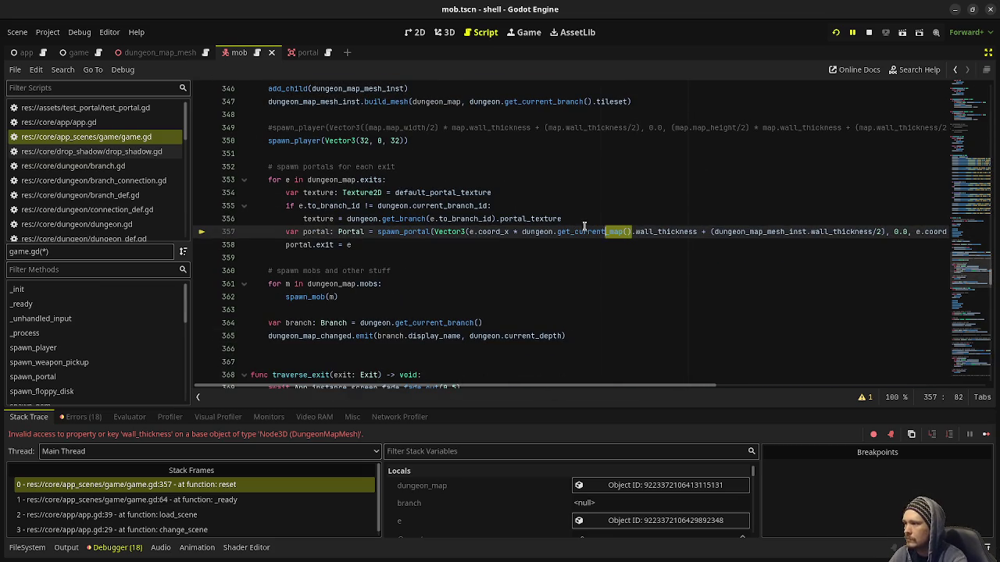
Swap the other three dungeon_map_mesh_inst references for dungeon.get_current_map(), save game.gd, and rerun the project.
double_click(767, 232)
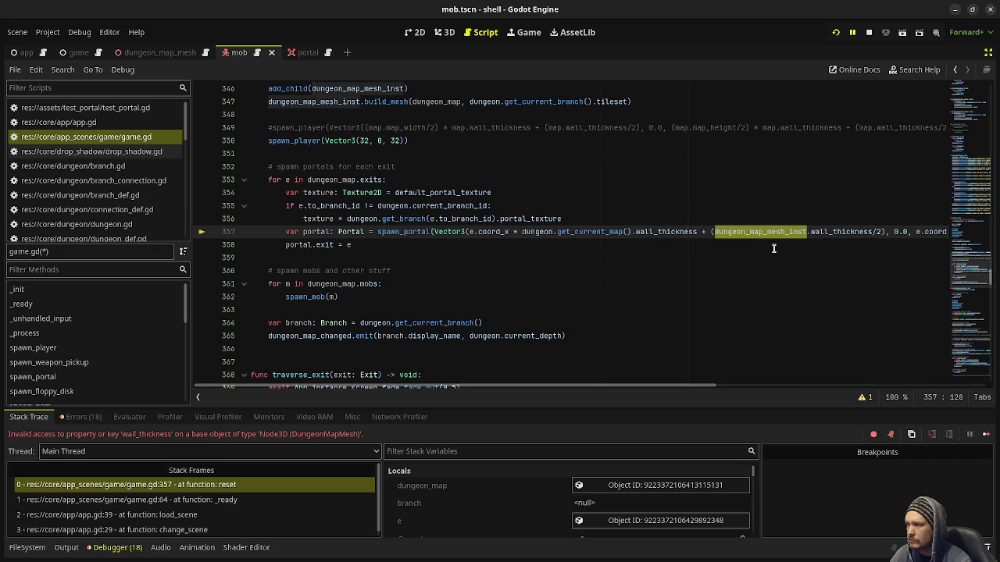
key(ctrl+v)
drag(680, 378, 852, 379)
double_click(781, 232)
key(ctrl+v)
drag(763, 377, 873, 378)
double_click(805, 233)
key(ctrl+v)
key(ctrl+s)
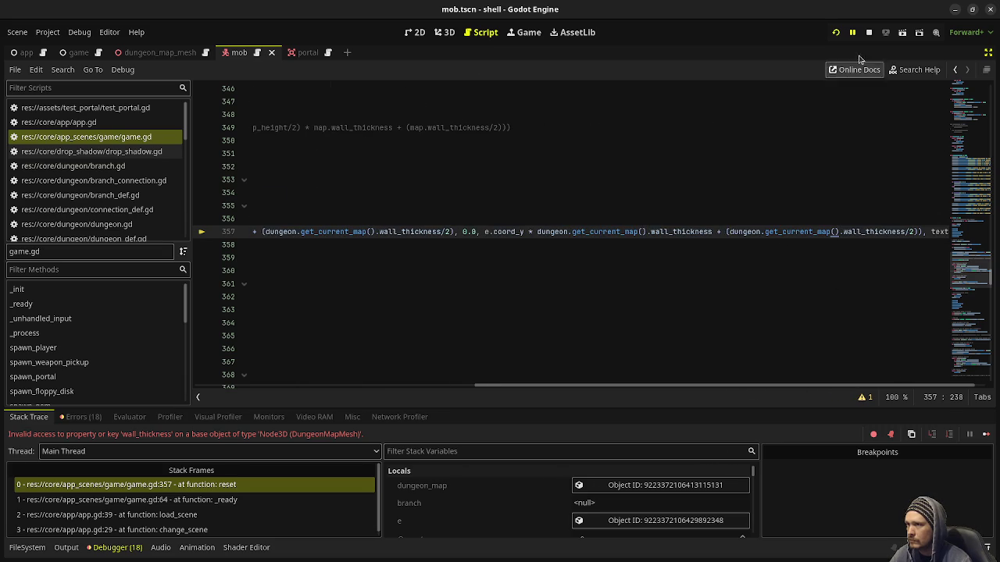
click(868, 32)
click(836, 32)
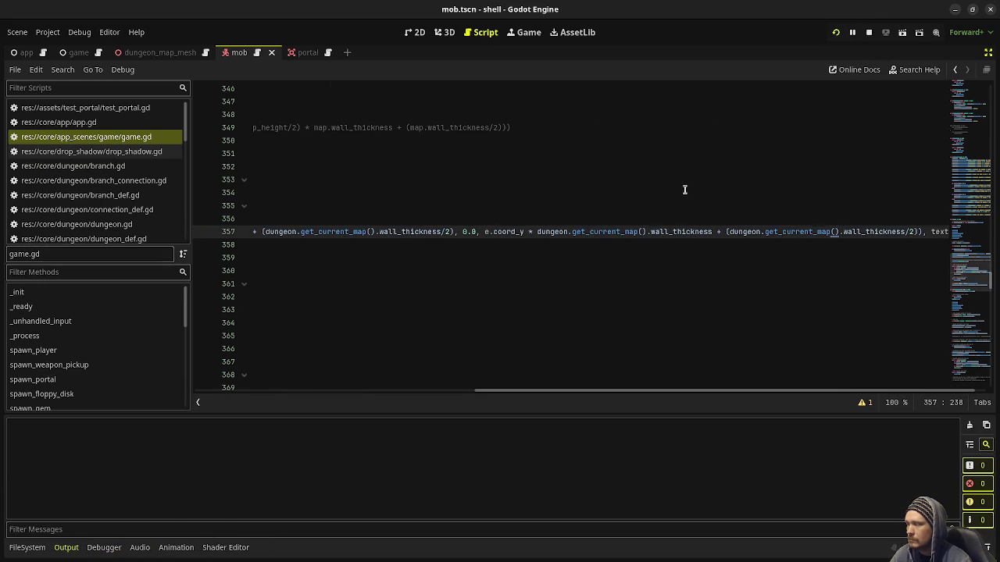
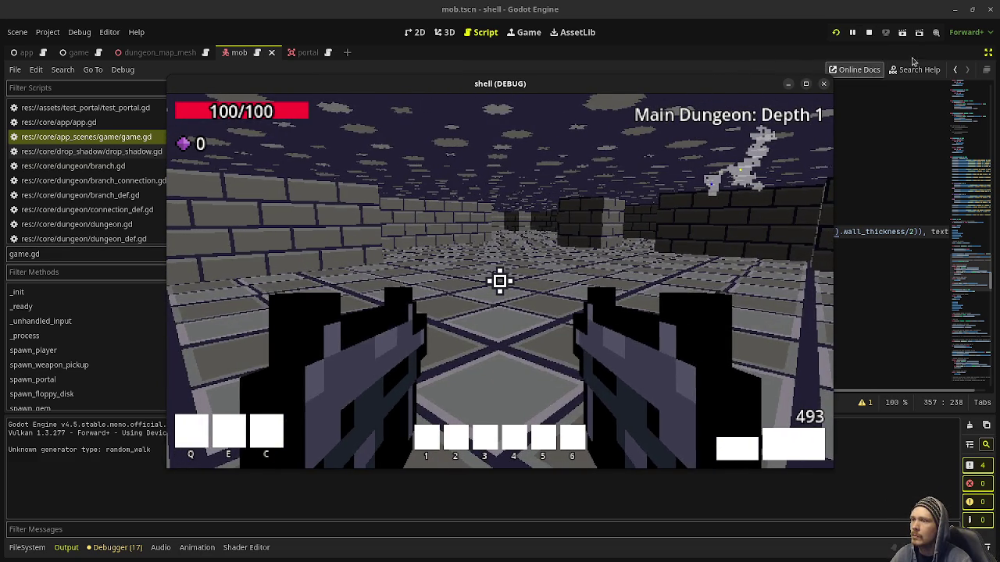
Move the running game window and set it to Always on Top.
drag(694, 87, 571, 103)
right_click(573, 102)
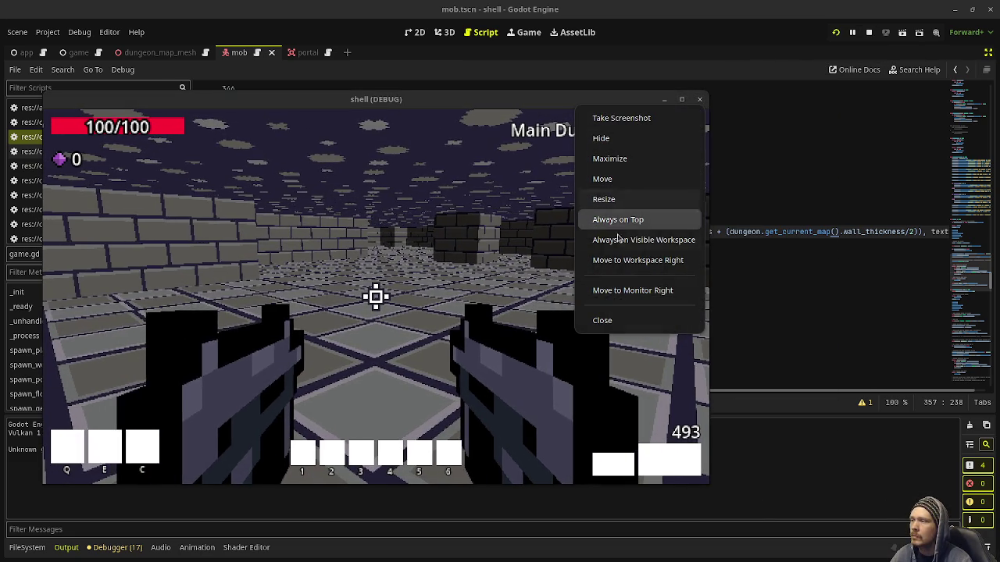
click(626, 221)
Show the live Remote scene tree and expand App > SceneRoot > Game.
click(988, 52)
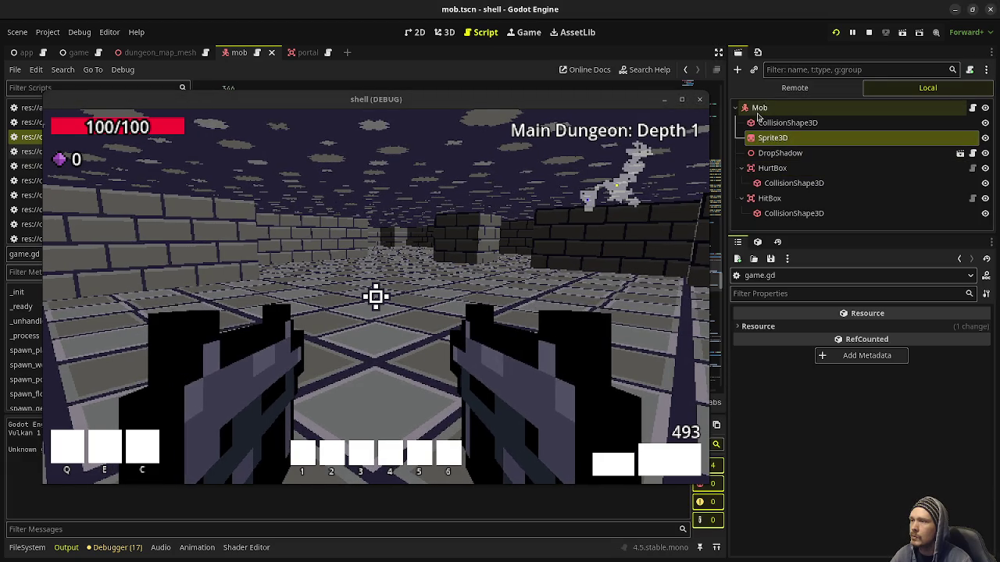
click(794, 87)
click(741, 123)
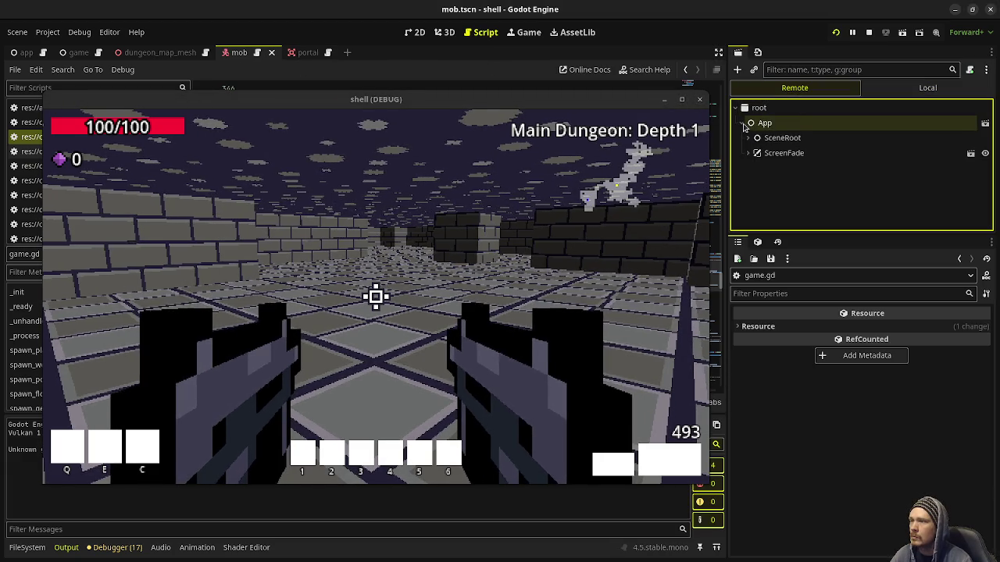
click(748, 137)
click(754, 152)
scroll(769, 188, down, 3)
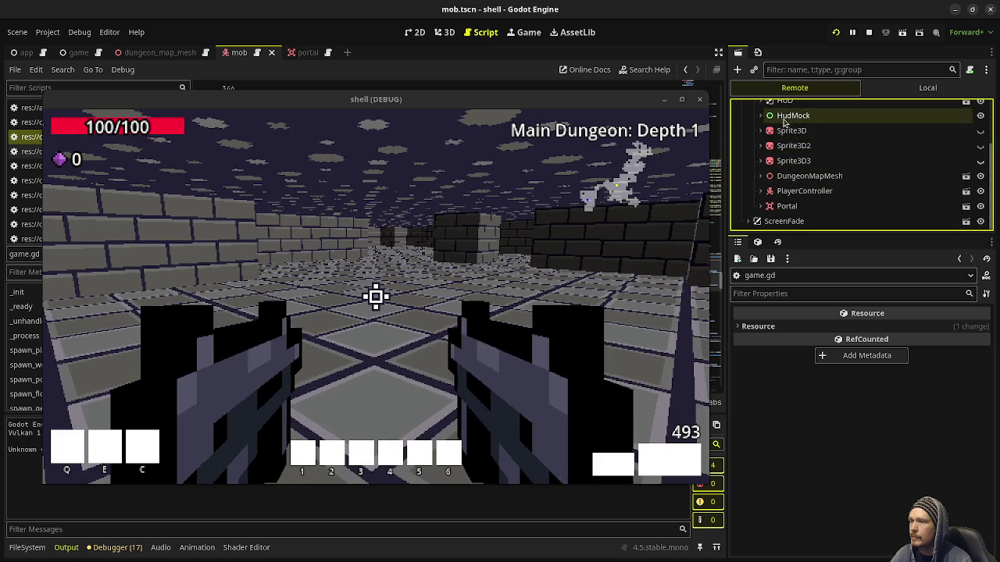
Fire a shot, then walk through the brick corridor into the green portal.
click(376, 296)
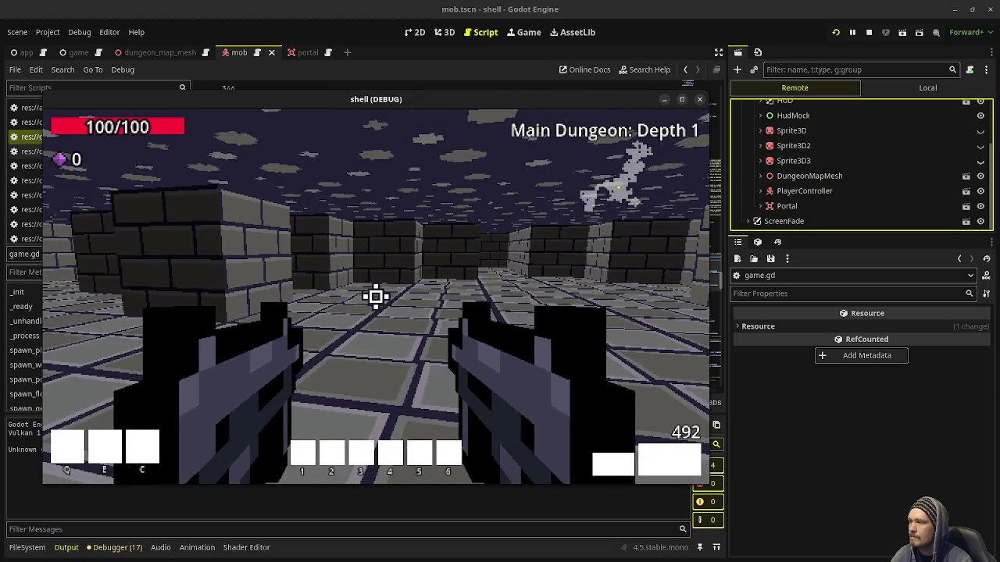
key(w)
key(w)
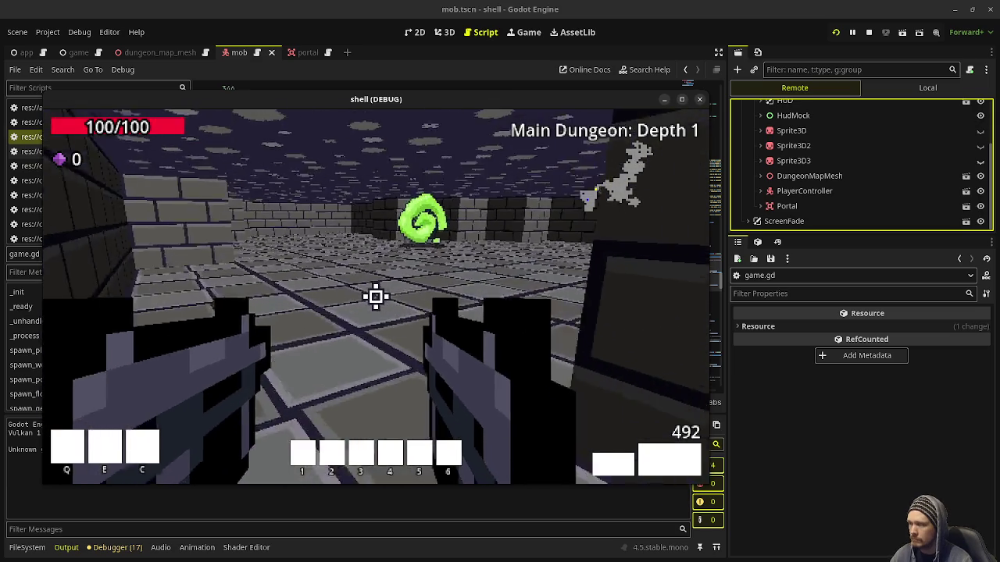
key(w)
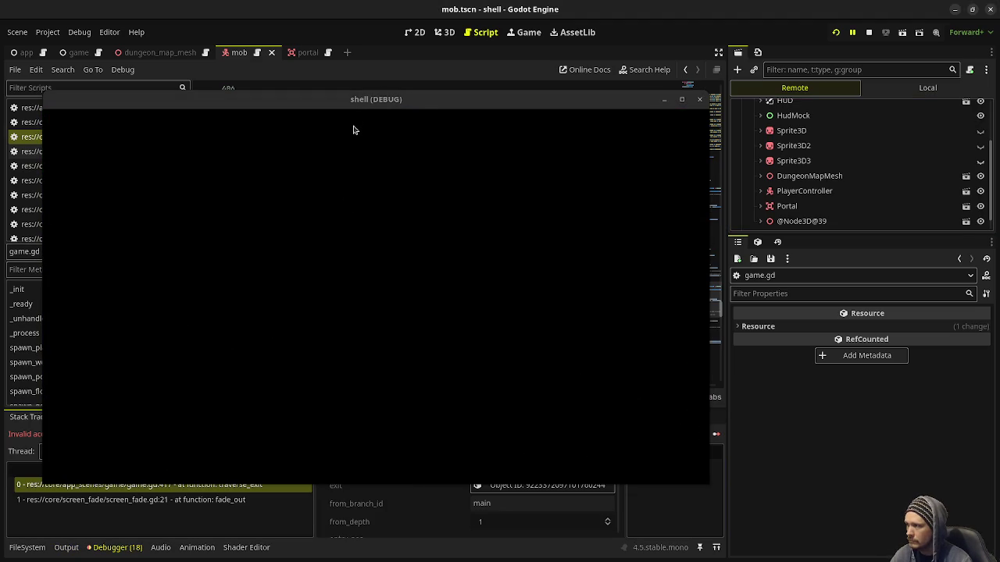
Replace every dungeon_map_mesh_inst on line 417 with dungeon.get_current_map().
drag(355, 104, 352, 469)
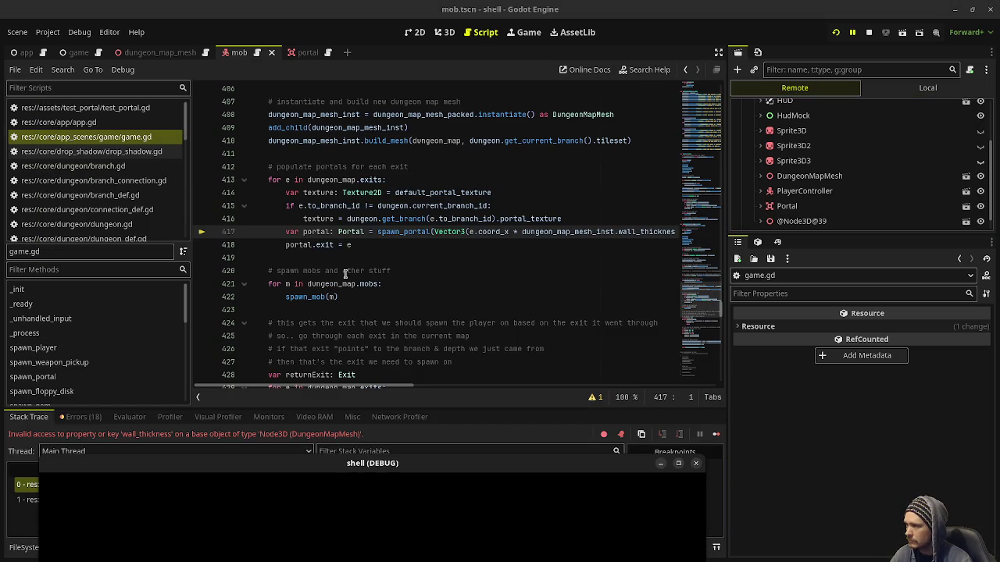
double_click(536, 232)
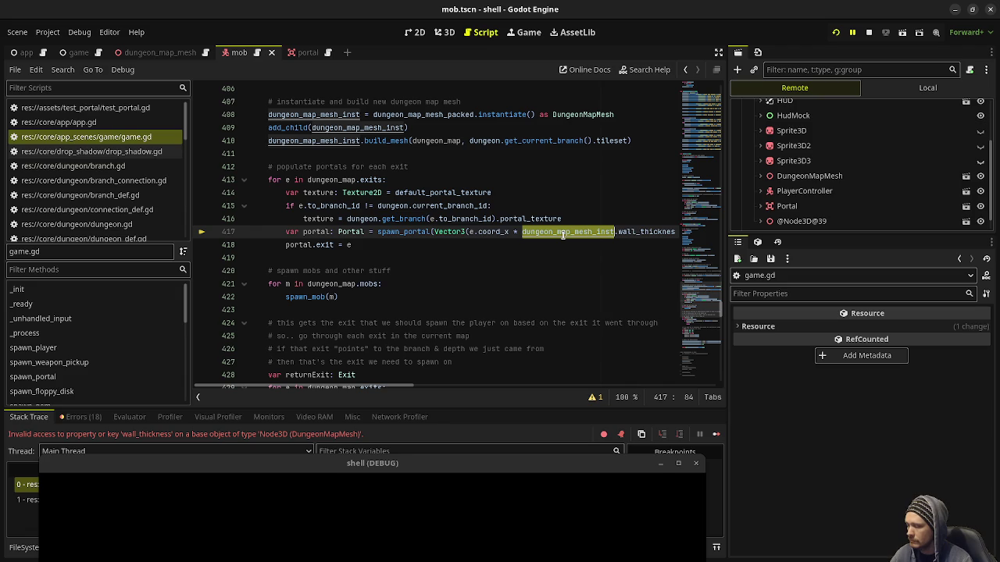
text(dungeon.get_current_map())
drag(382, 391, 562, 388)
double_click(413, 232)
text(dungeon.get_current_map())
double_click(504, 232)
text(dungeon.get_current_map())
mouse_move(497, 381)
mouse_down()
mouse_move(568, 383)
mouse_move(228, 375)
mouse_up()
double_click(515, 232)
text(dungeon.get_current_map())
Save the script, stop the game and run the project again.
key(ctrl+s)
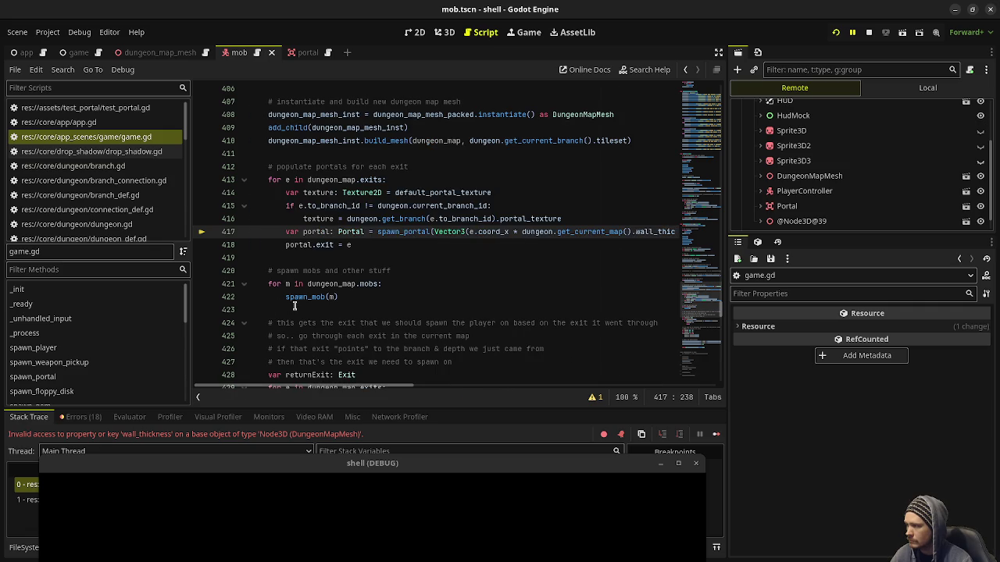
key(F8)
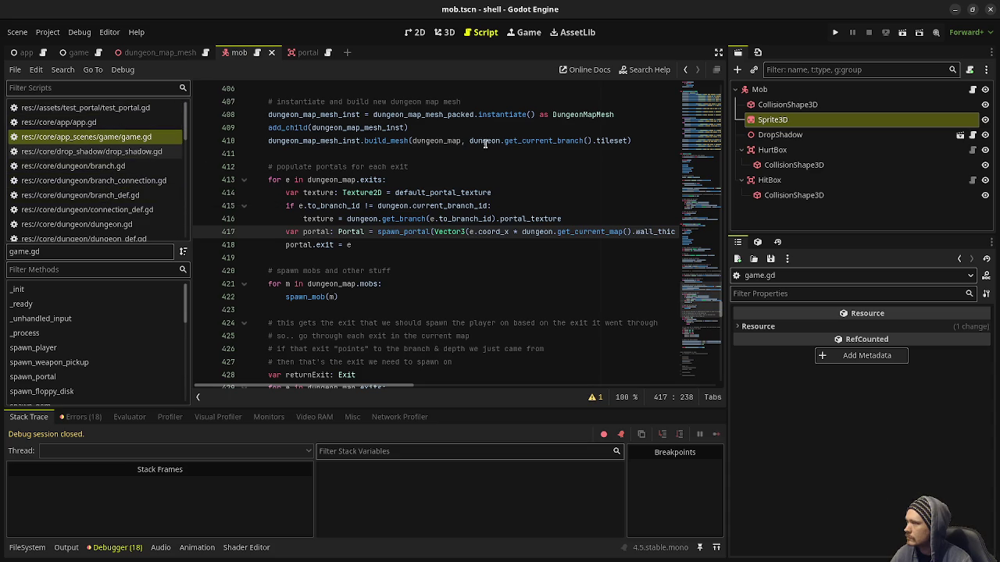
click(840, 35)
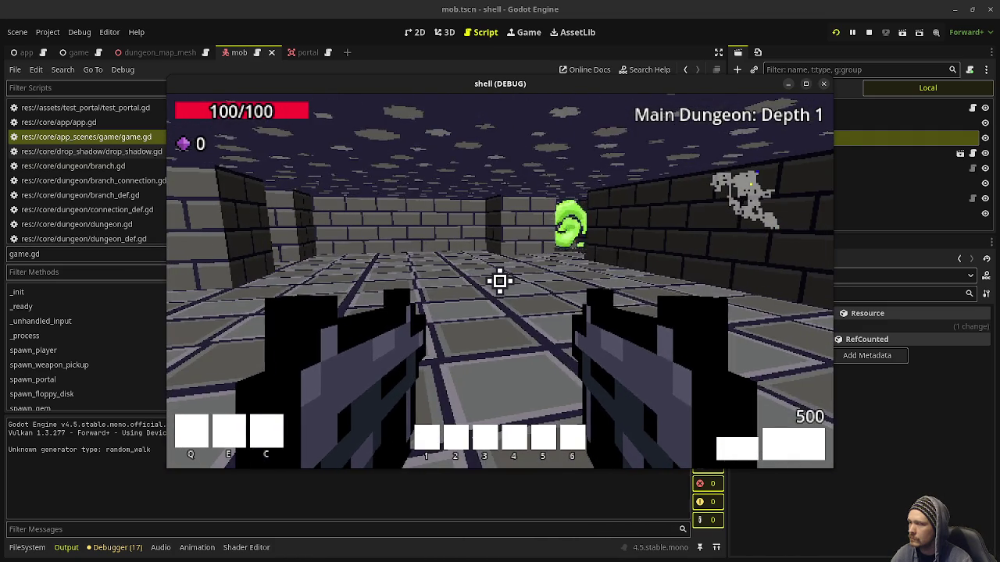
Walk ahead, pin the game window on top, and expand the live Game node in Remote.
key(w)
key(w)
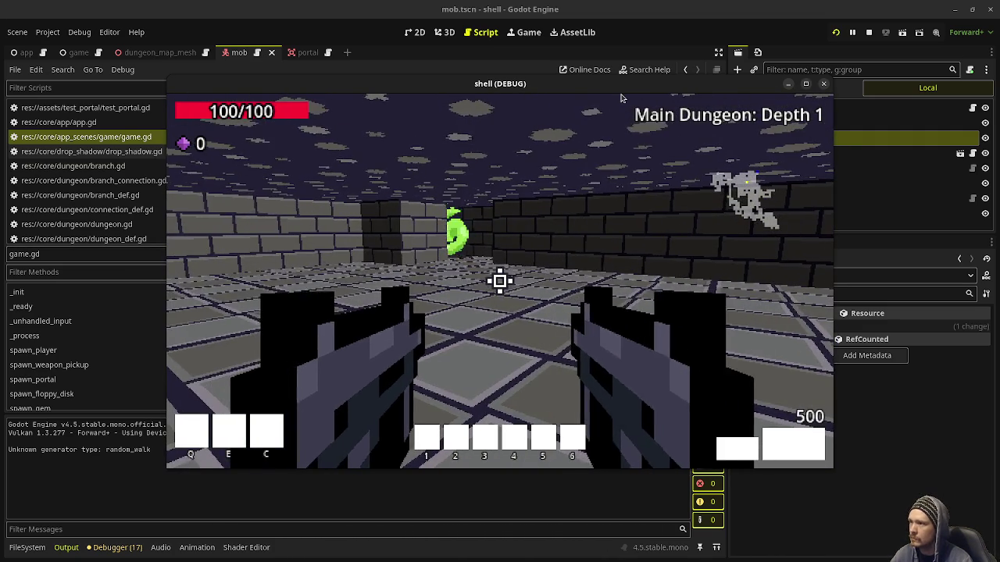
drag(500, 84, 367, 95)
key(alt+F3)
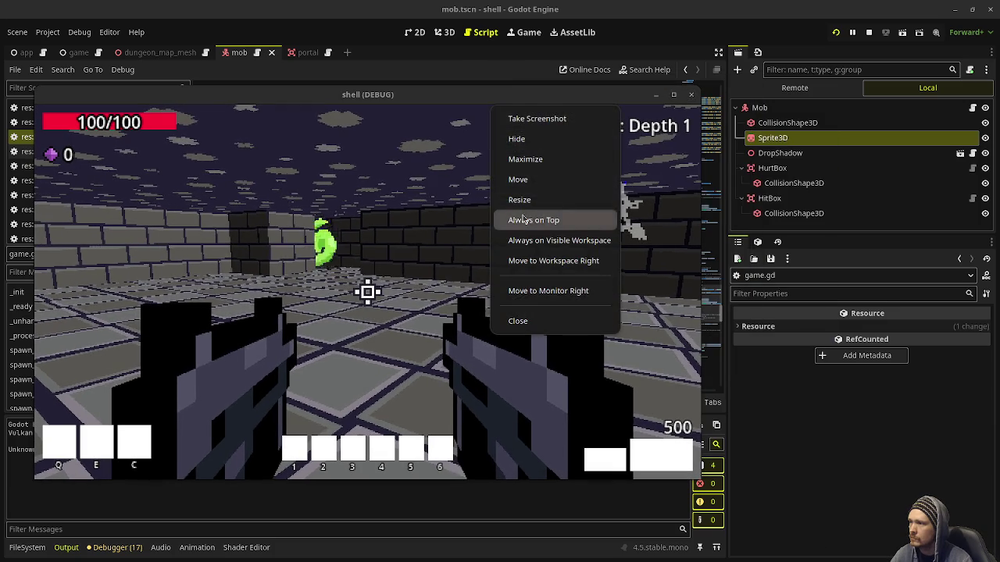
click(534, 219)
click(844, 88)
click(759, 153)
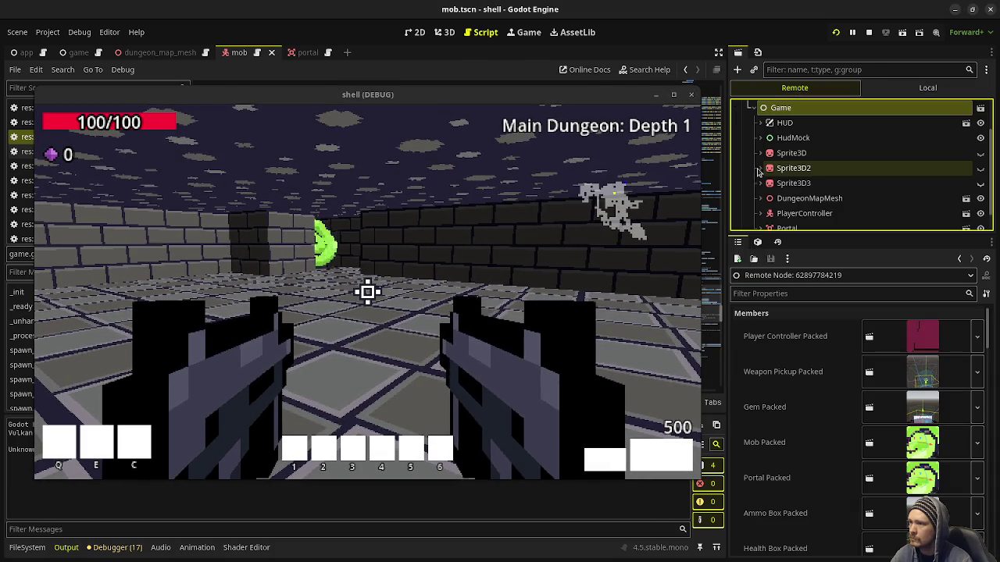
Fire and walk into the portal, hitting the traverse_exit error on line 443.
scroll(777, 193, down, 1)
click(367, 292)
key(w)
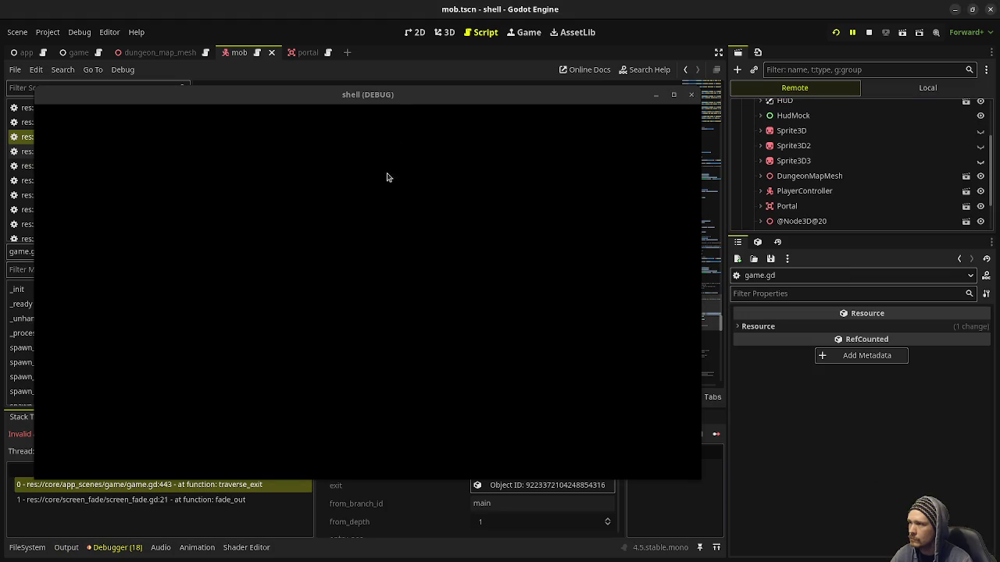
mouse_move(396, 95)
mouse_down()
mouse_move(395, 488)
mouse_move(396, 461)
mouse_up()
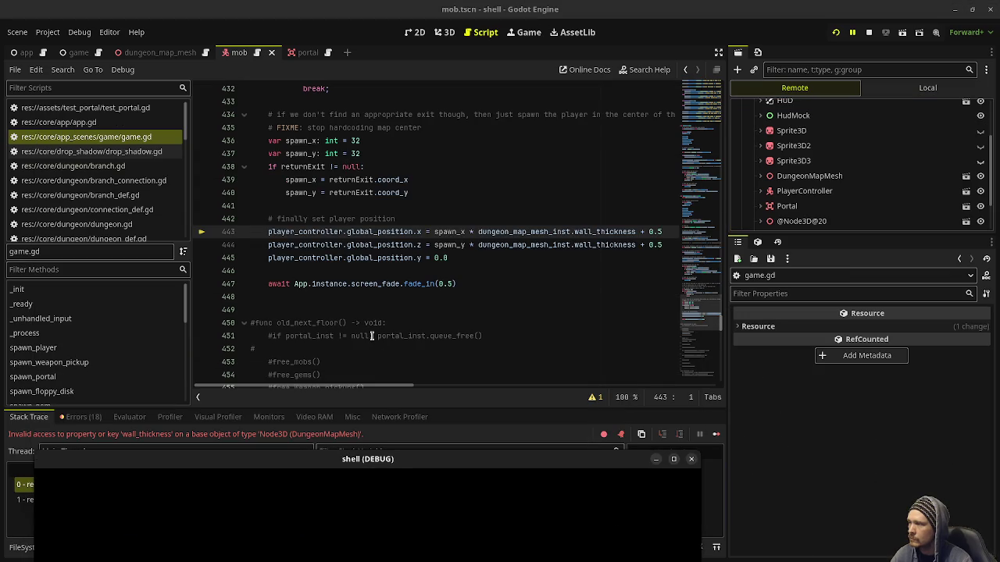
Replace dungeon_map_mesh_inst on lines 443 and 444 with dungeon.get_current_map().
double_click(530, 232)
text(dungeon.get_current_map())
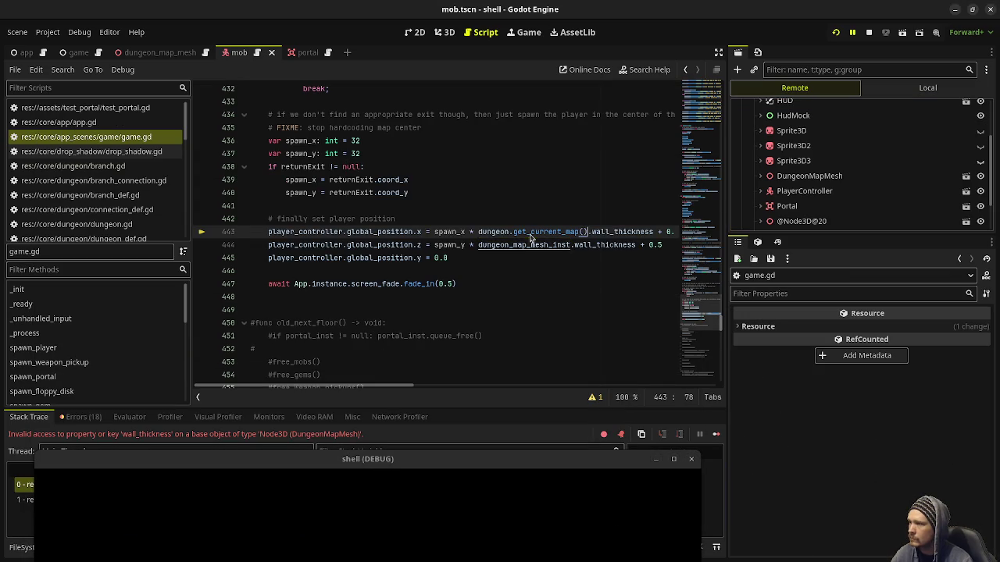
double_click(529, 245)
text(dungeon.get_current_map())
mouse_move(391, 387)
mouse_down()
mouse_move(465, 387)
mouse_move(388, 392)
mouse_up()
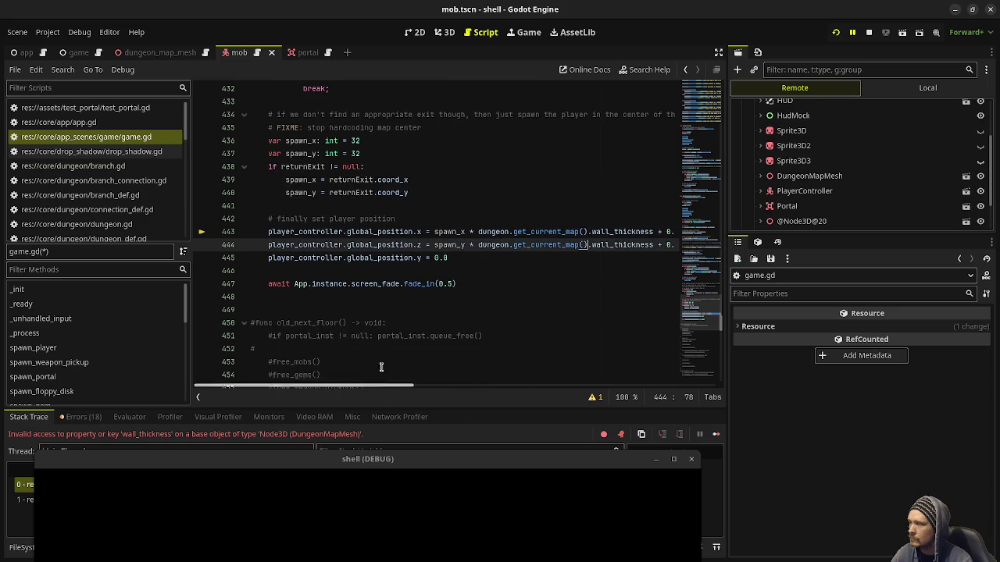
After reaching Depth 2 through the portal, close the game and stop debugging.
click(869, 32)
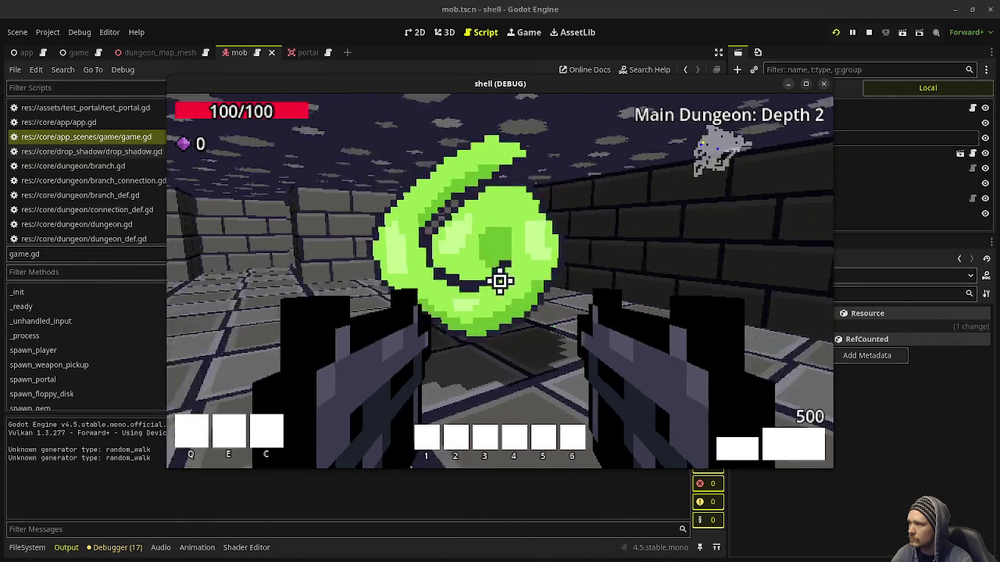
mouse_move(637, 90)
mouse_down()
mouse_move(502, 112)
mouse_move(563, 67)
mouse_move(482, 108)
mouse_up()
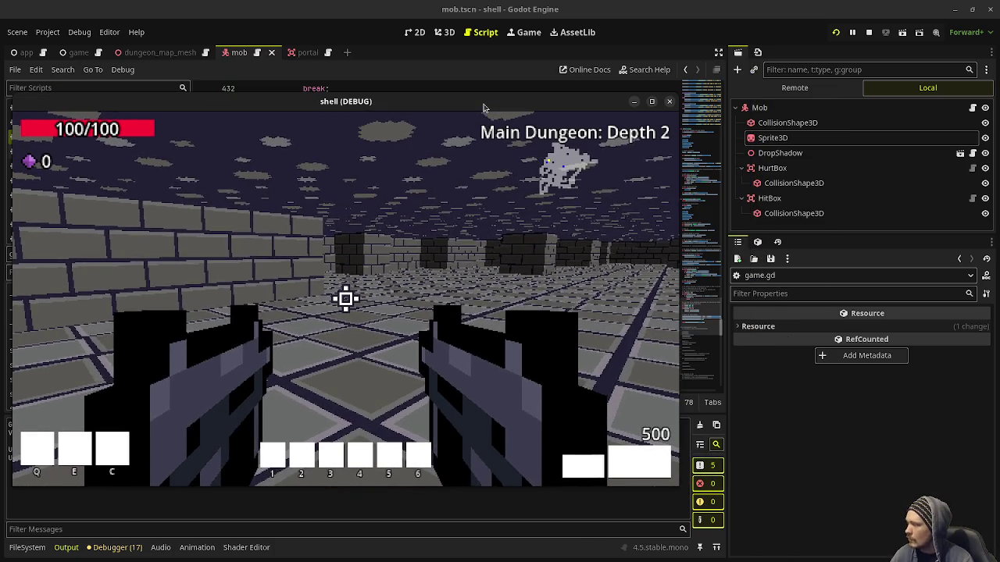
click(668, 101)
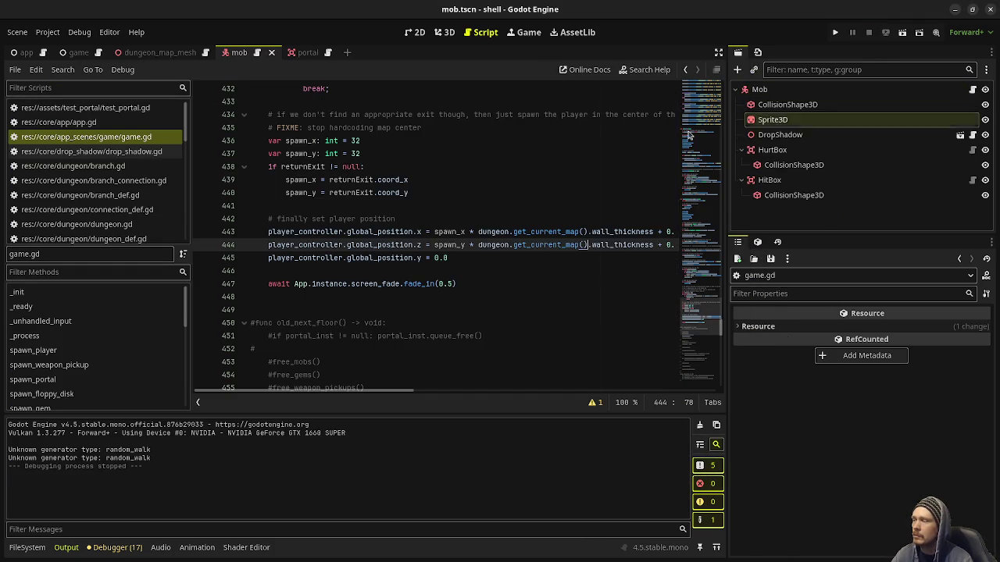
In map_generator.gd, comment out the unknown-generator print on line 16 with #.
scroll(129, 200, down, 2)
click(87, 227)
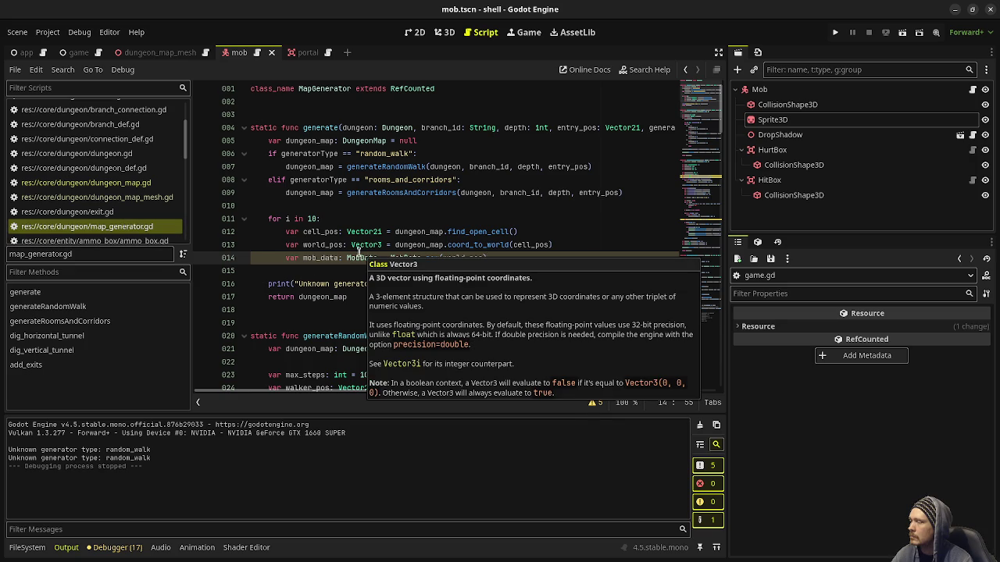
key(Down)
key(Down)
key(Home)
text(#)
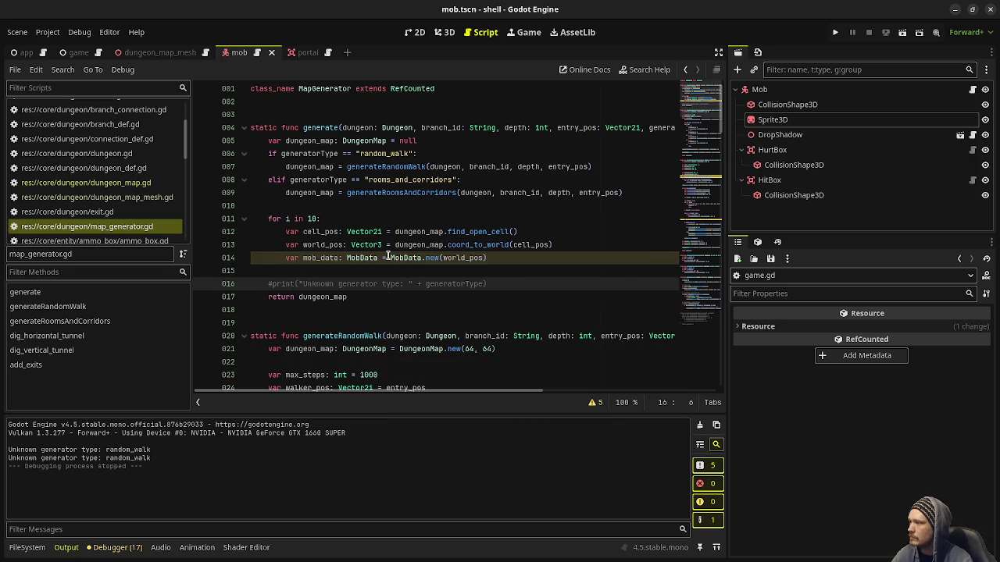
Add dungeon_map.add_mob(mob_data) after line 14, then save and run with F5.
click(498, 259)
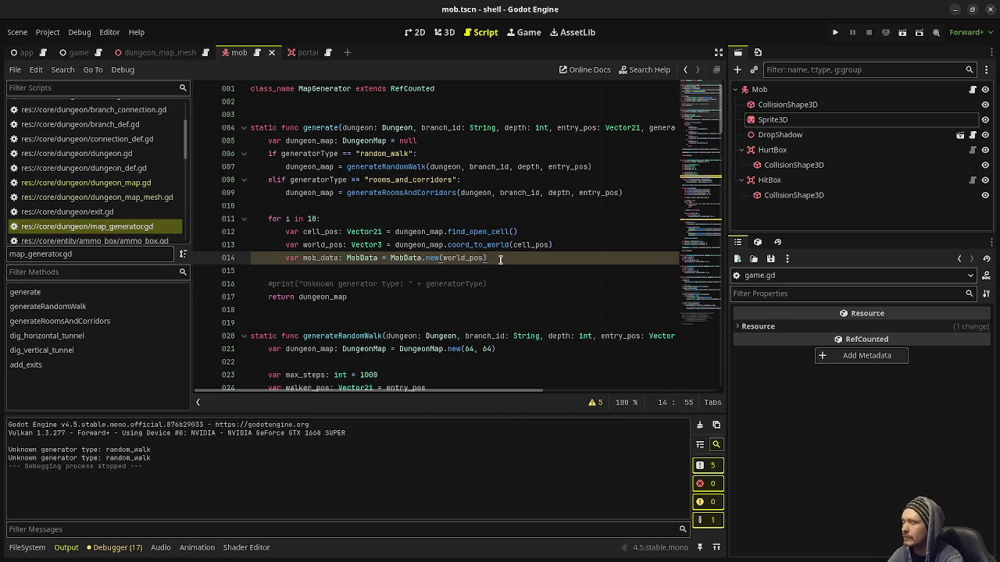
key(Return)
text(dungeon)
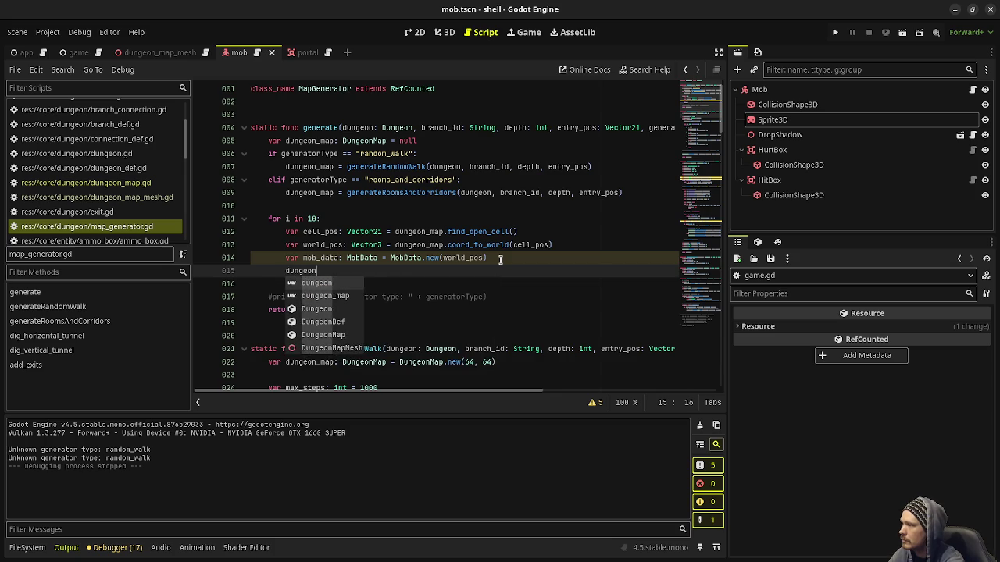
text(_map.add_m)
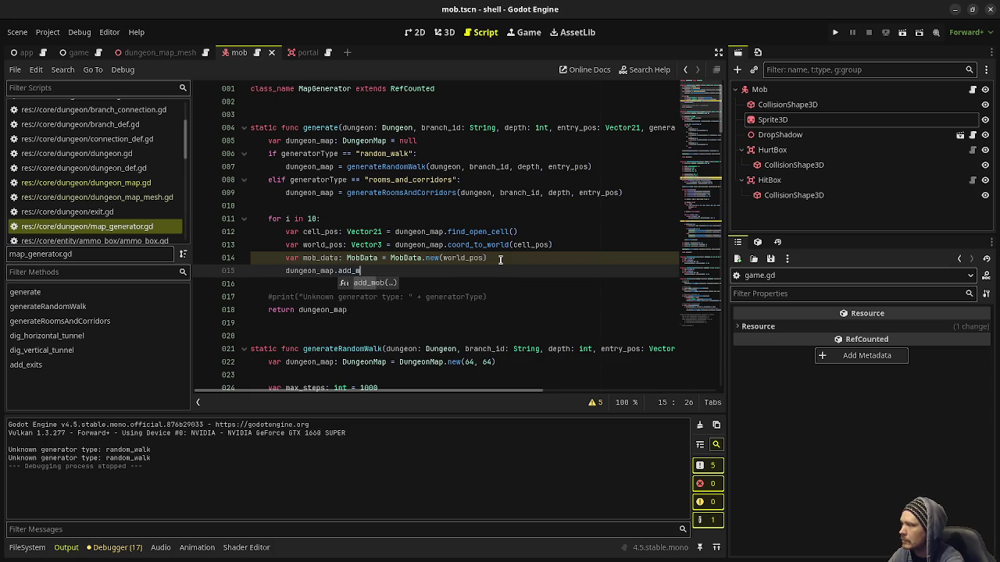
text(ob(mob_data)
key(F5)
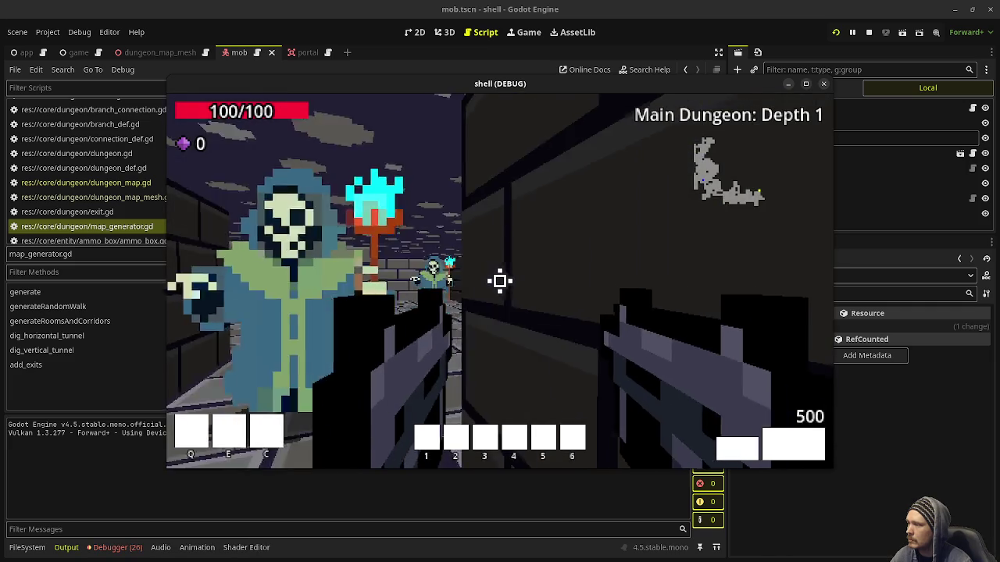
Shoot the nearby mob, then walk through the portal into the Depth 2 corridor.
click(500, 279)
click(499, 280)
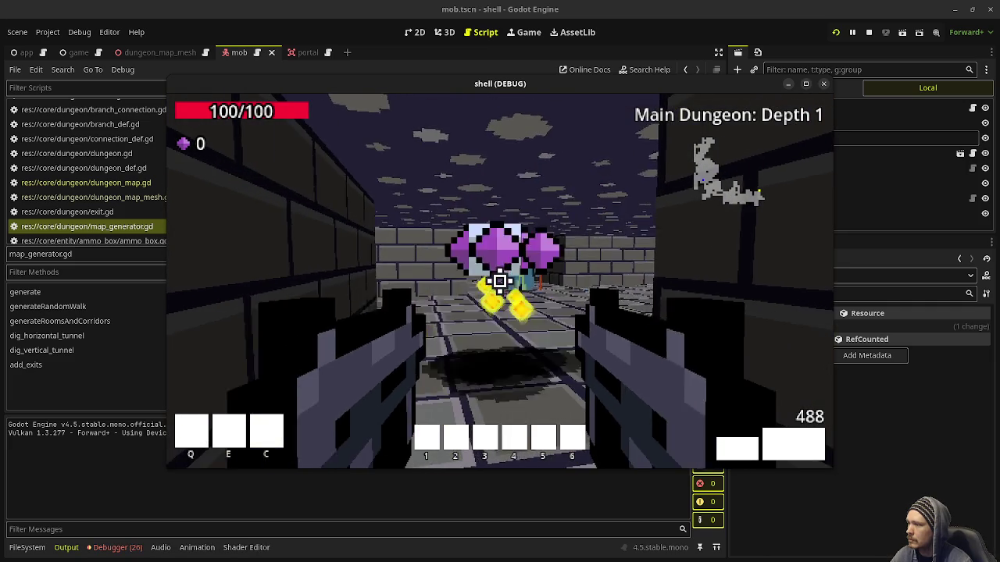
click(500, 280)
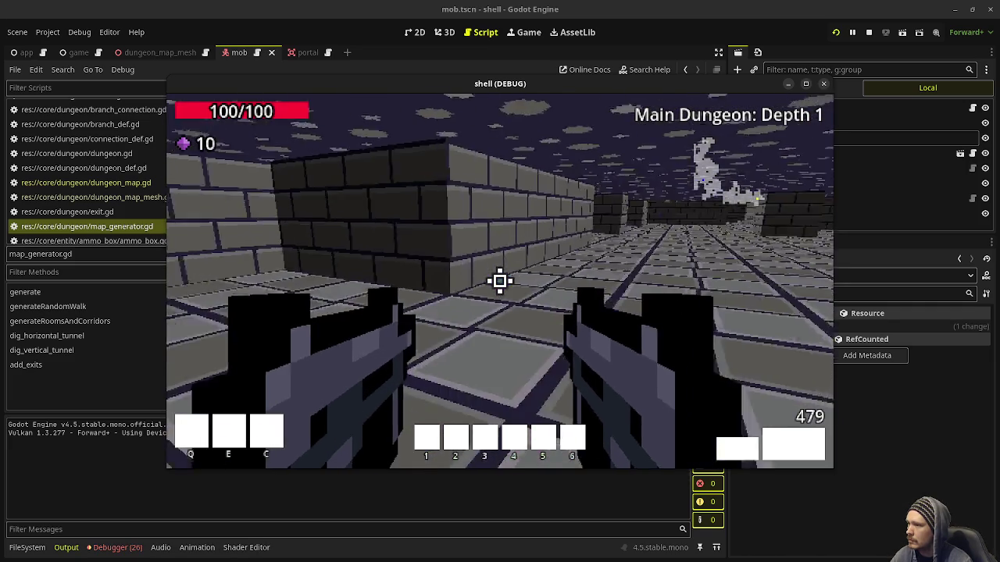
mouse_move(500, 279)
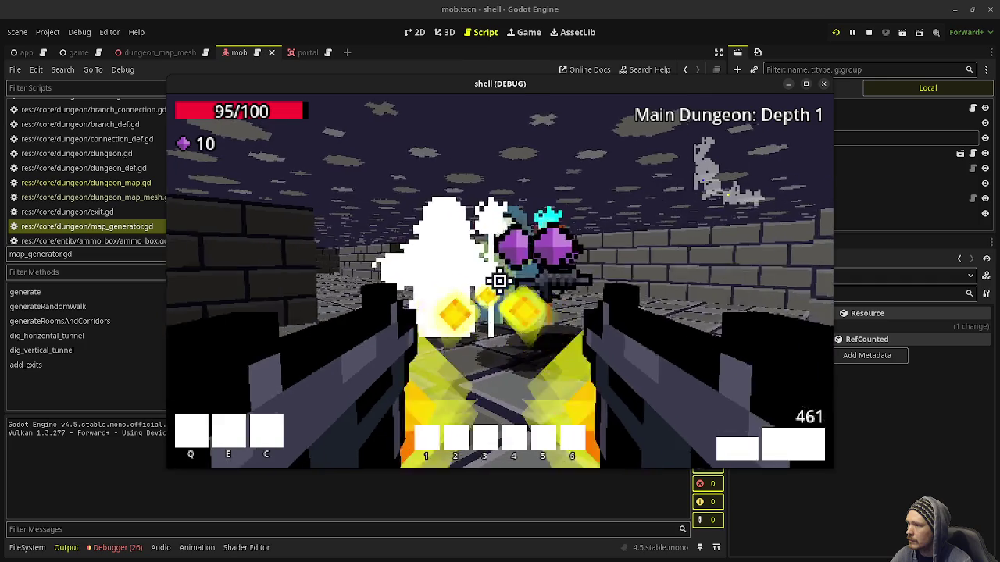
key(w)
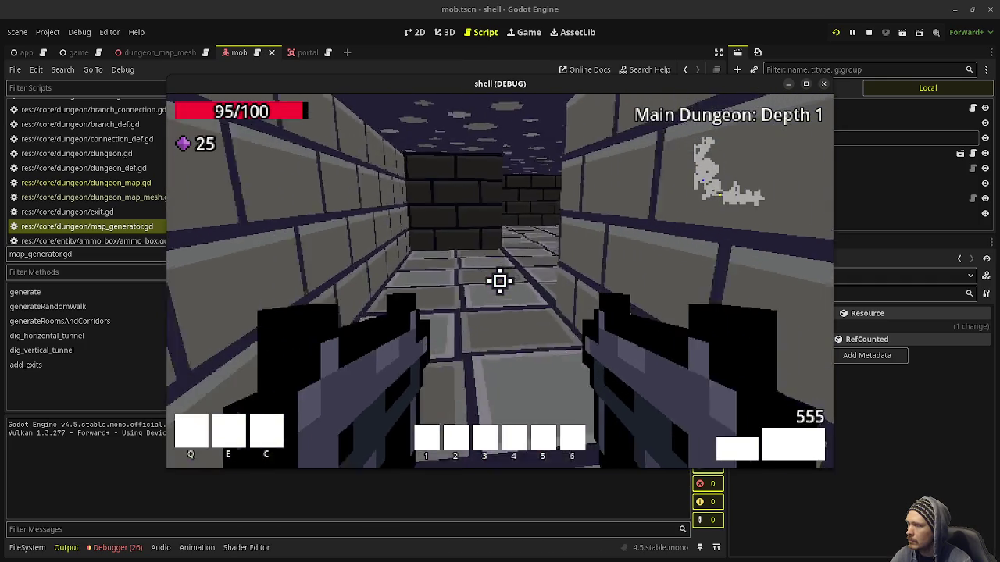
key(w)
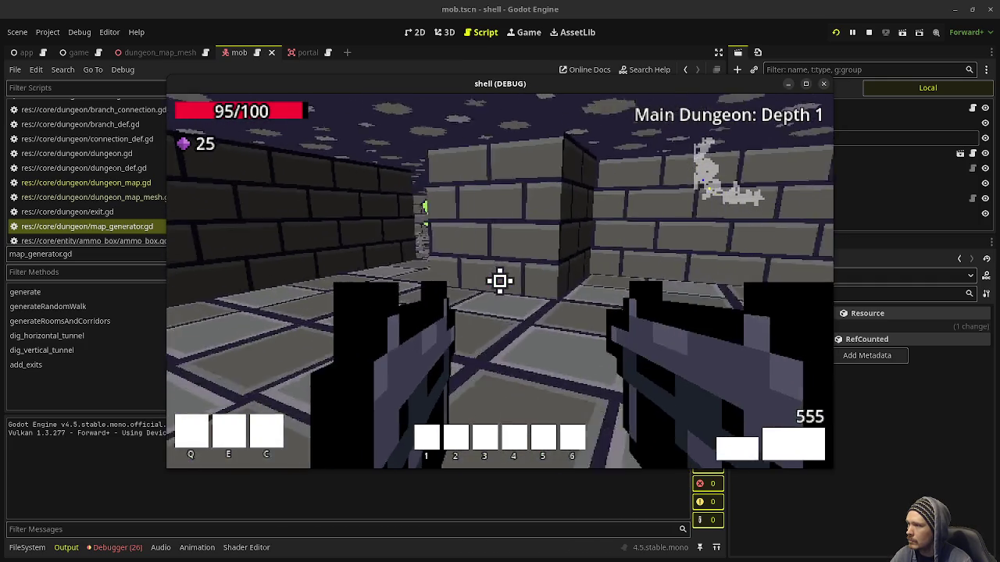
key(w)
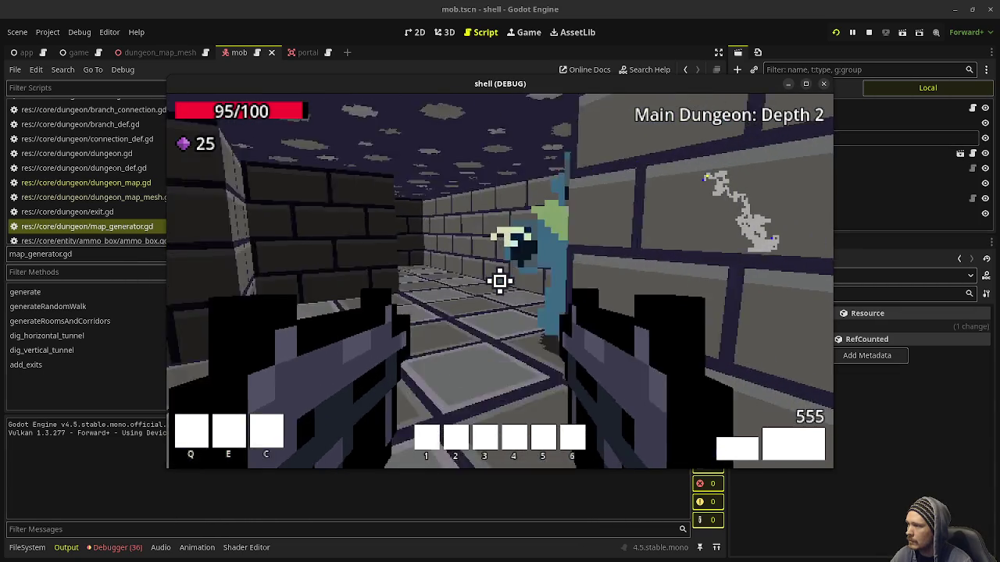
key(w)
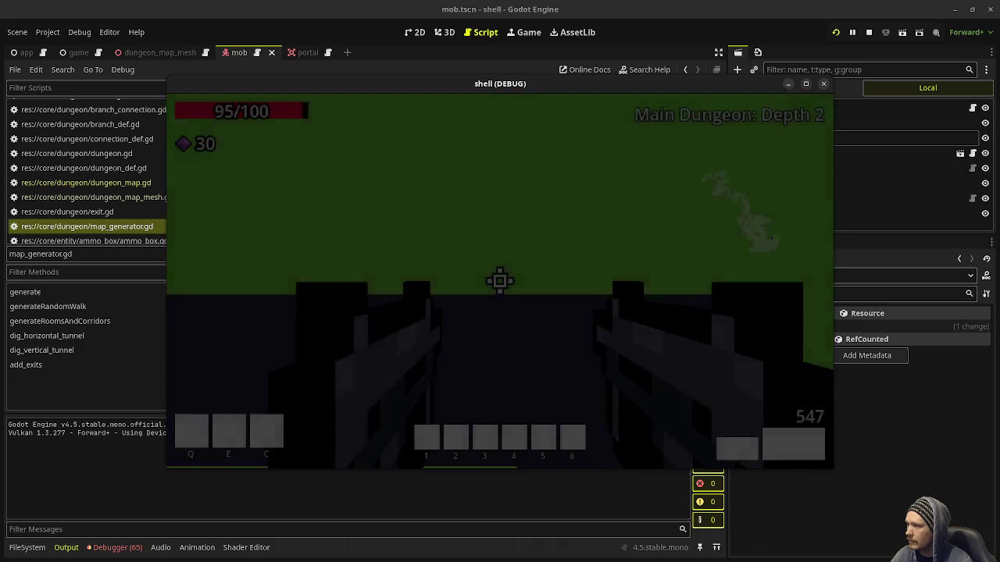
key(w)
key(w)
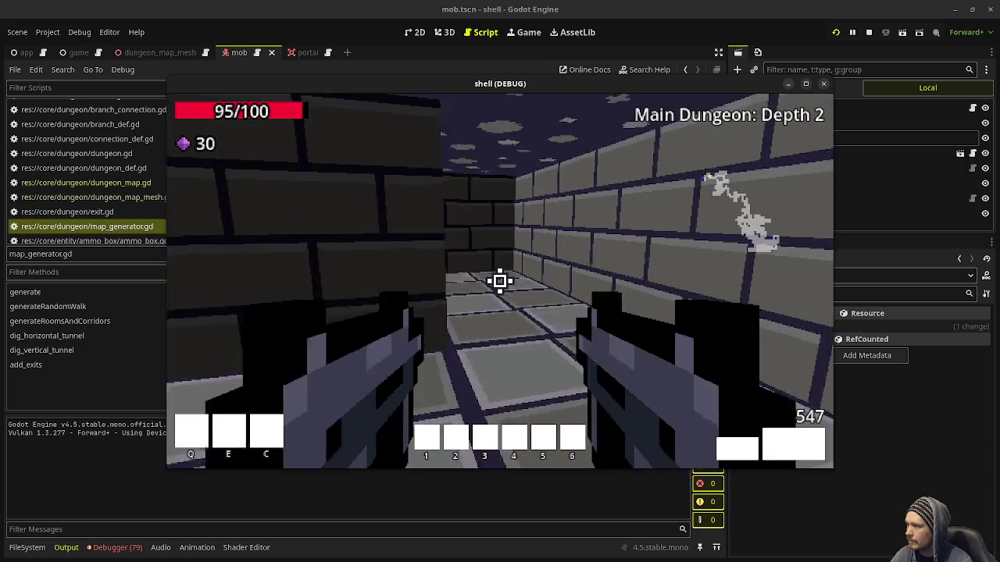
key(w)
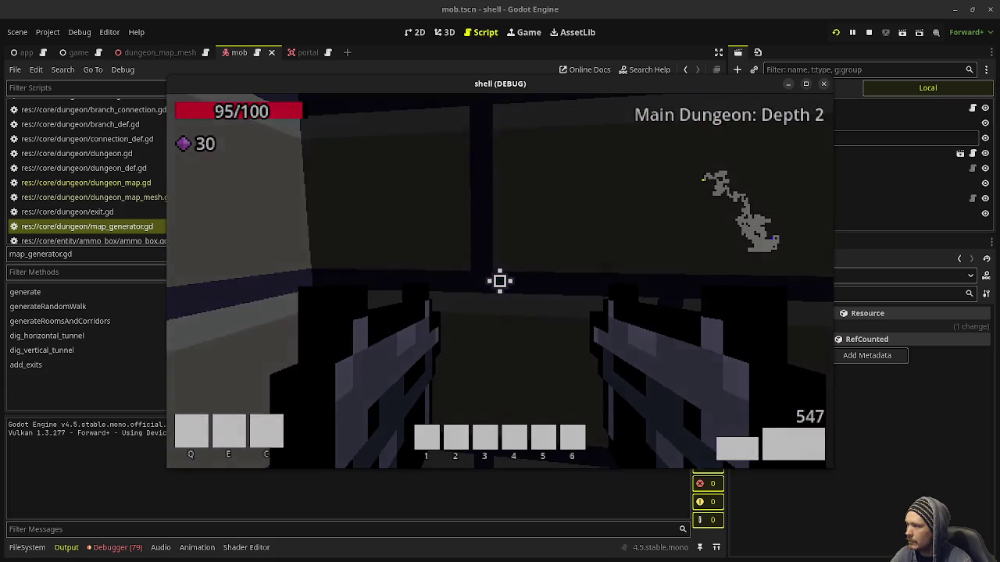
key(w)
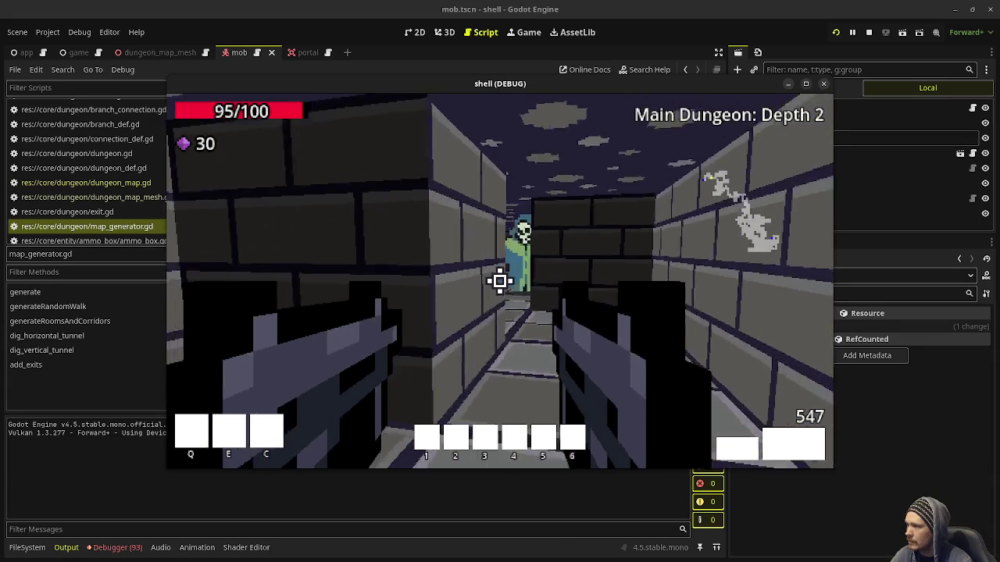
Kill the ghost, pick up its purple gem, and walk into the green portal.
click(499, 282)
click(500, 281)
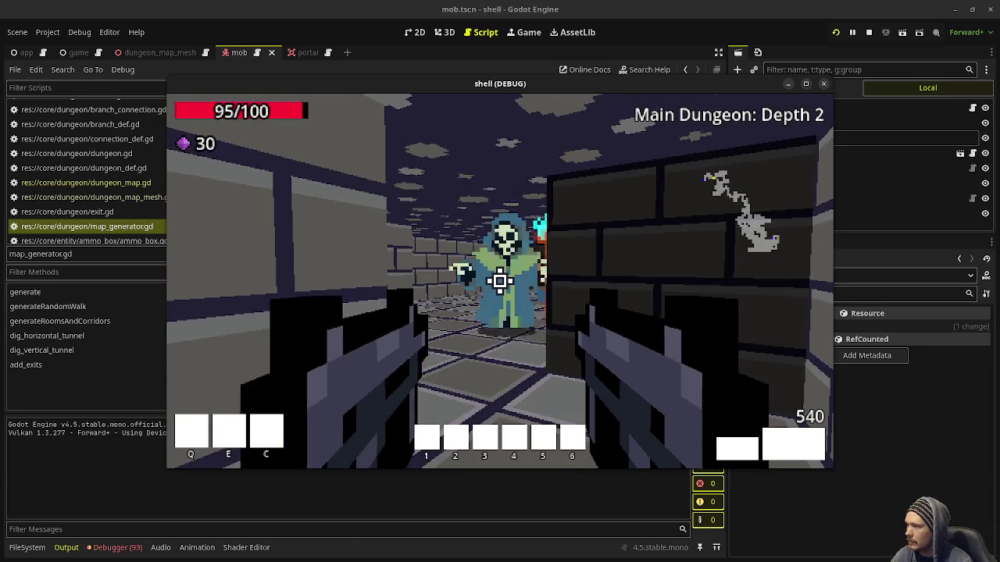
click(500, 281)
key(w)
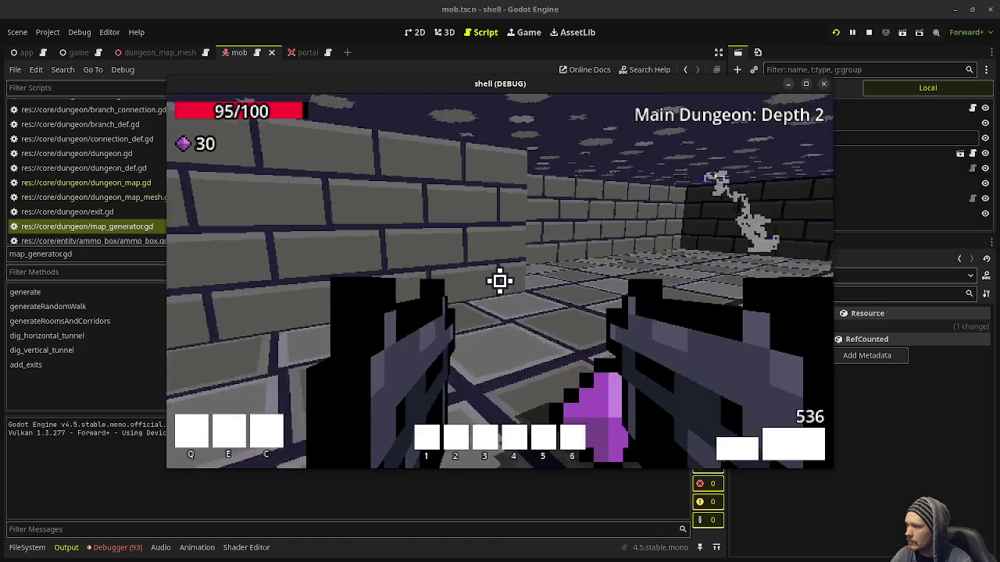
key(w)
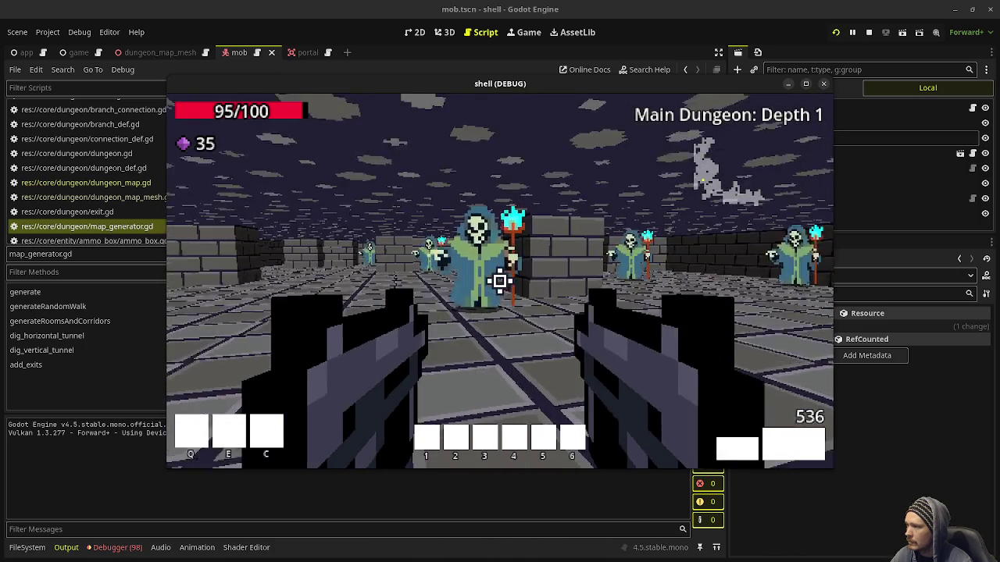
Fire at the Depth 1 enemies, then take the portal down and walk the Depth 2 corridor.
click(499, 281)
key(w)
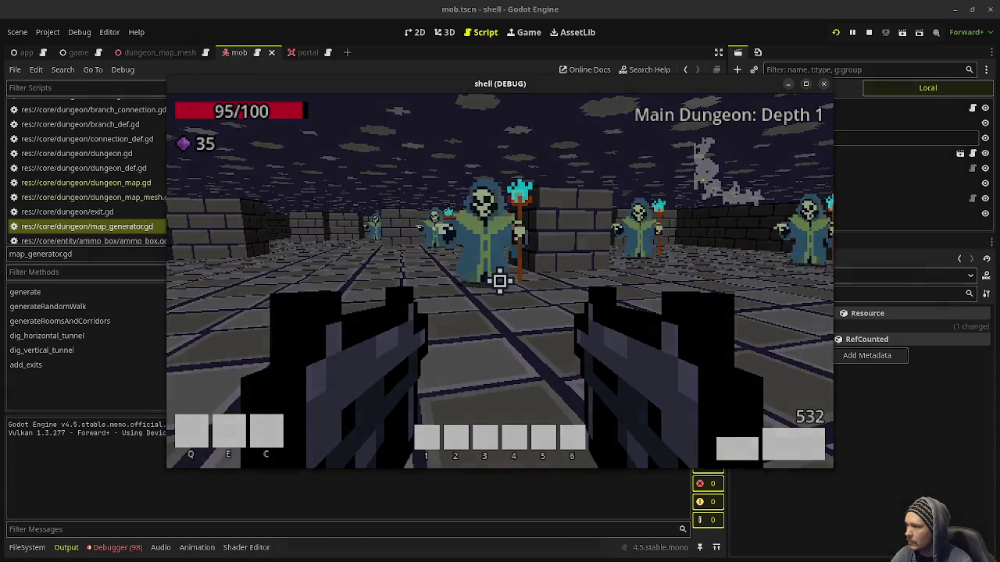
key(w)
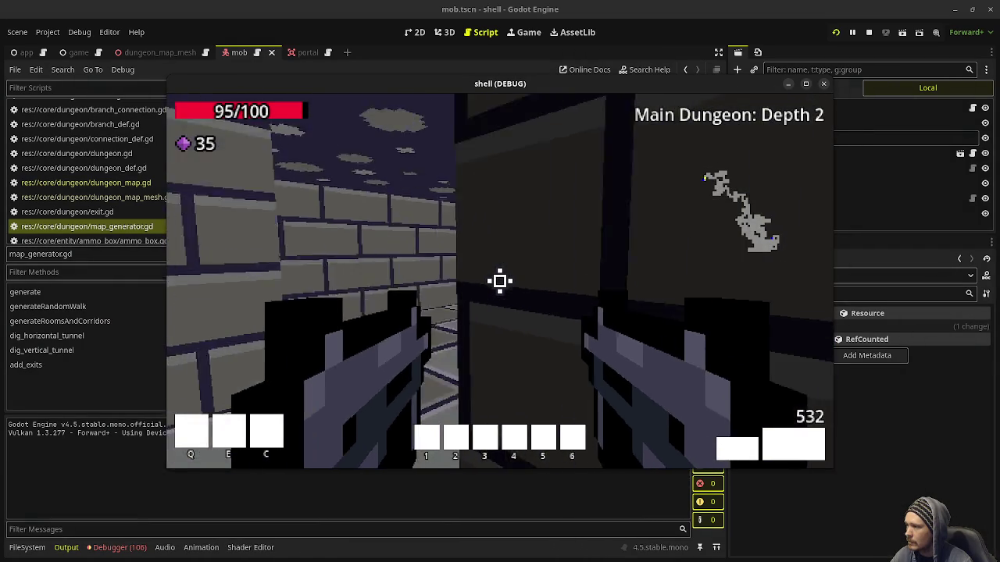
key(w)
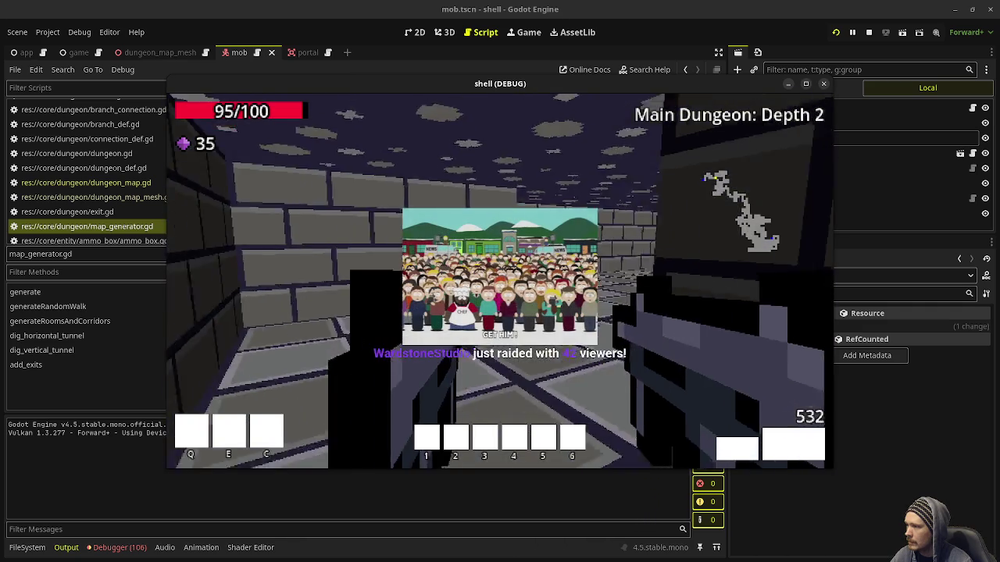
key(w)
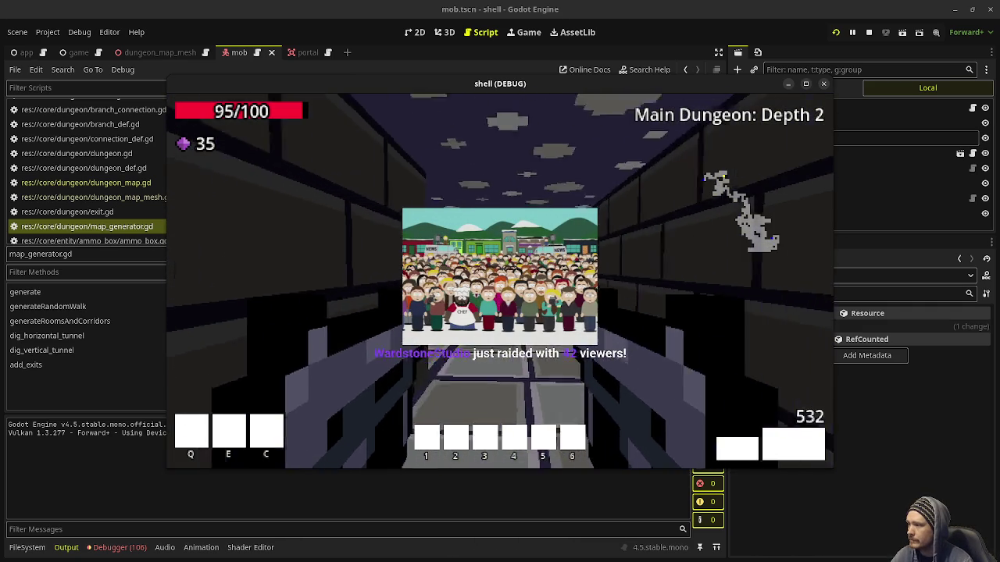
key(w)
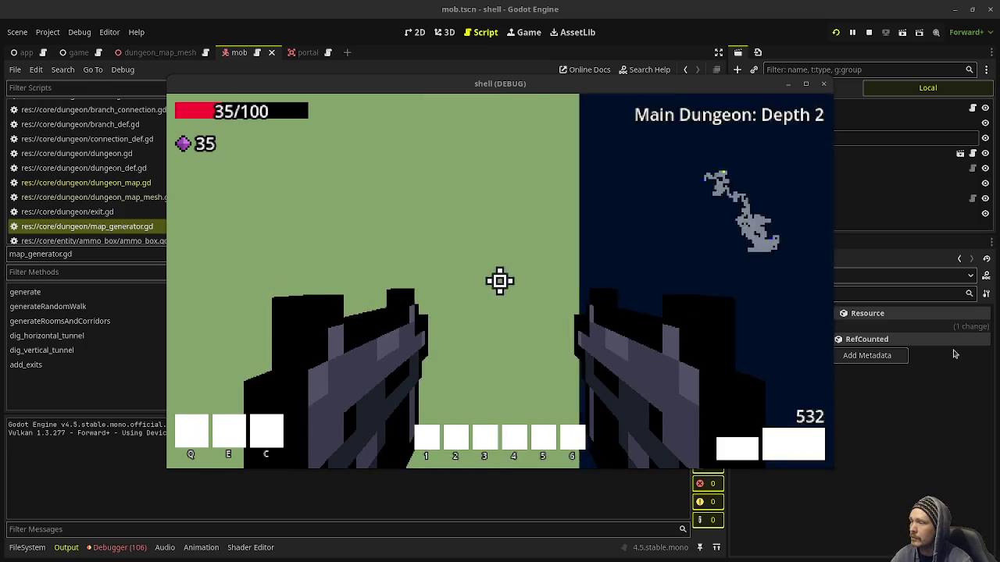
Shoot the skeleton mage dead and walk over its dropped gems.
click(500, 282)
click(500, 281)
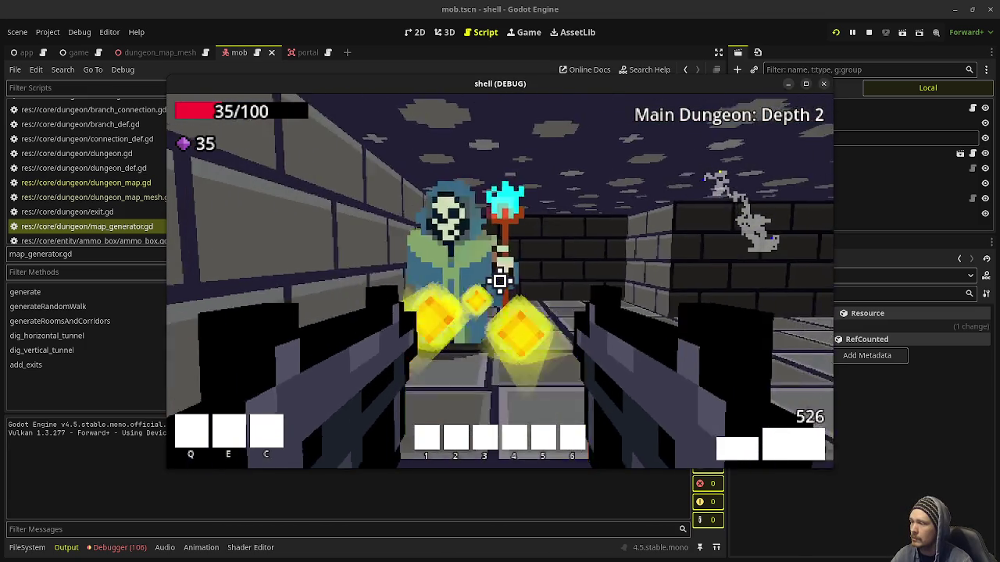
key(w)
mouse_move(500, 281)
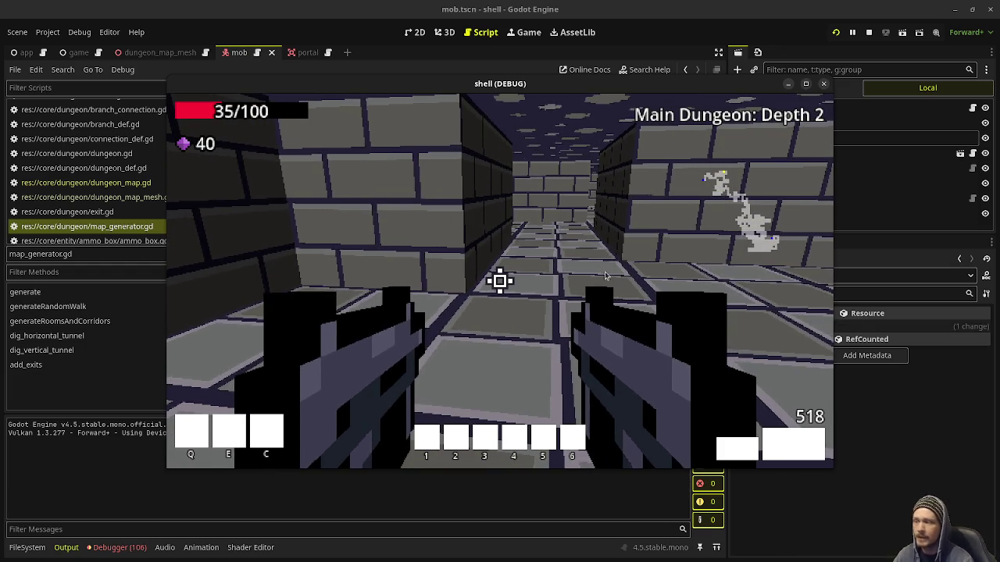
Fire while exploring further rooms, then stop the game and run the project again.
click(500, 281)
key(w)
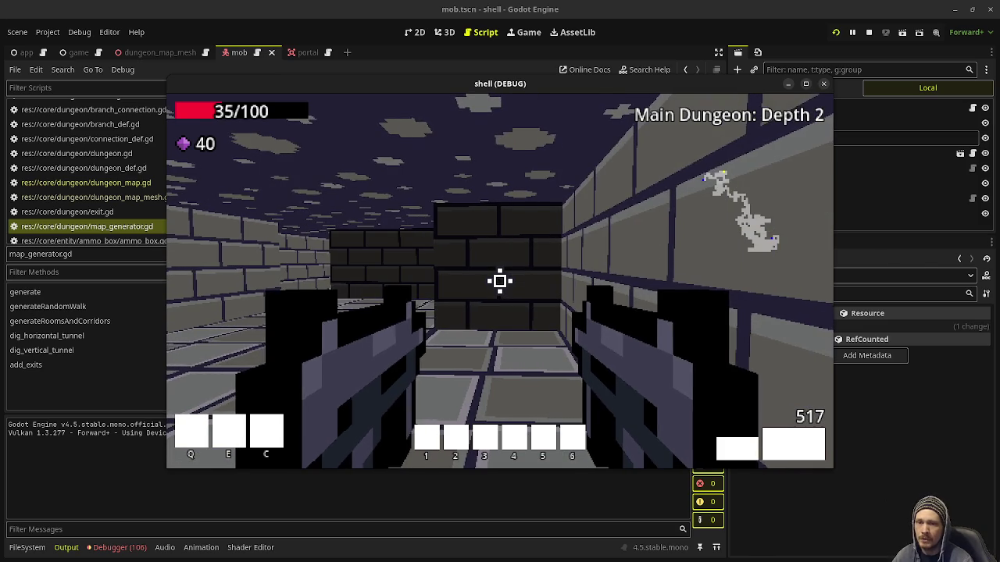
click(500, 281)
key(w)
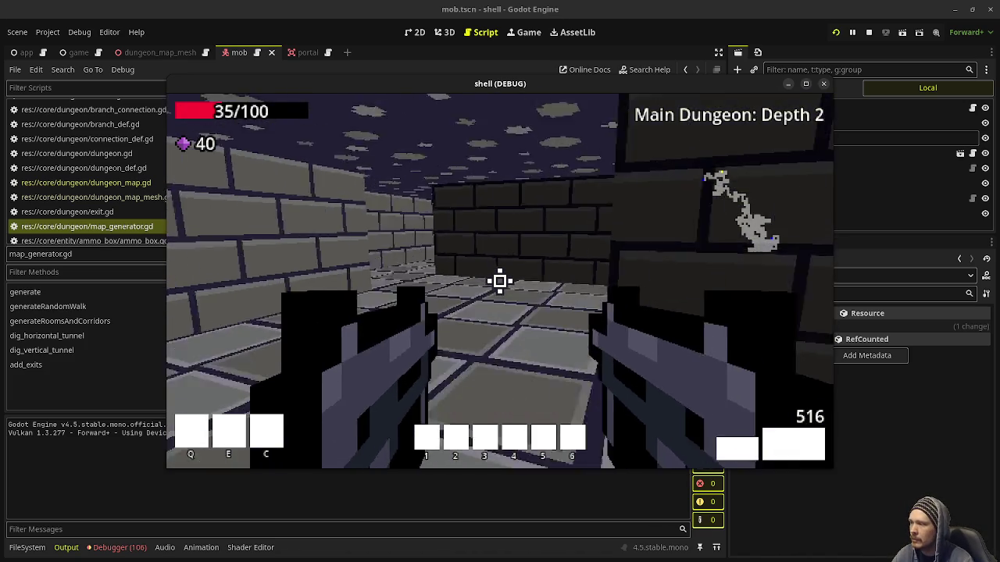
key(w)
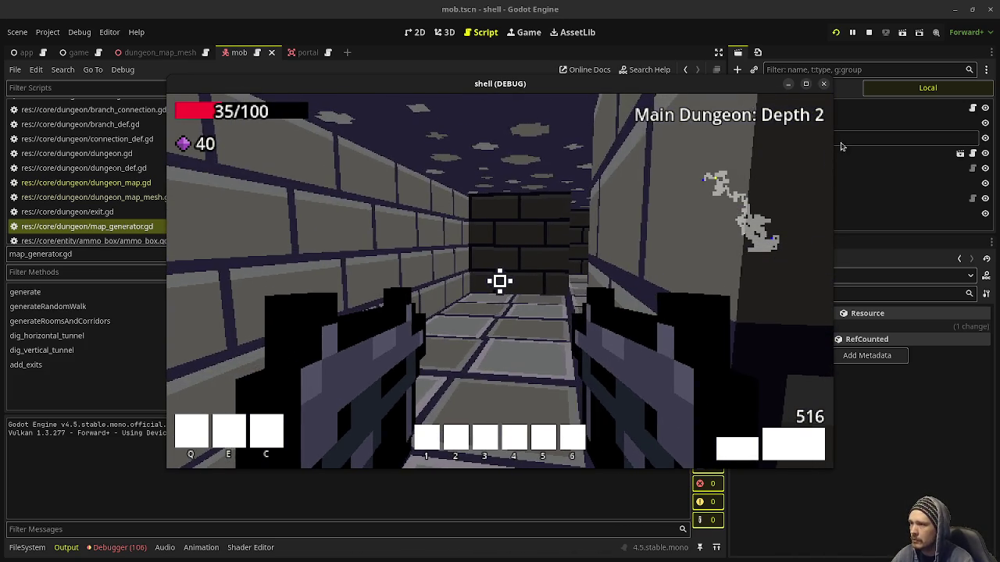
click(867, 32)
click(835, 32)
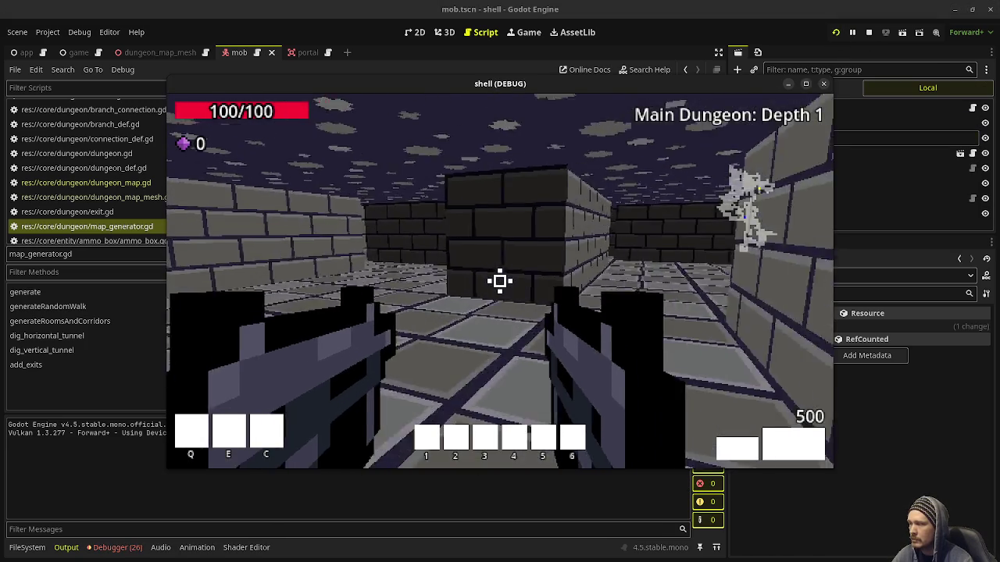
Look around the start room, kill the corridor enemy, and collect the purple gems.
key(d)
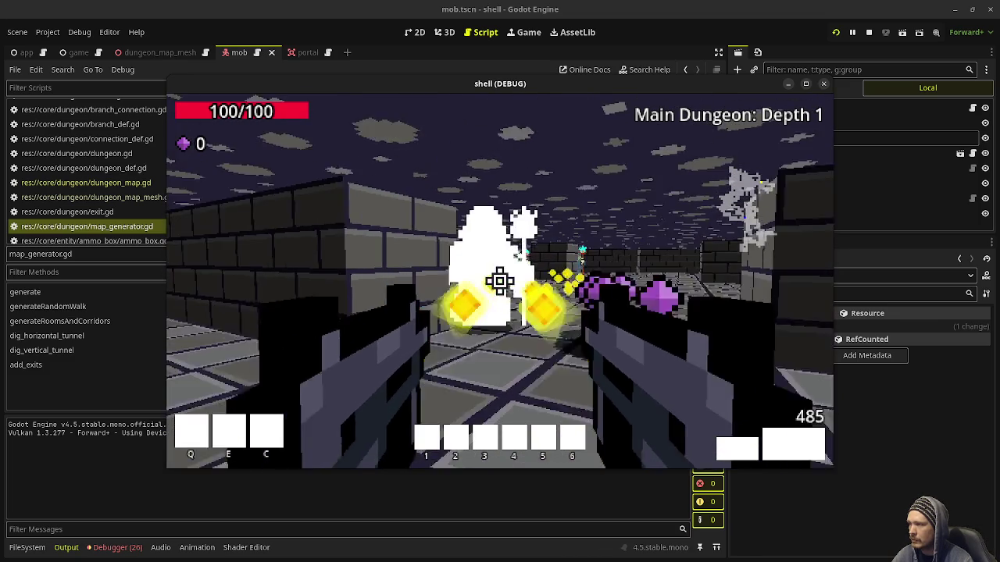
key(w)
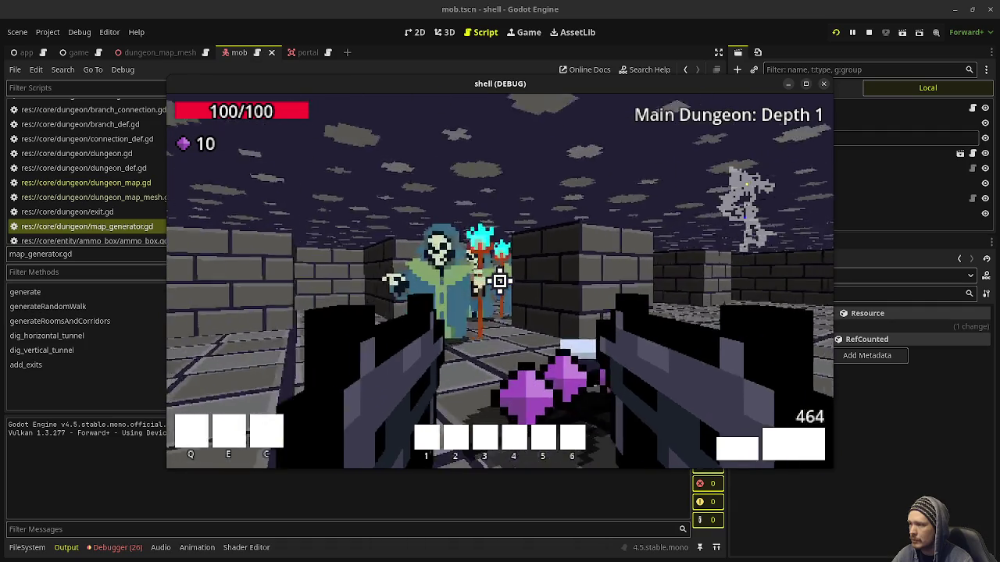
click(500, 282)
key(w)
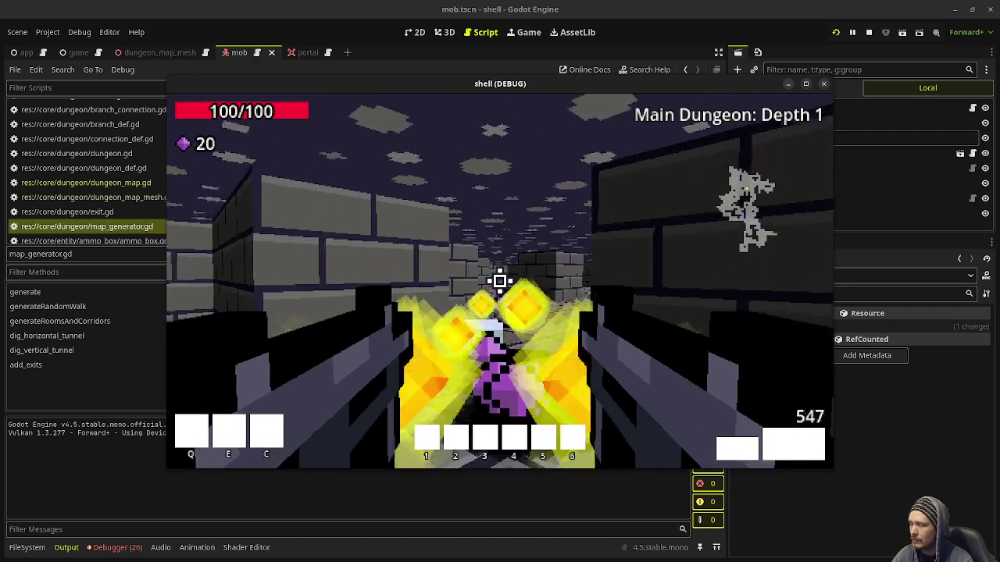
key(w)
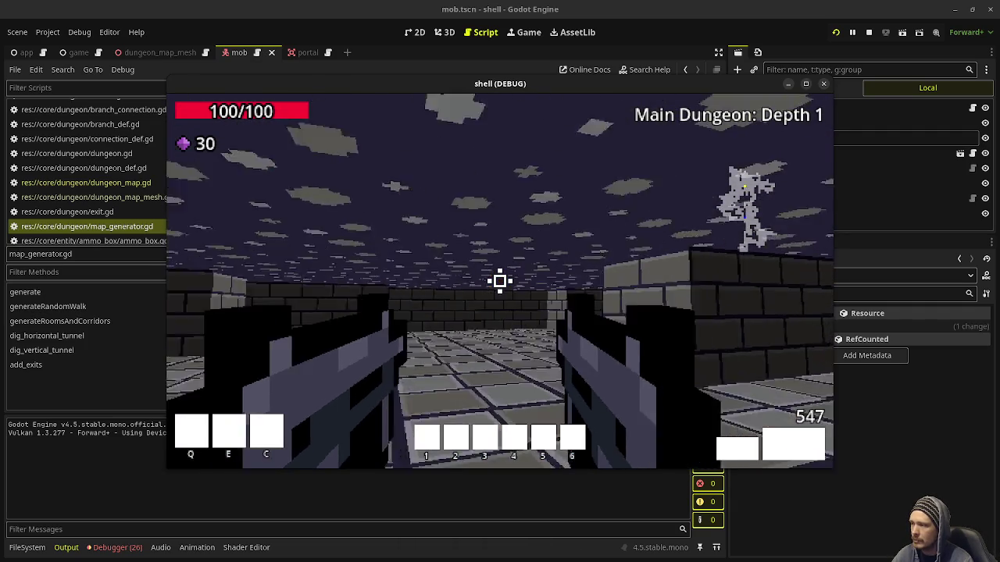
key(w)
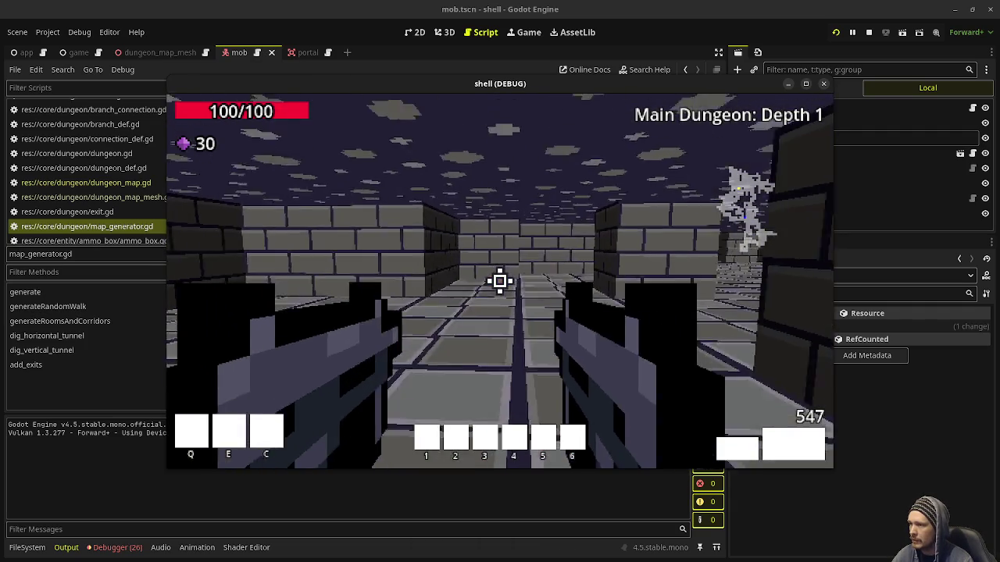
Follow the corridors collecting more gems up to 50, then enter the green portal to Depth 1.
key(w)
key(w)
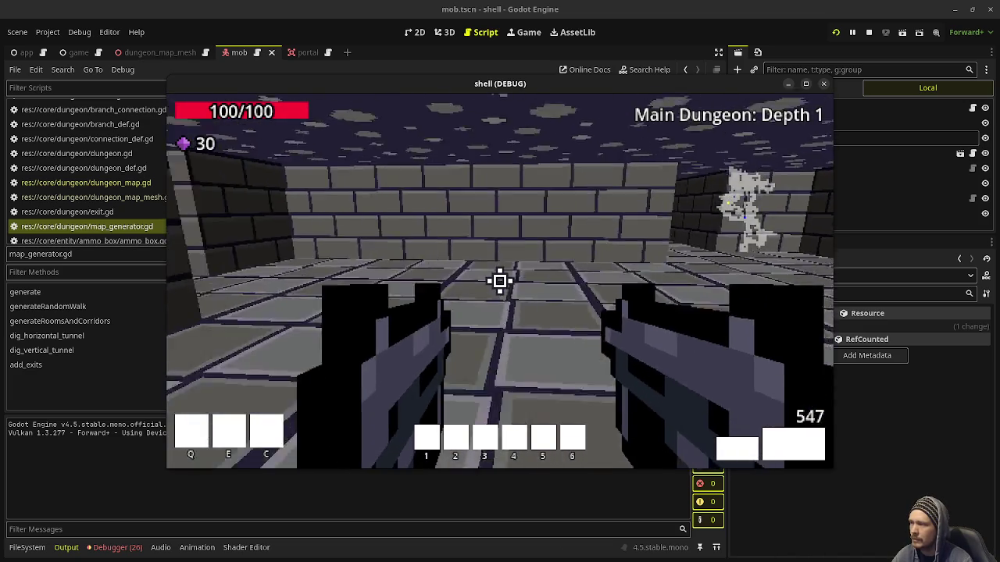
key(w)
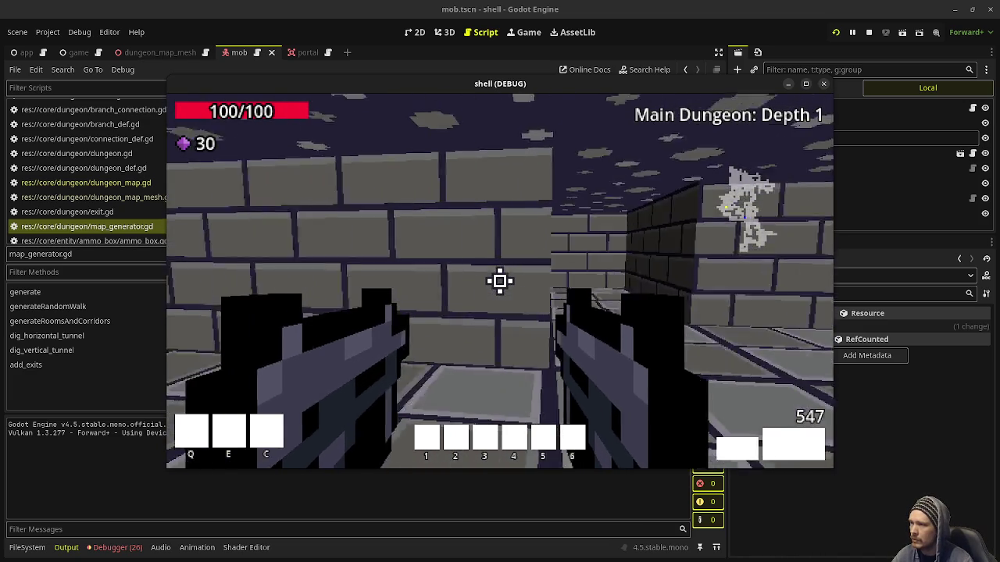
key(w)
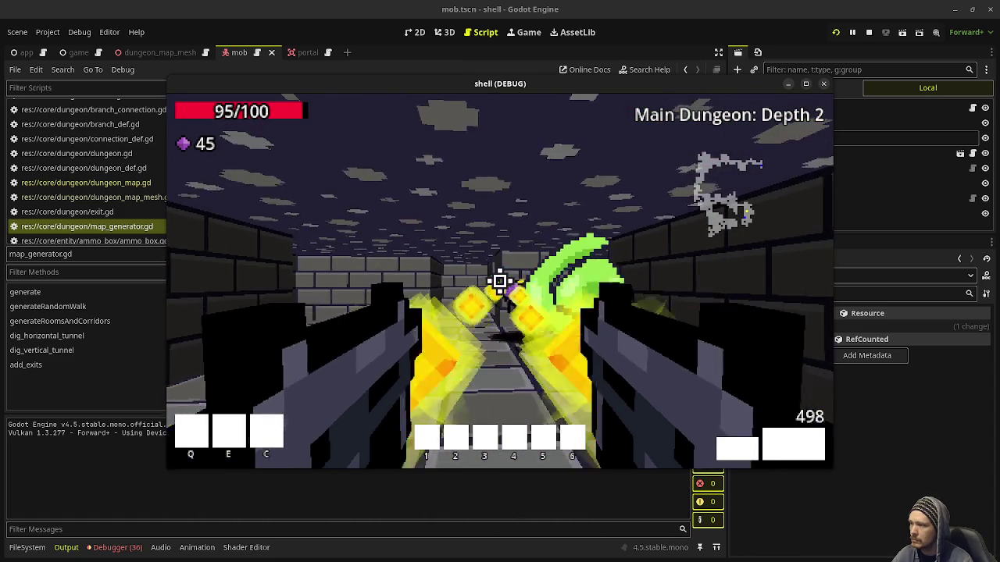
key(w)
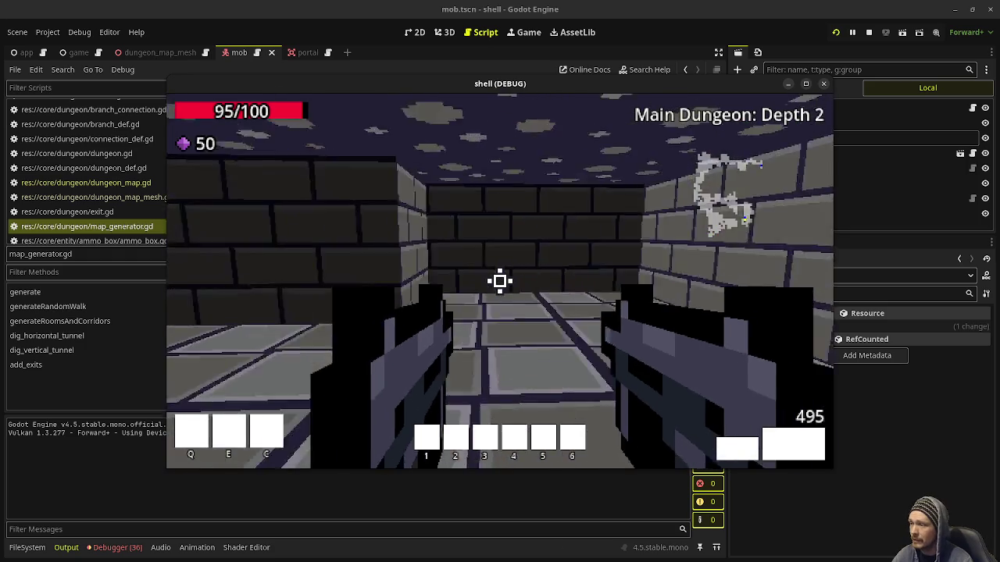
key(w)
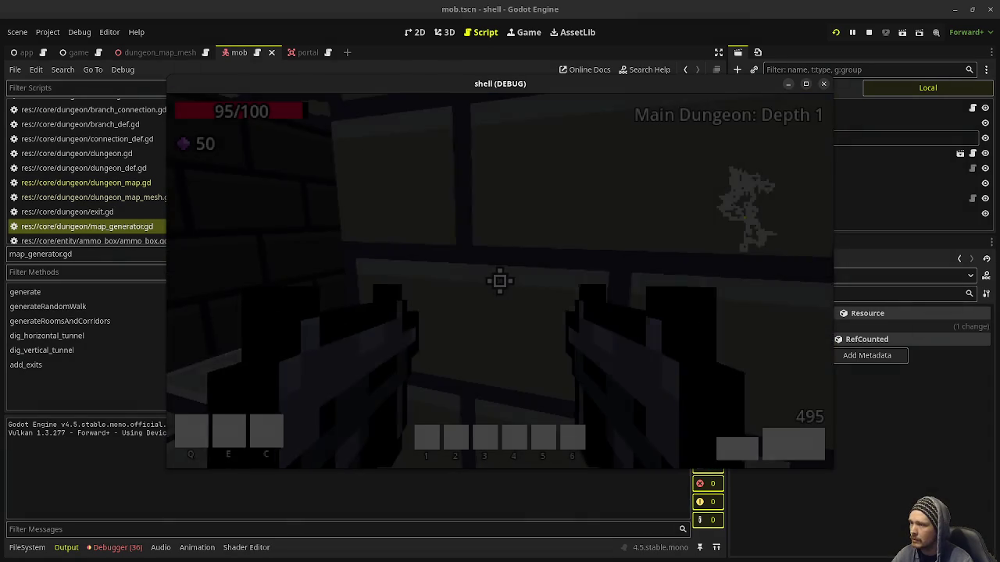